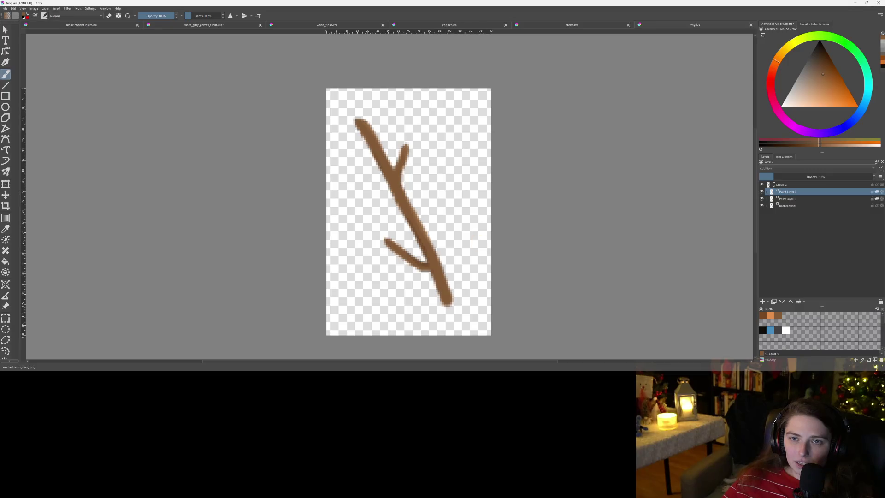
- View the girly games t-shirt sketch, minimize Krita, and select the twig image in the art folder
{"action": "left_click", "coordinate": [223, 26]}
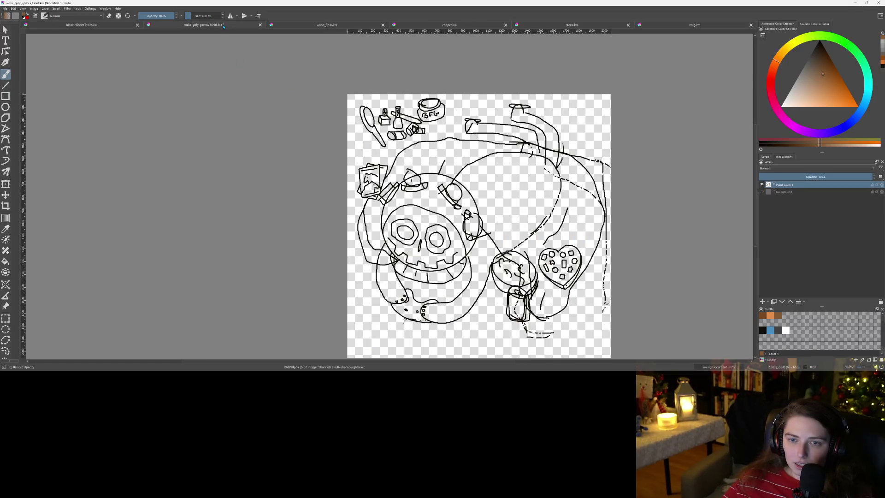
{"action": "left_click", "coordinate": [854, 3]}
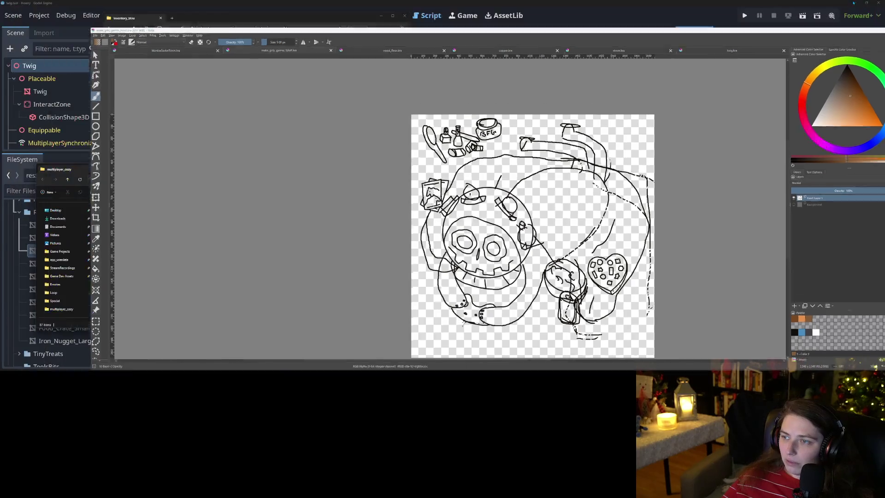
{"action": "left_click", "coordinate": [290, 306]}
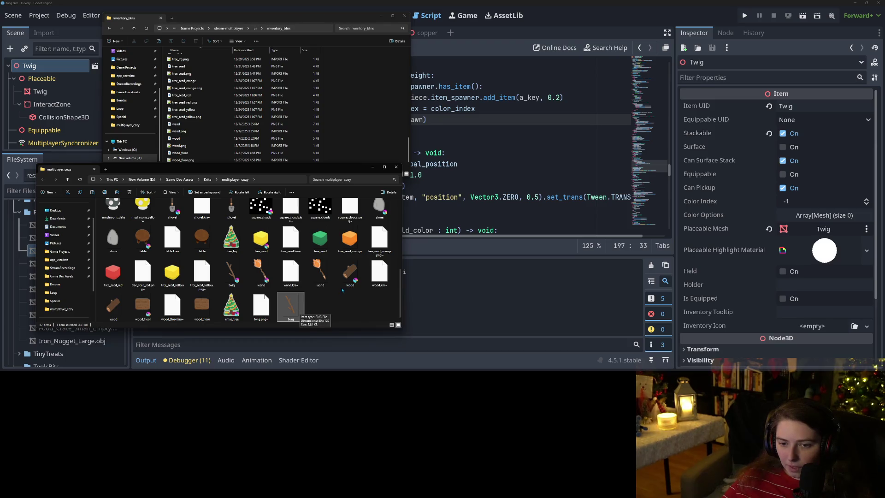
- Paste the copied twig image into the inventory_btns folder and return to Godot
{"action": "scroll", "coordinate": [342, 290], "scroll_direction": "up", "scroll_amount": 5}
{"action": "scroll", "coordinate": [343, 290], "scroll_direction": "down", "scroll_amount": 5}
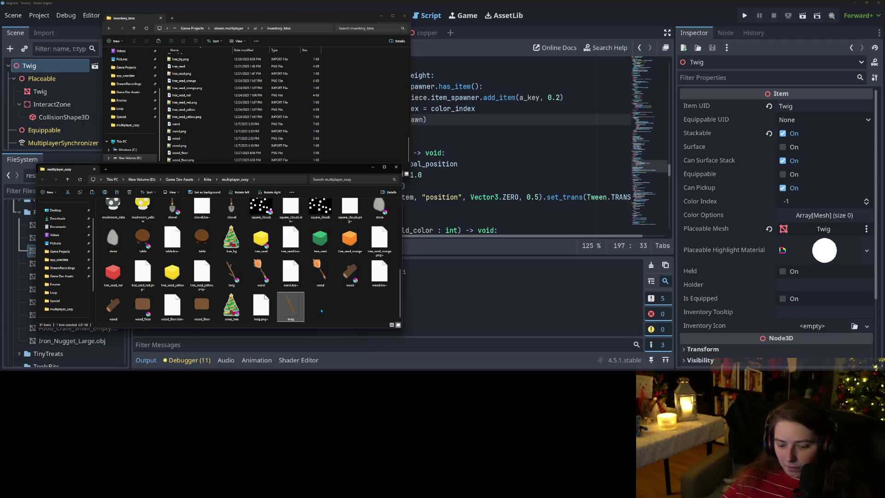
{"action": "left_click", "coordinate": [373, 108]}
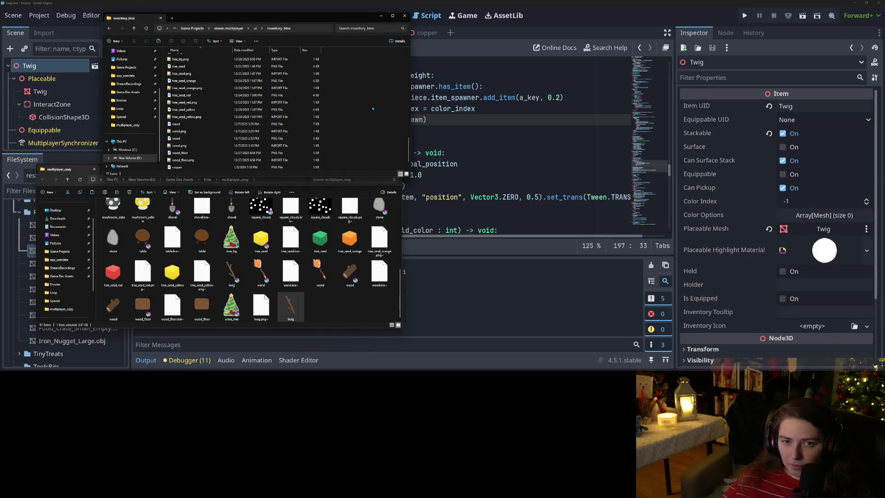
{"action": "key", "text": "ctrl+v"}
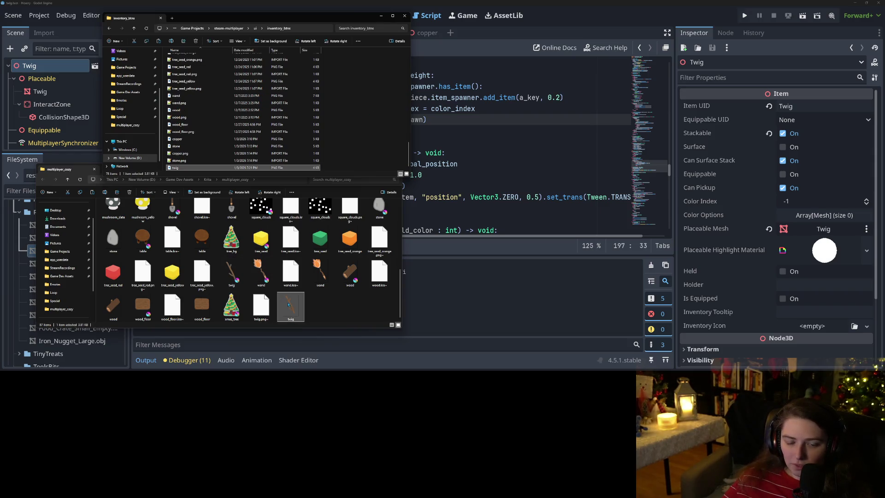
{"action": "left_click", "coordinate": [362, 101]}
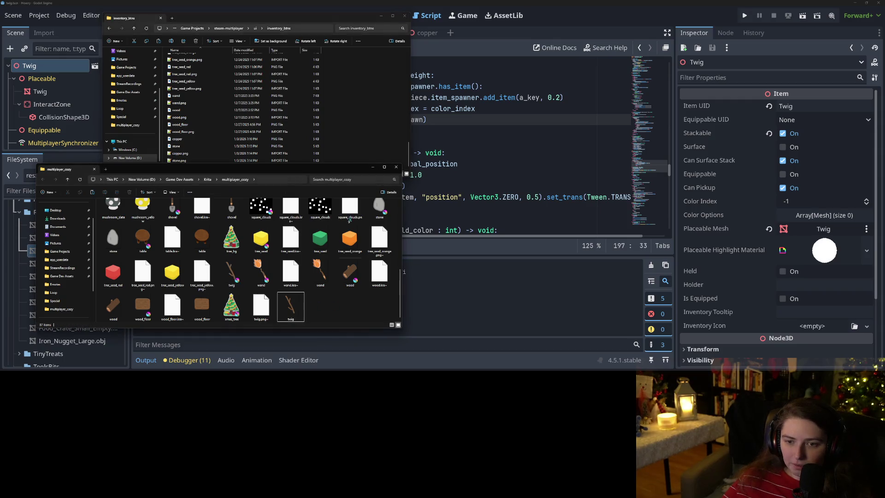
{"action": "left_click", "coordinate": [657, 5]}
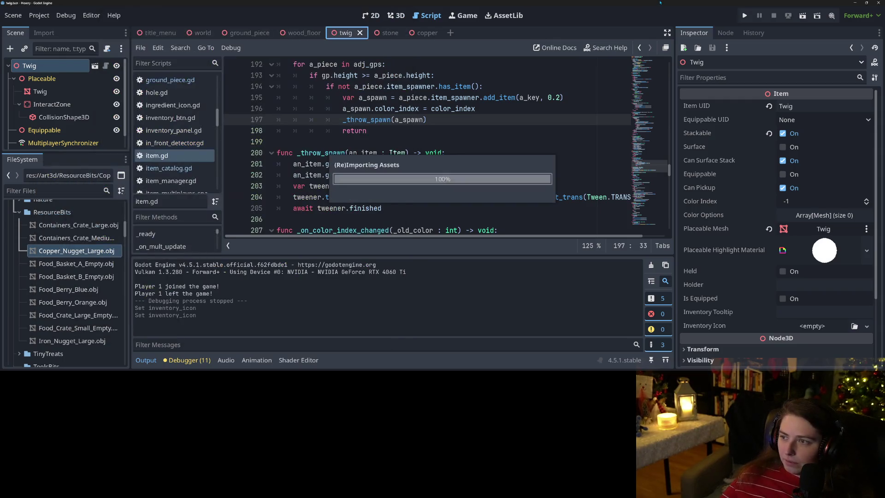
- Set twig.png as the Twig item's Inventory Icon and run the project
{"action": "left_click", "coordinate": [853, 326]}
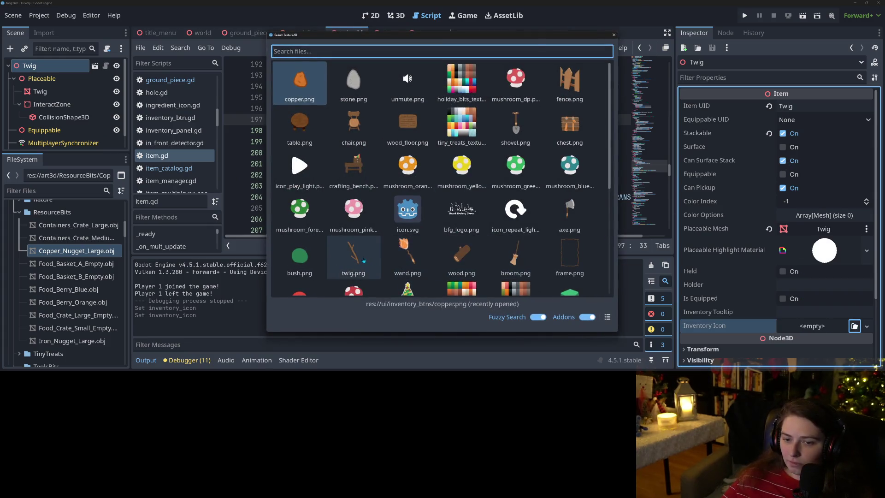
{"action": "double_click", "coordinate": [363, 260]}
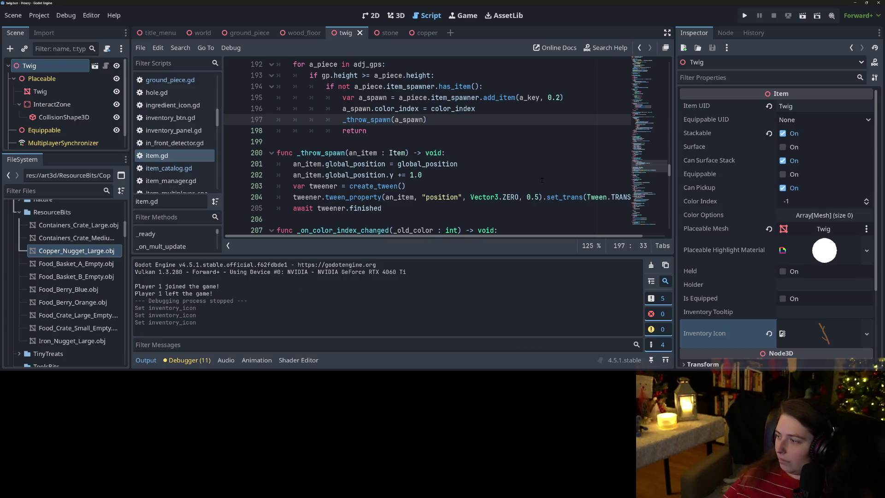
{"action": "left_click", "coordinate": [745, 15]}
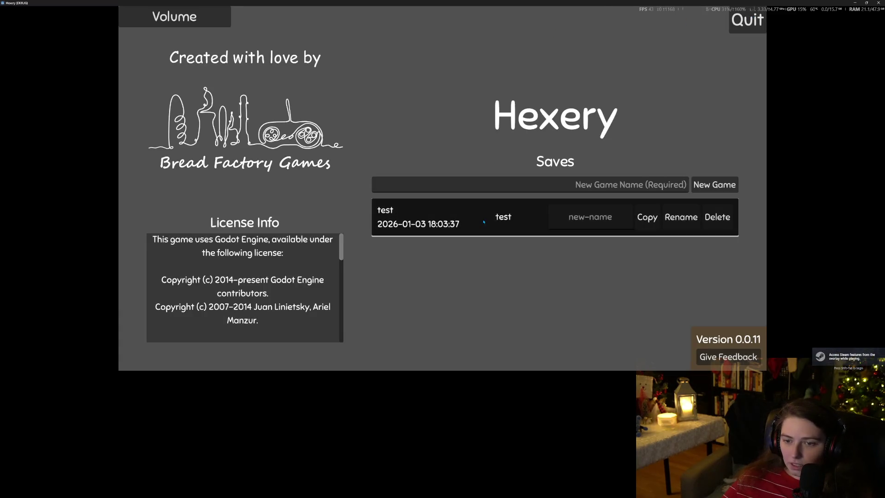
- Load the test save and check the player inventory
{"action": "left_click", "coordinate": [486, 217]}
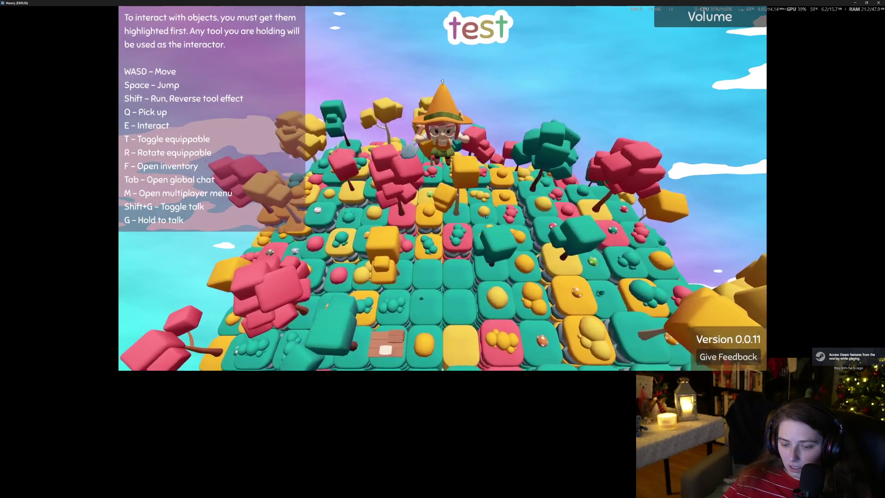
{"action": "key", "text": "f"}
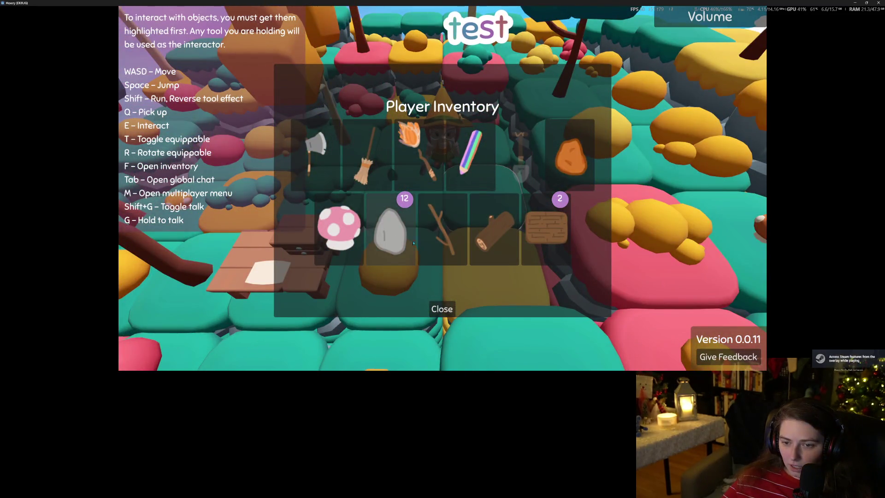
{"action": "left_click", "coordinate": [446, 309]}
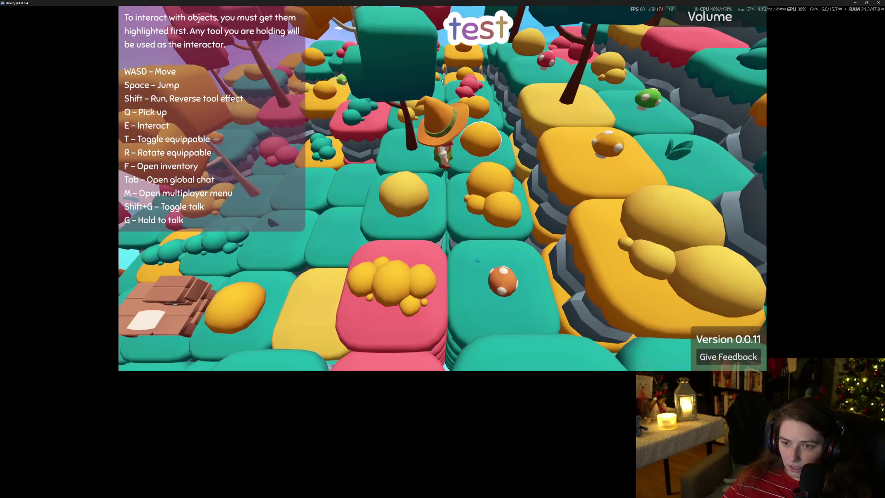
- Walk to the stick, pick it up with Q, confirm the twig icon in the inventory, then quit the game
{"action": "key", "text": "w"}
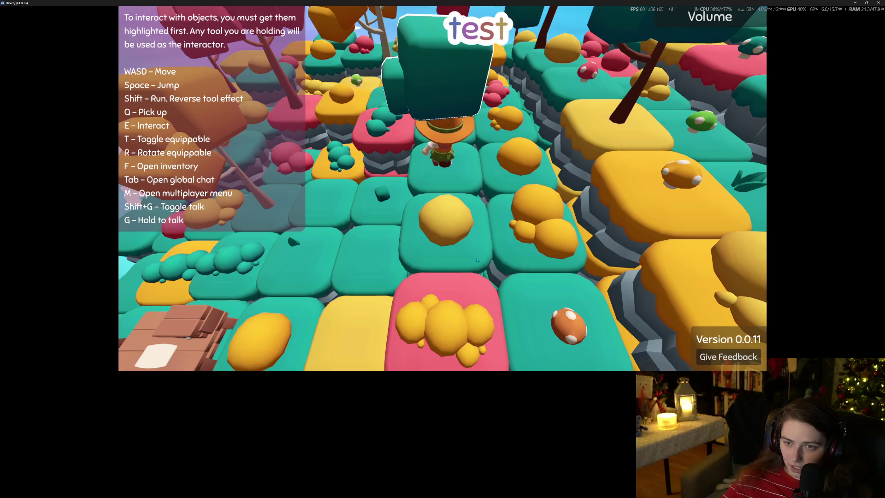
{"action": "key", "text": "s"}
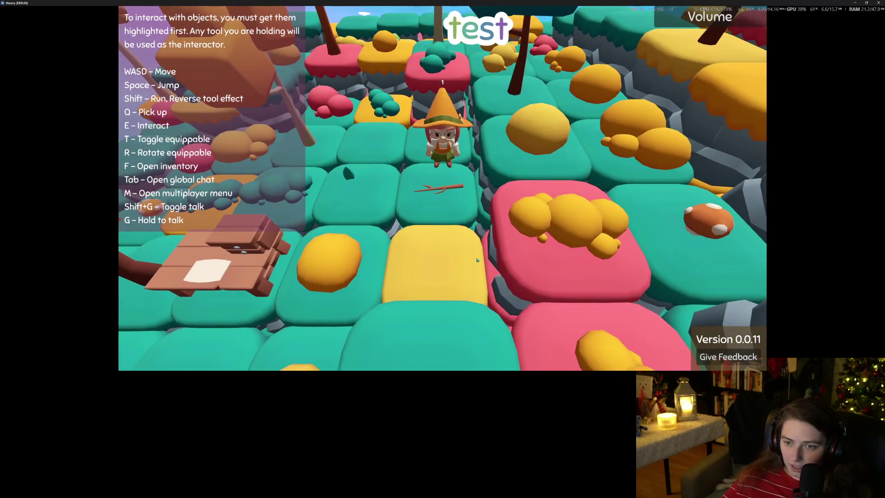
{"action": "key", "text": "q"}
{"action": "key", "text": "w"}
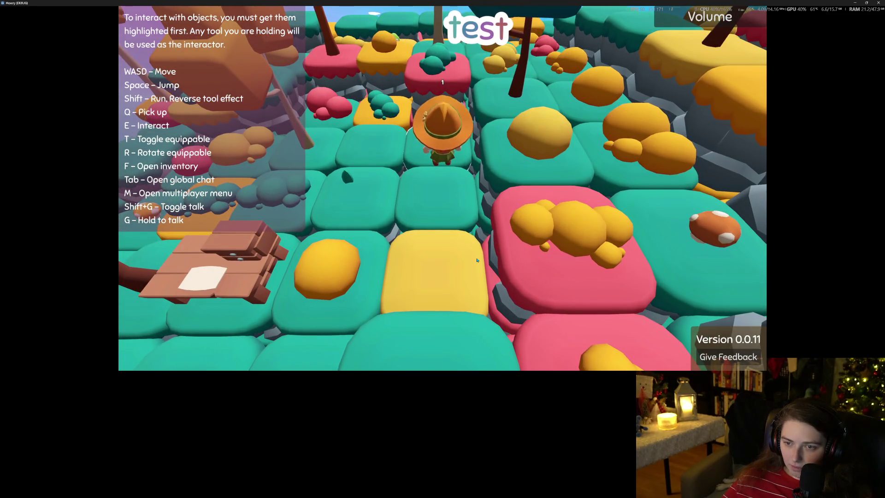
{"action": "key", "text": "f"}
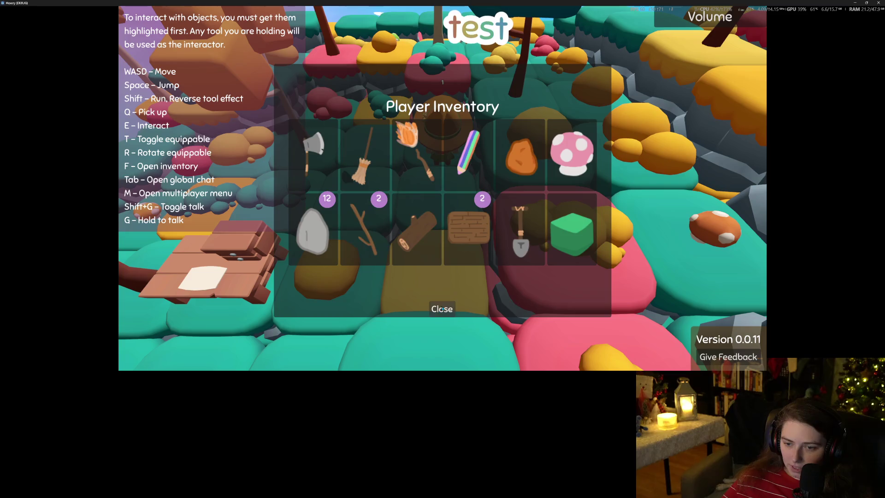
{"action": "left_click", "coordinate": [441, 310]}
{"action": "key", "text": "alt+F4"}
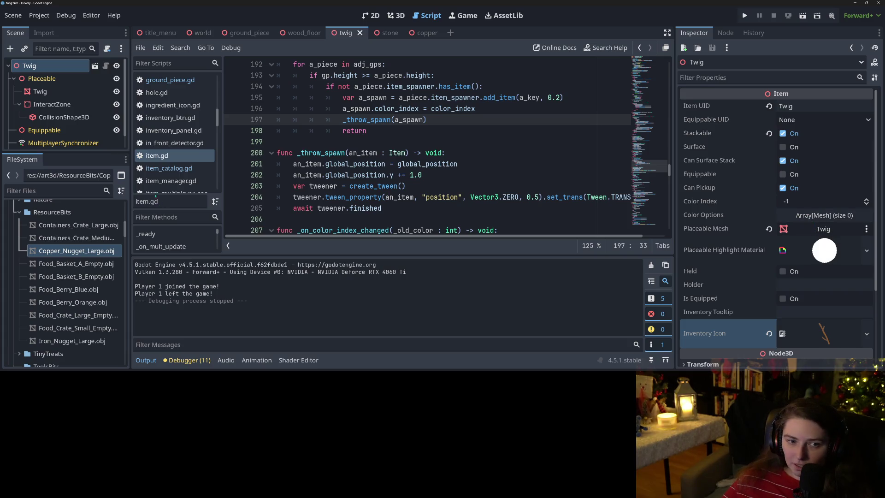
- Assign the Twig mesh node as the Twig item's Placeable Mesh, save, and inspect the mesh
{"action": "mouse_move", "coordinate": [40, 92]}
{"action": "left_mouse_down"}
{"action": "mouse_move", "coordinate": [836, 242]}
{"action": "mouse_move", "coordinate": [824, 231]}
{"action": "left_mouse_up"}
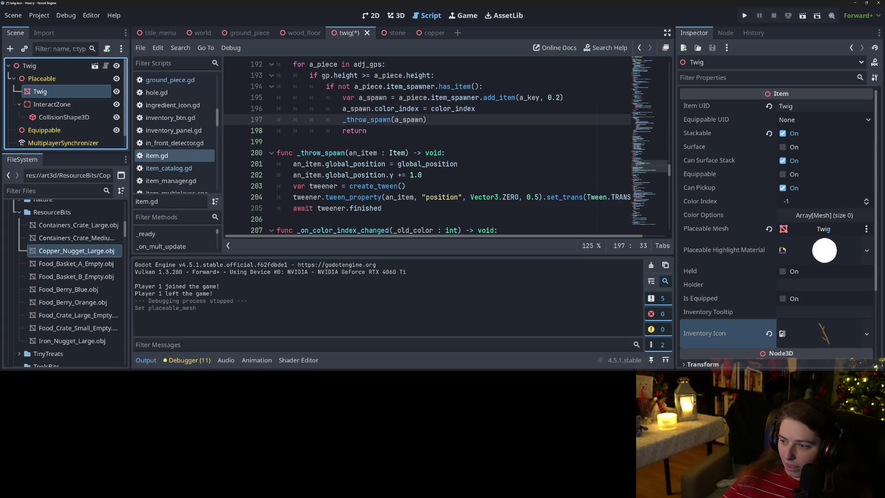
{"action": "key", "text": "ctrl+s"}
{"action": "double_click", "coordinate": [60, 92]}
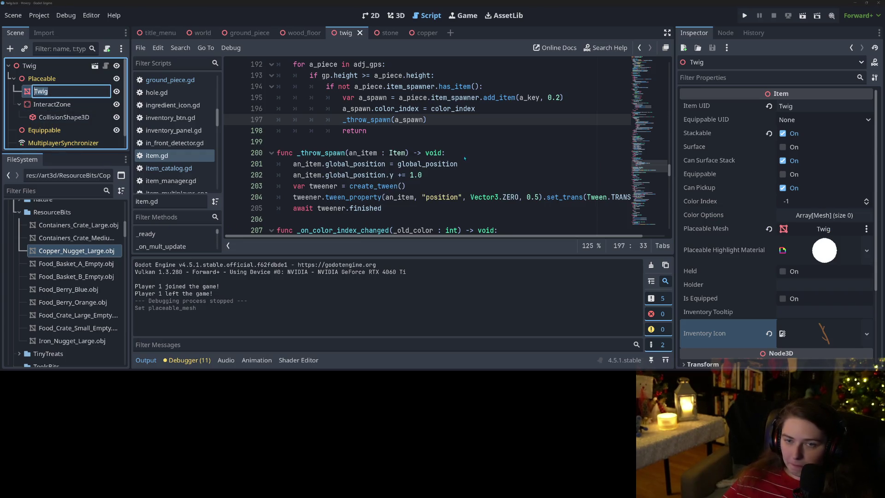
{"action": "key", "text": "Escape"}
{"action": "scroll", "coordinate": [805, 287], "scroll_direction": "down", "scroll_amount": 5}
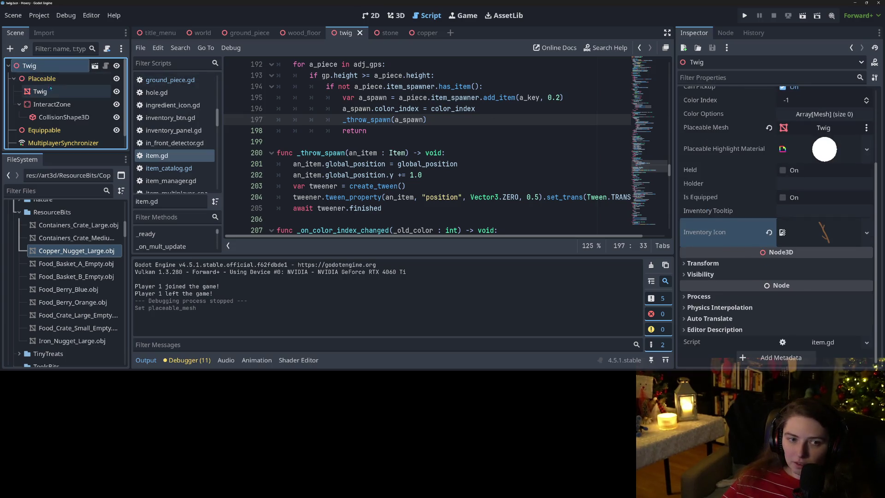
{"action": "left_click", "coordinate": [41, 92]}
{"action": "scroll", "coordinate": [713, 207], "scroll_direction": "down", "scroll_amount": 3}
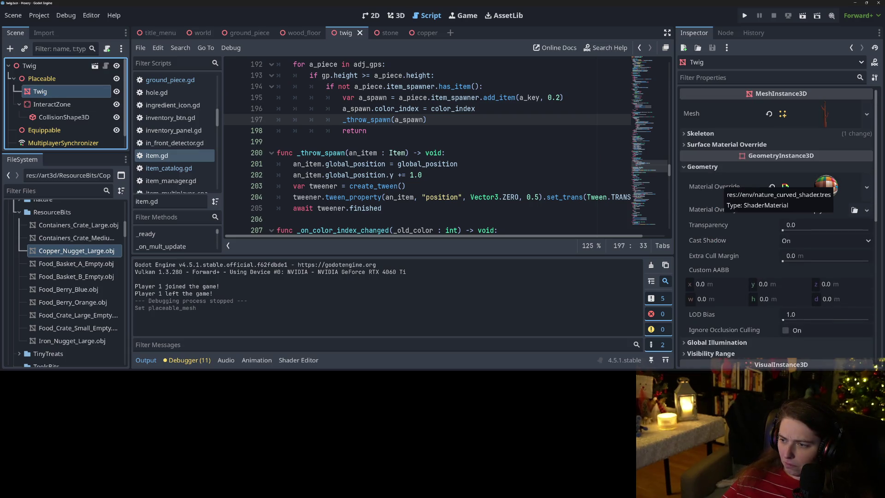
- Compare with the stone scene's IronNuggetLarge mesh geometry settings, then open the copper scene
{"action": "left_click", "coordinate": [384, 35]}
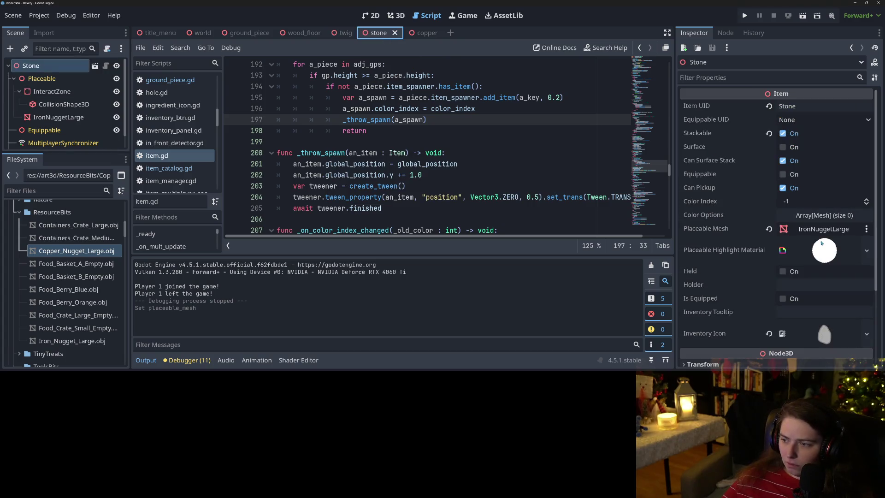
{"action": "scroll", "coordinate": [763, 259], "scroll_direction": "down", "scroll_amount": 3}
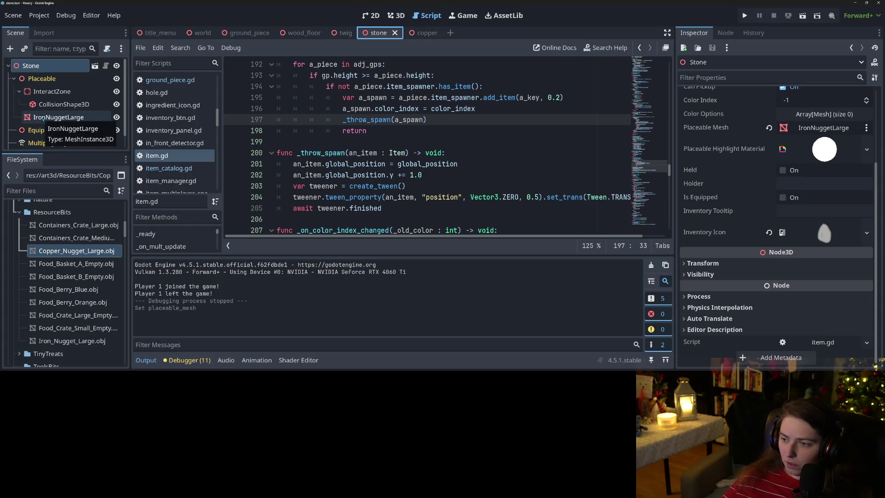
{"action": "left_click", "coordinate": [42, 118]}
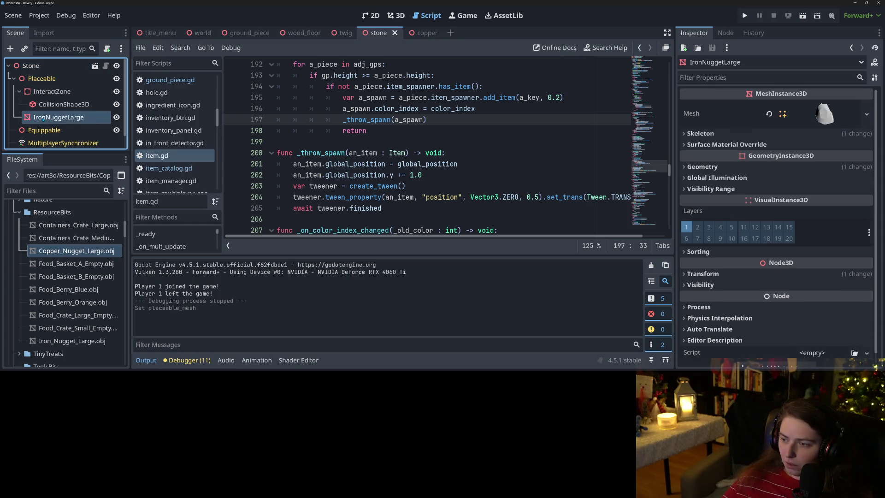
{"action": "left_click", "coordinate": [732, 167]}
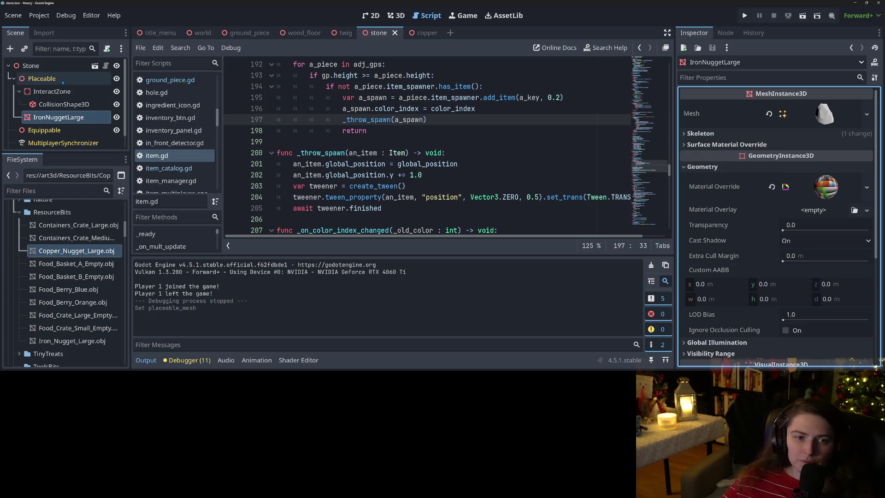
{"action": "left_click", "coordinate": [63, 68]}
{"action": "scroll", "coordinate": [797, 254], "scroll_direction": "up", "scroll_amount": 4}
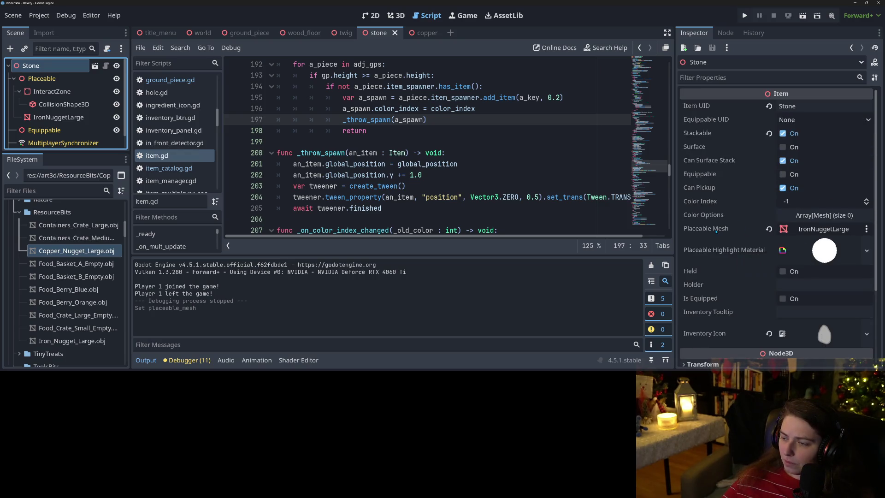
{"action": "left_click", "coordinate": [422, 35]}
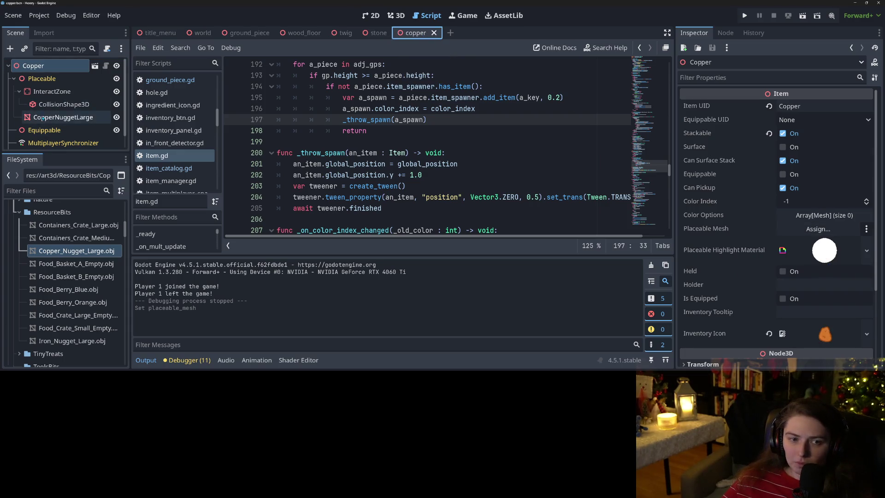
- Make CopperNuggetLarge the Copper item's Placeable Mesh, save, then review its mesh node and item.gd
{"action": "mouse_move", "coordinate": [63, 117]}
{"action": "left_mouse_down"}
{"action": "mouse_move", "coordinate": [346, 153]}
{"action": "mouse_move", "coordinate": [778, 228]}
{"action": "left_mouse_up"}
{"action": "key", "text": "ctrl+s"}
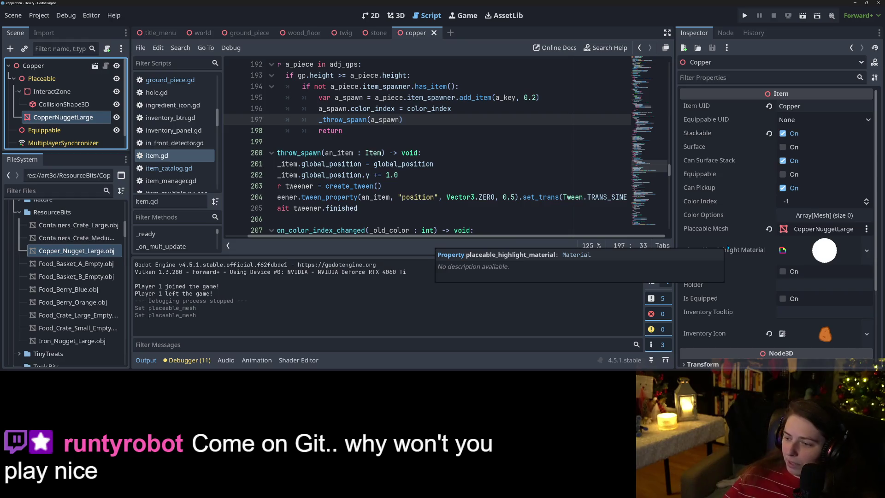
{"action": "scroll", "coordinate": [727, 248], "scroll_direction": "down", "scroll_amount": 3}
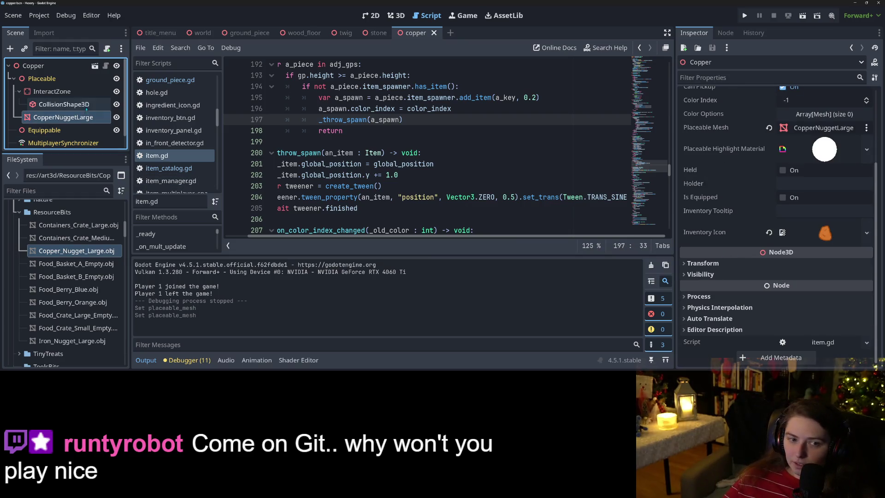
{"action": "left_click", "coordinate": [64, 105]}
{"action": "left_click", "coordinate": [77, 117]}
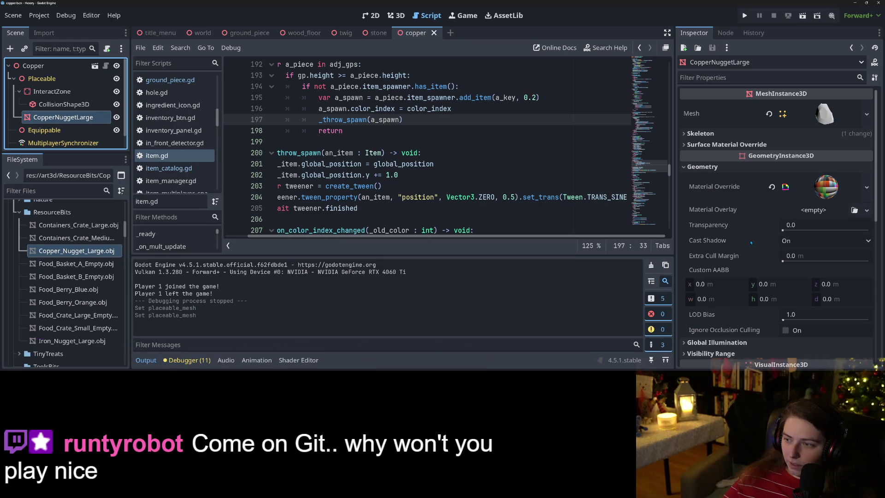
{"action": "scroll", "coordinate": [750, 238], "scroll_direction": "down", "scroll_amount": 2}
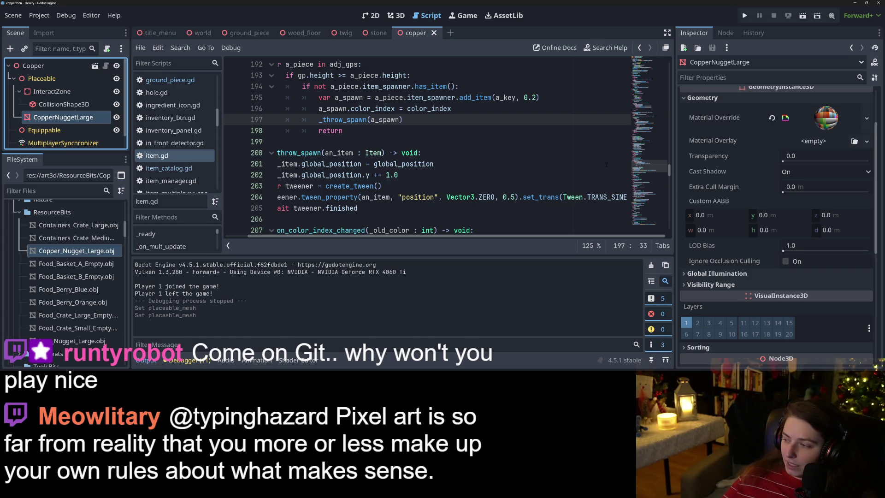
{"action": "left_click", "coordinate": [478, 197]}
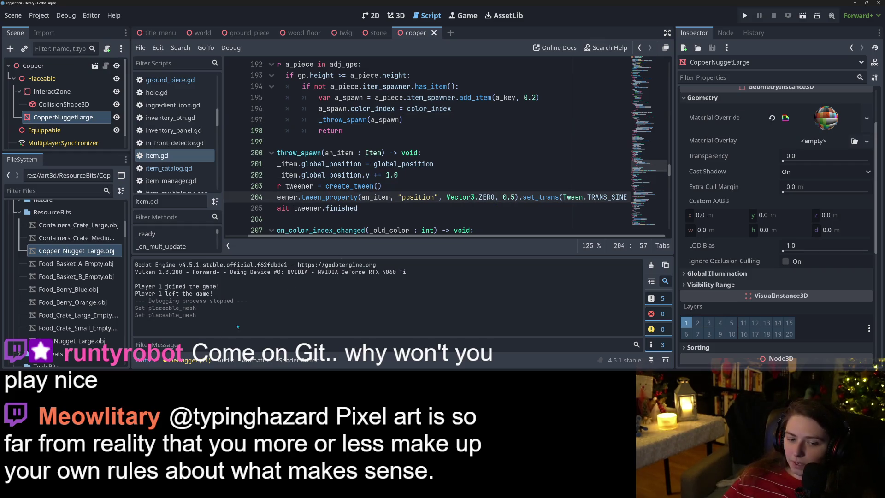
{"action": "left_click", "coordinate": [146, 360]}
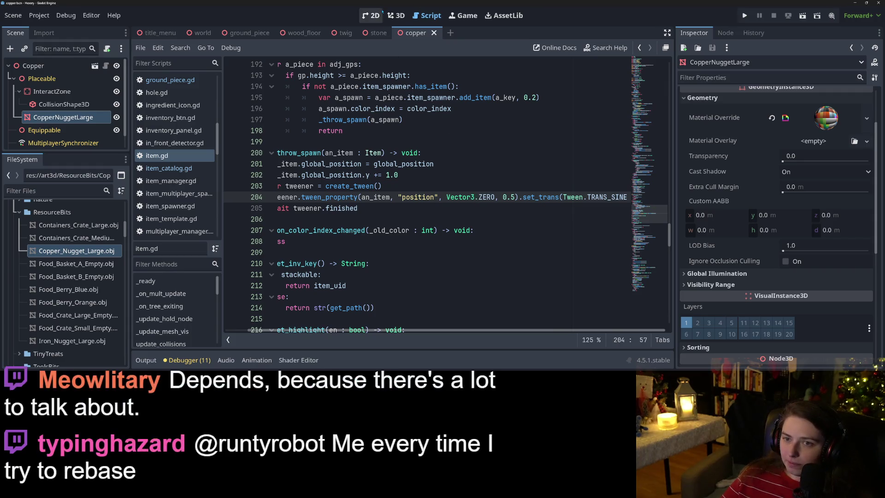
- Switch to the 3D workspace and zoom in on the CopperNuggetLarge nugget
{"action": "left_click", "coordinate": [396, 15]}
{"action": "scroll", "coordinate": [402, 203], "scroll_direction": "up", "scroll_amount": 5}
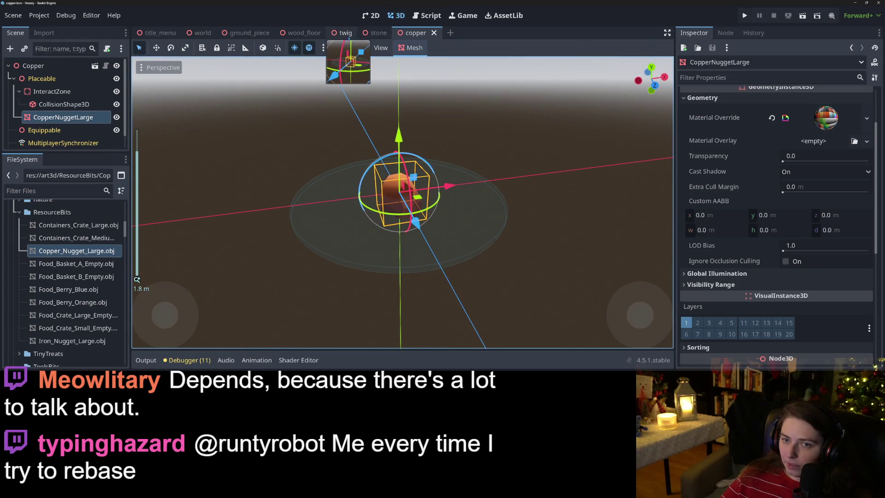
- In the twig scene, copy the root's Placeable Highlight Material into the Twig mesh's Material Overlay
{"action": "left_click", "coordinate": [343, 33]}
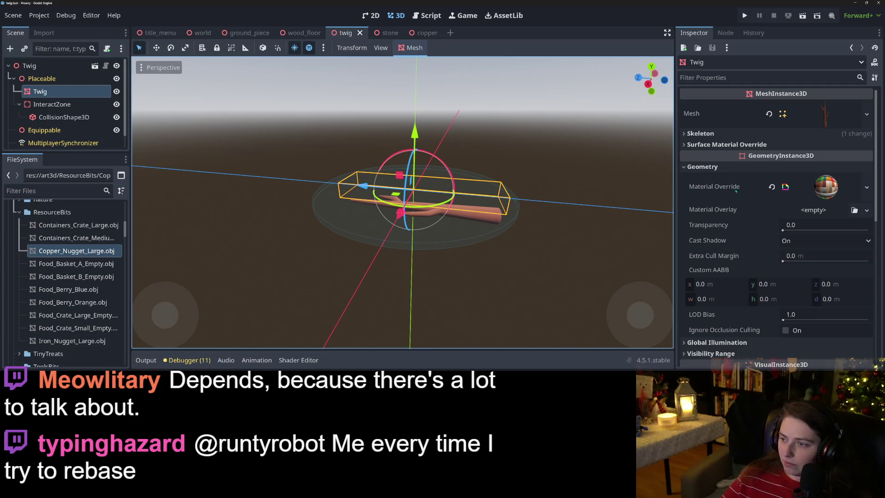
{"action": "left_click", "coordinate": [54, 69]}
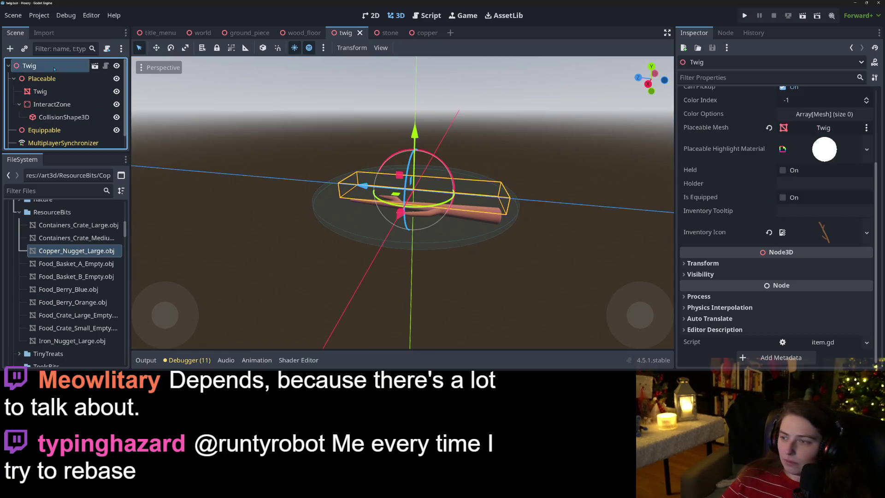
{"action": "scroll", "coordinate": [706, 222], "scroll_direction": "up", "scroll_amount": 5}
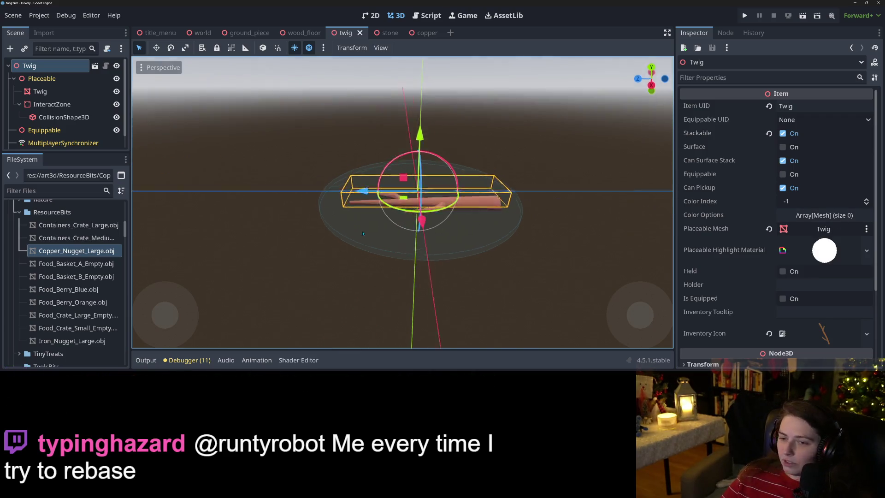
{"action": "right_click", "coordinate": [743, 255]}
{"action": "left_click", "coordinate": [765, 261]}
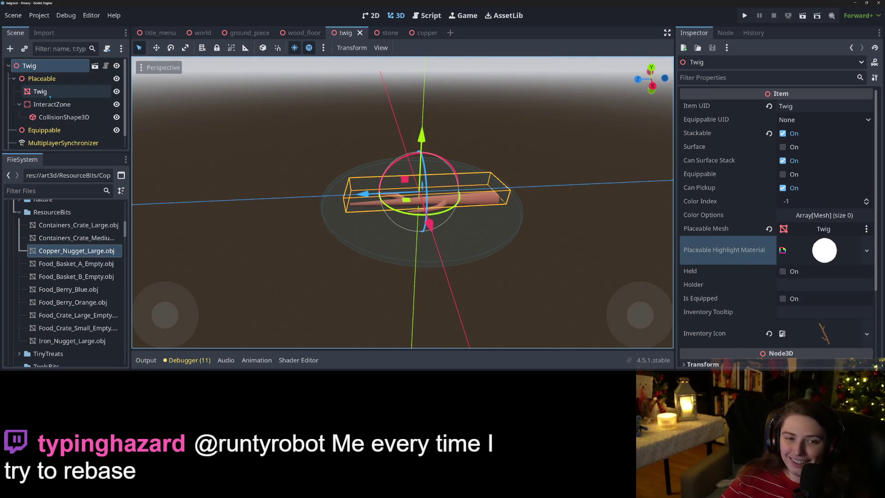
{"action": "left_click", "coordinate": [55, 96]}
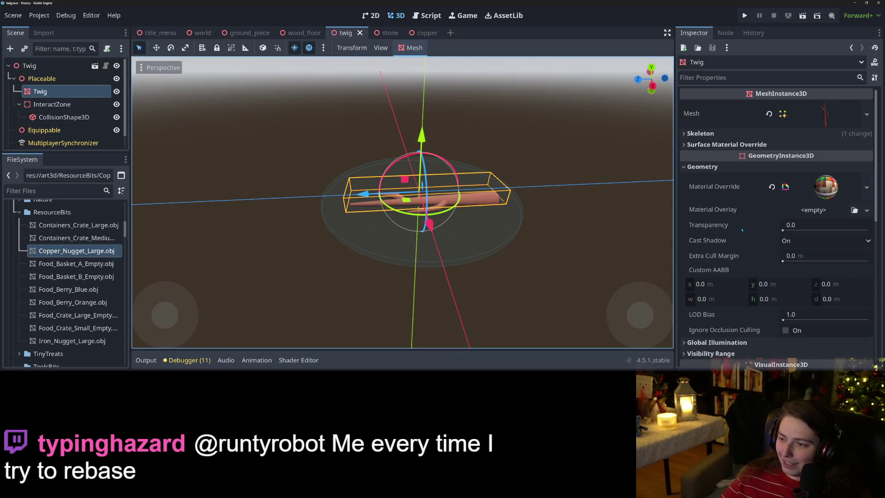
{"action": "right_click", "coordinate": [720, 208]}
{"action": "left_click", "coordinate": [731, 223]}
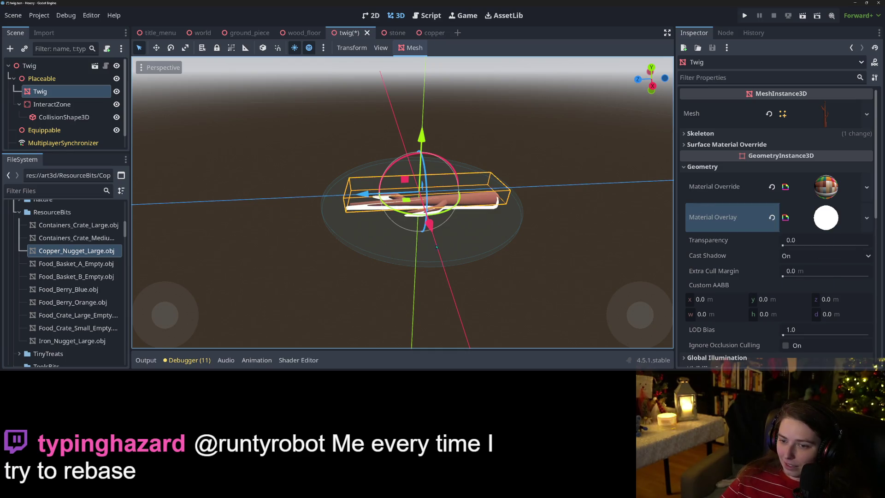
- Orbit around the outlined twig and inspect the overlay and override material shaders
{"action": "mouse_move", "coordinate": [437, 247]}
{"action": "left_mouse_down"}
{"action": "mouse_move", "coordinate": [407, 217]}
{"action": "mouse_move", "coordinate": [580, 239]}
{"action": "mouse_move", "coordinate": [395, 192]}
{"action": "mouse_move", "coordinate": [722, 243]}
{"action": "left_mouse_up"}
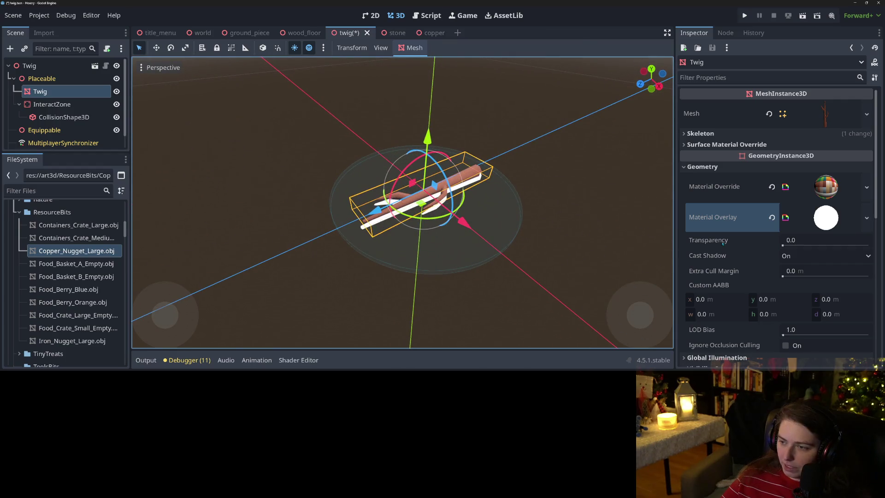
{"action": "left_click", "coordinate": [822, 229]}
{"action": "scroll", "coordinate": [754, 216], "scroll_direction": "down", "scroll_amount": 3}
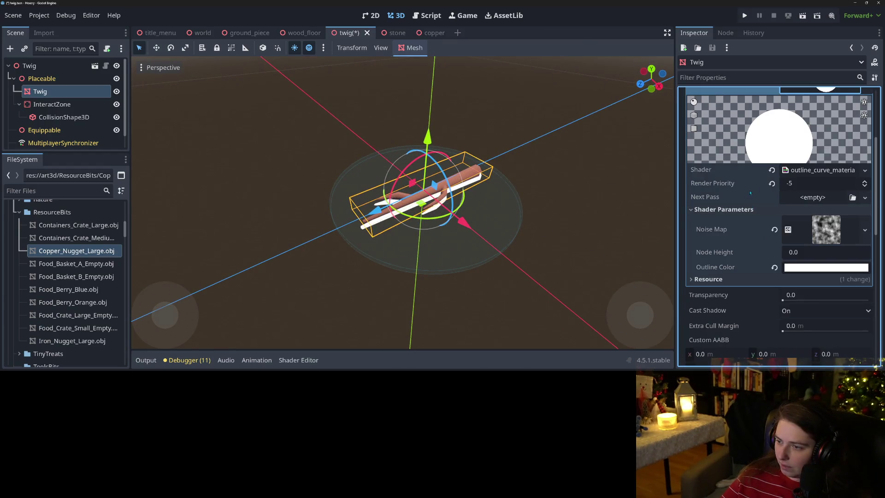
{"action": "scroll", "coordinate": [758, 237], "scroll_direction": "up", "scroll_amount": 4}
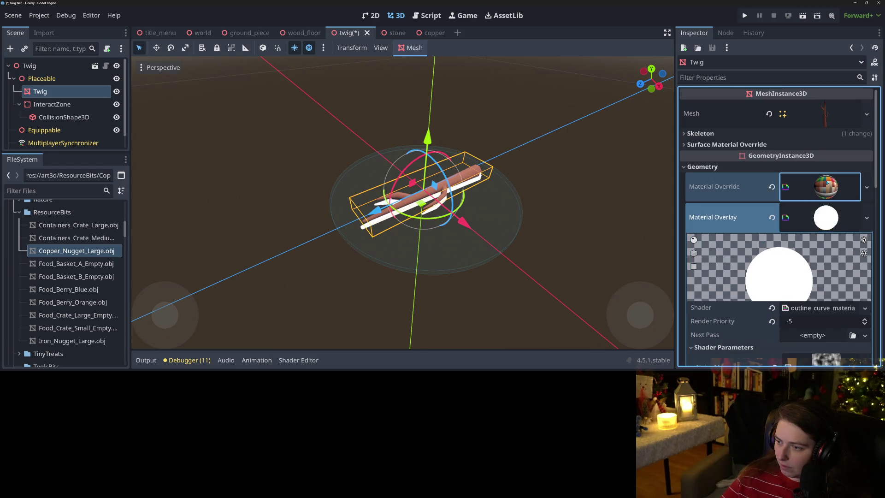
{"action": "left_click", "coordinate": [756, 184]}
{"action": "scroll", "coordinate": [750, 256], "scroll_direction": "down", "scroll_amount": 3}
{"action": "scroll", "coordinate": [756, 240], "scroll_direction": "up", "scroll_amount": 5}
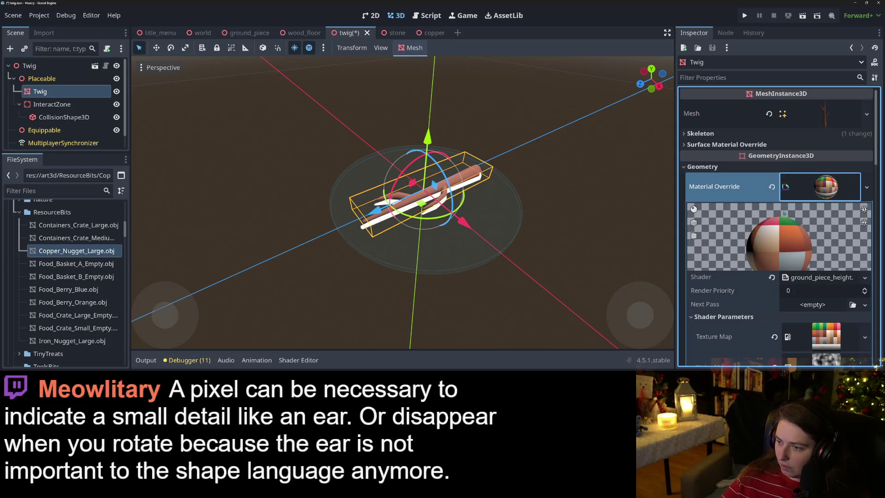
{"action": "left_click", "coordinate": [818, 187]}
- Clear the Twig mesh's Material Overlay, save the twig scene, and run the game
{"action": "left_click", "coordinate": [815, 211]}
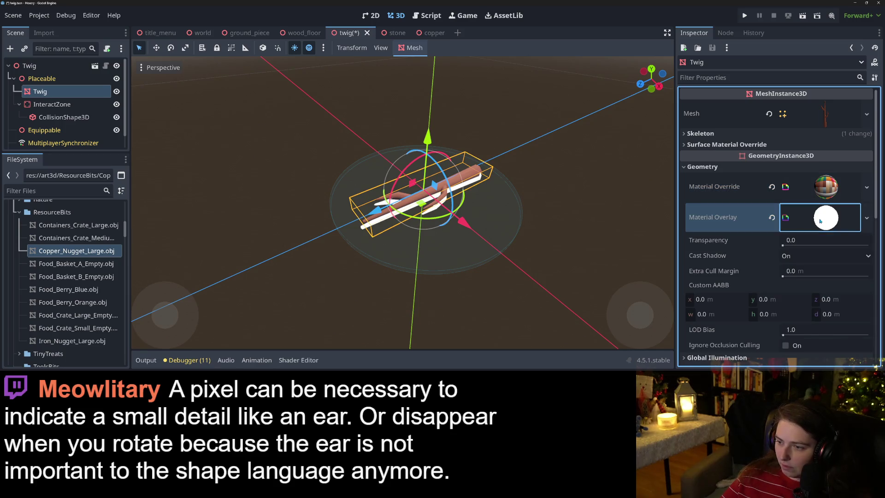
{"action": "left_click", "coordinate": [821, 217]}
{"action": "left_click", "coordinate": [771, 217]}
{"action": "key", "text": "ctrl+s"}
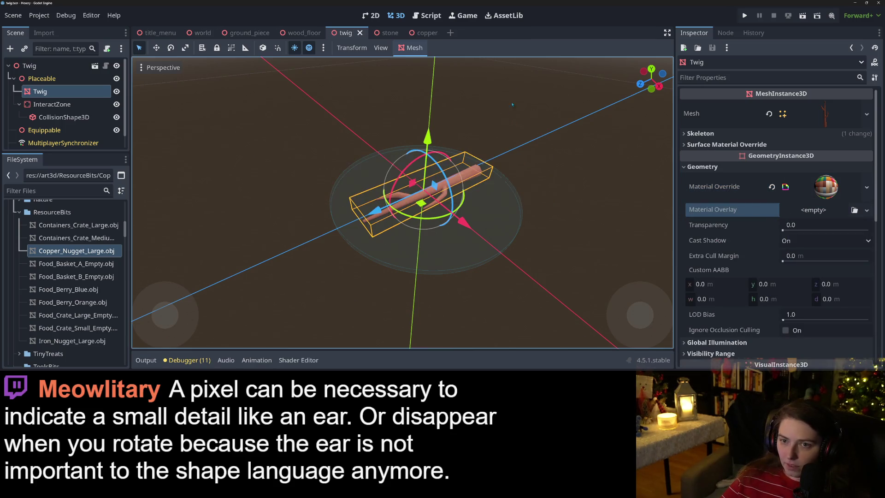
{"action": "left_click", "coordinate": [744, 16]}
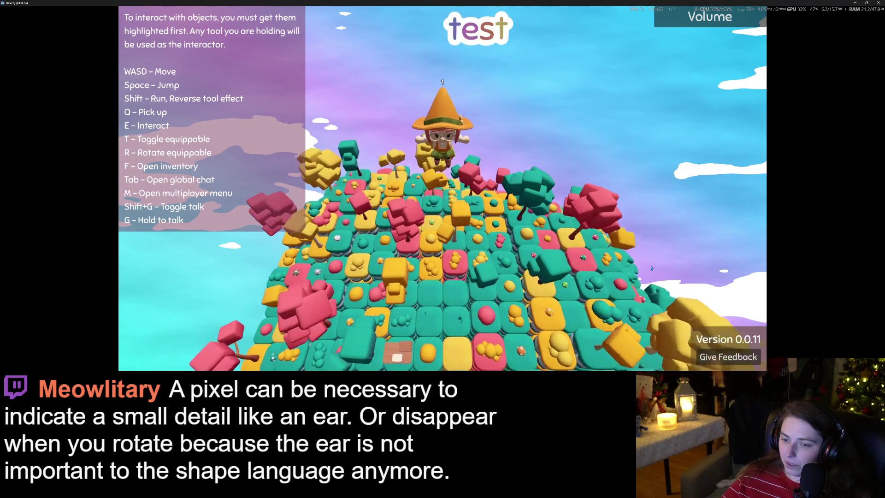
- Zoom the camera in around the character, then stop the running game with F8
{"action": "scroll", "coordinate": [650, 267], "scroll_direction": "up", "scroll_amount": 5}
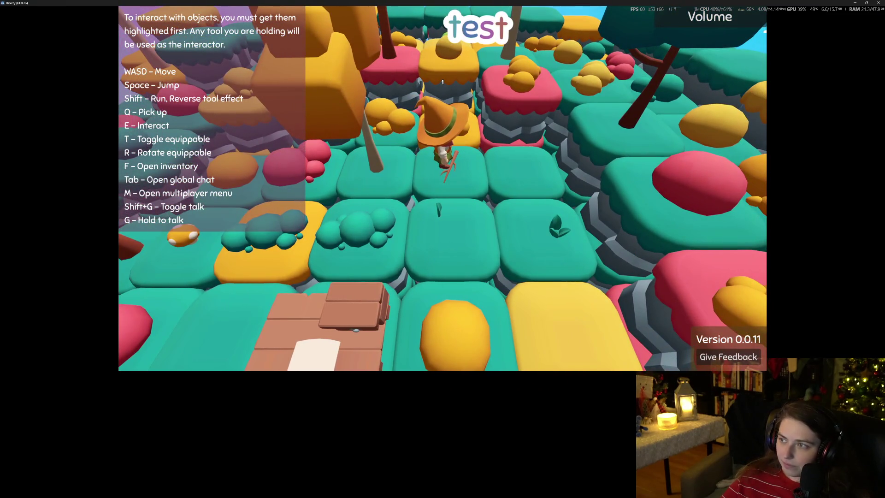
{"action": "key", "text": "F8"}
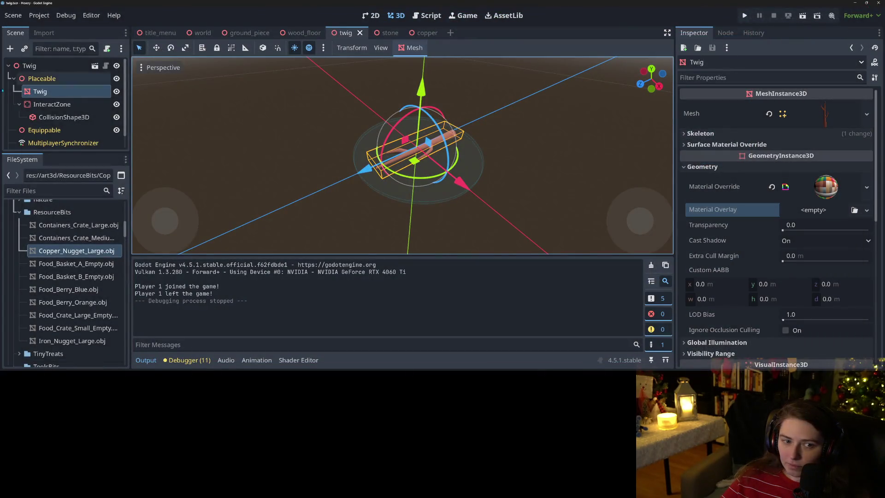
- Clear the root Twig's Placeable Mesh, drag the Twig mesh node back in, save, and run the project
{"action": "left_click", "coordinate": [29, 66]}
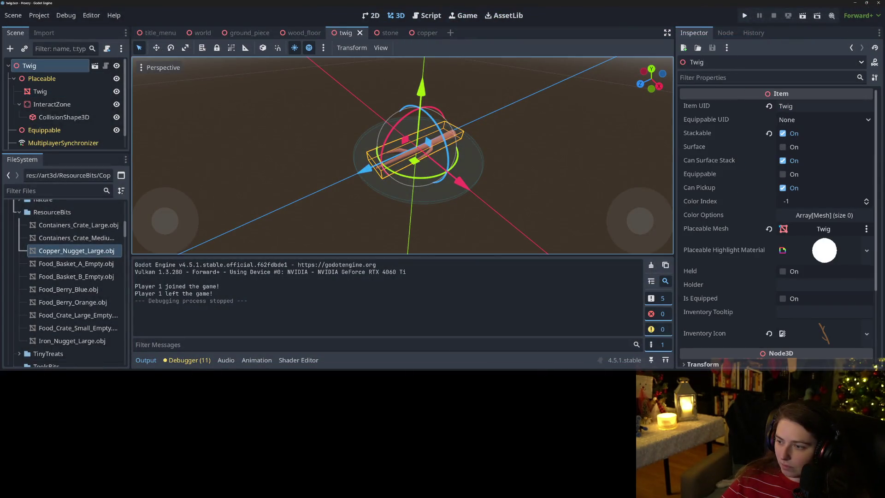
{"action": "left_click", "coordinate": [769, 229]}
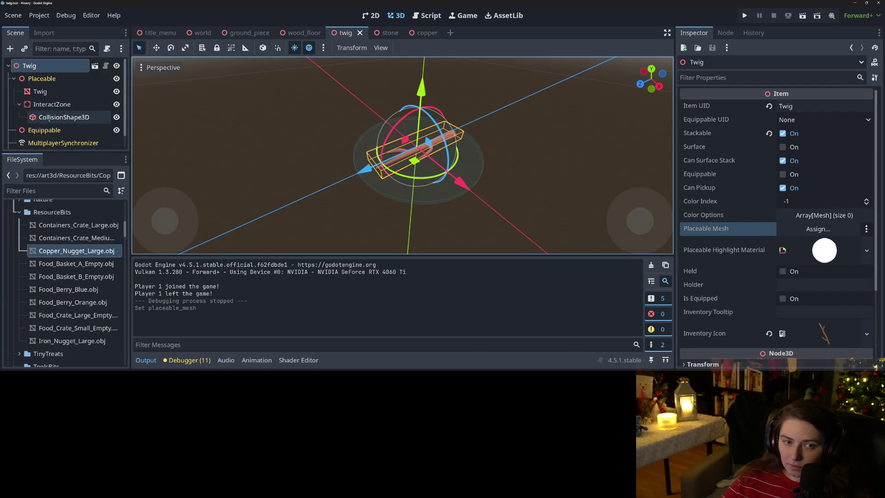
{"action": "left_click_drag", "start_coordinate": [46, 92], "coordinate": [681, 223]}
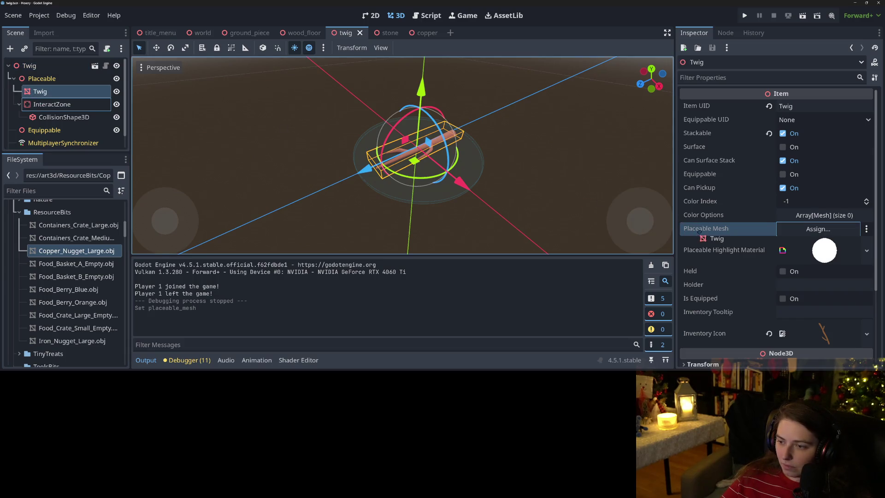
{"action": "mouse_move", "coordinate": [33, 66]}
{"action": "left_mouse_down"}
{"action": "mouse_move", "coordinate": [70, 68]}
{"action": "mouse_move", "coordinate": [55, 92]}
{"action": "mouse_move", "coordinate": [714, 220]}
{"action": "left_mouse_up"}
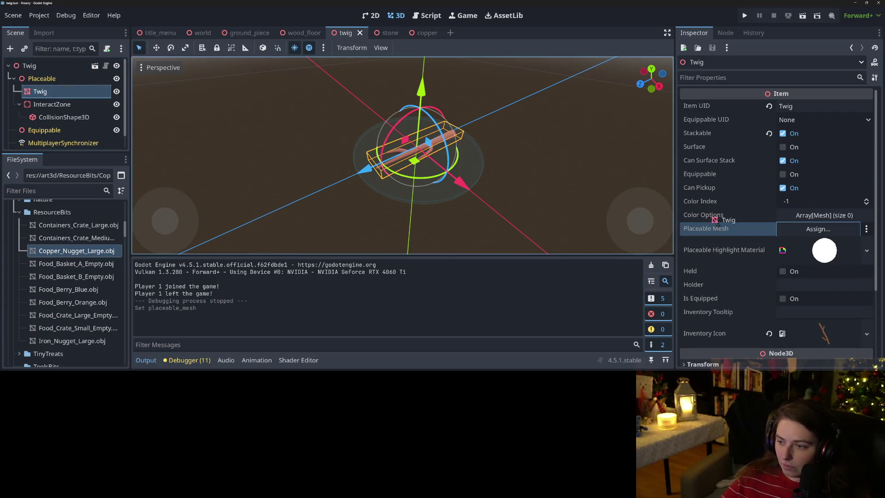
{"action": "left_click_drag", "start_coordinate": [812, 233], "coordinate": [812, 233]}
{"action": "key", "text": "ctrl+s"}
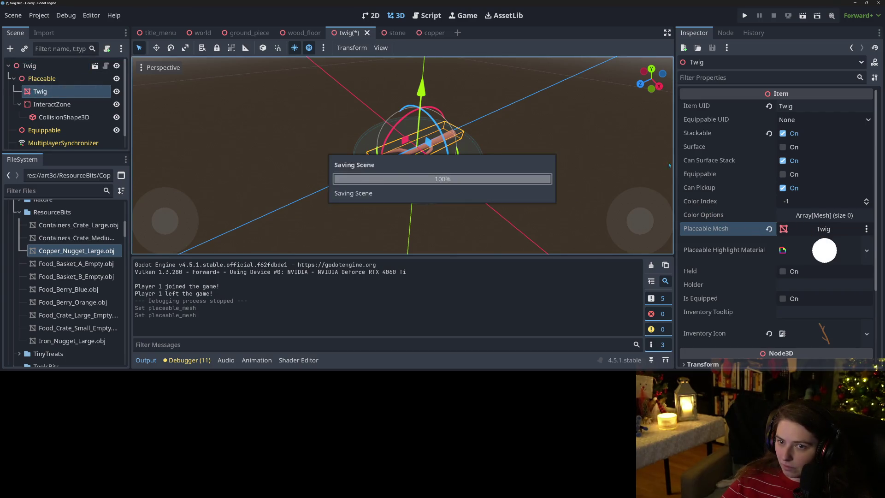
{"action": "left_click", "coordinate": [745, 16]}
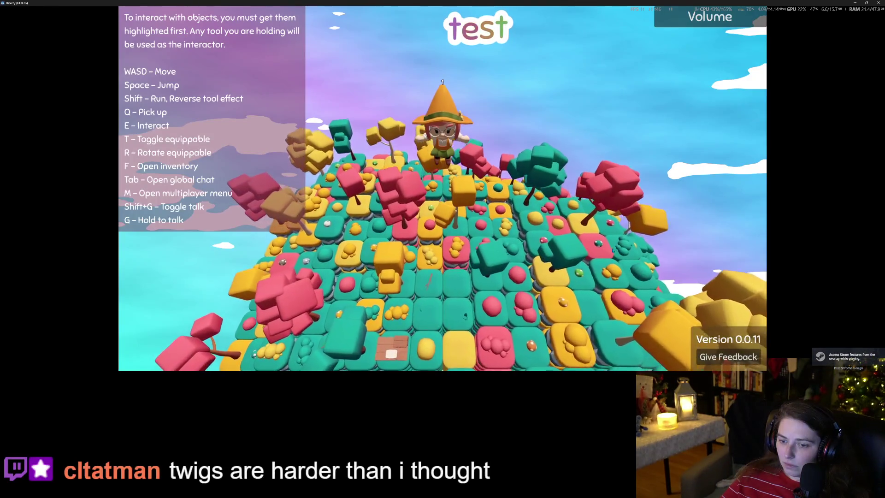
- Walk the character up to the dropped twig to inspect it, then close the game window
{"action": "key", "text": "w"}
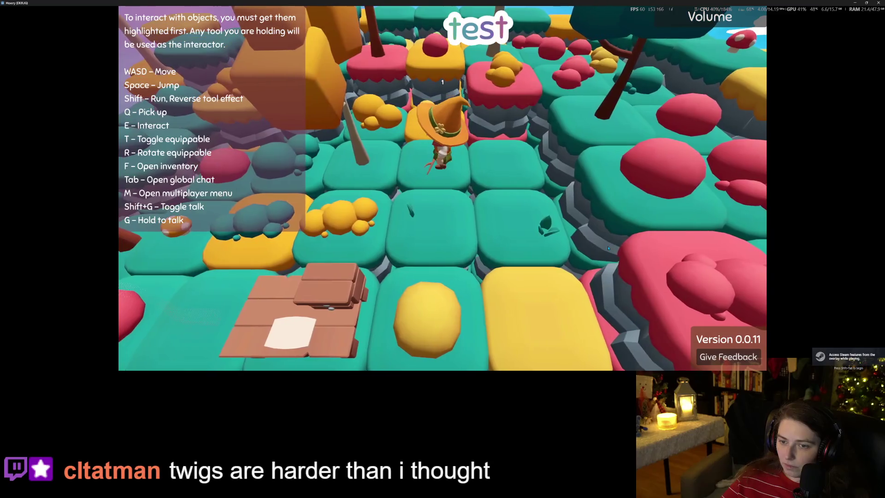
{"action": "key", "text": "d"}
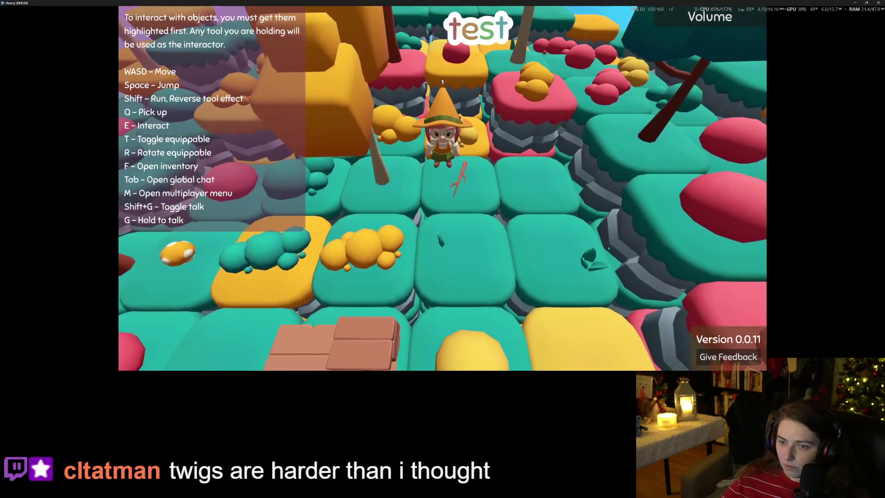
{"action": "key", "text": "a"}
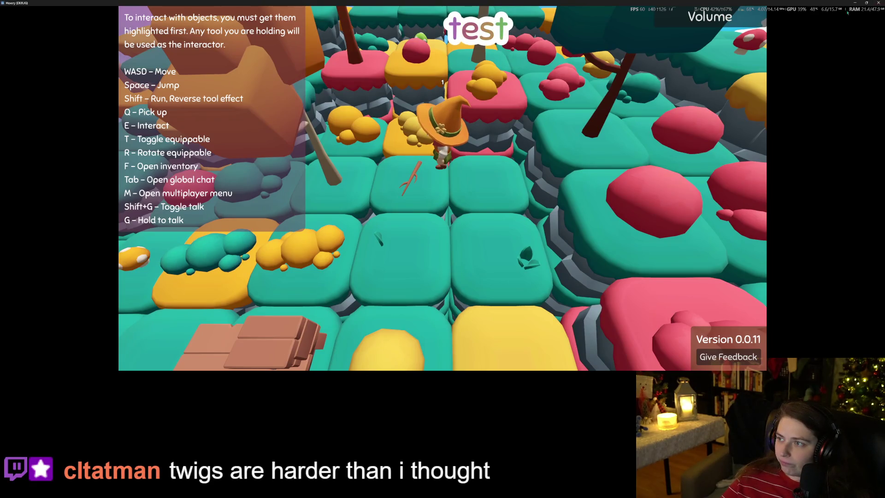
{"action": "left_click", "coordinate": [878, 3]}
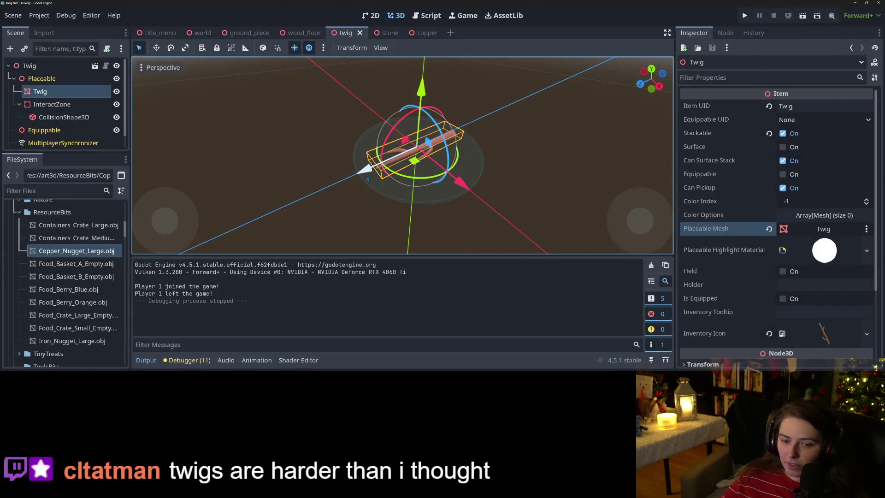
- Rotate the Twig mesh to a new orientation, inspect it from another angle, and run the project
{"action": "mouse_move", "coordinate": [374, 179]}
{"action": "left_mouse_down"}
{"action": "mouse_move", "coordinate": [251, 140]}
{"action": "mouse_move", "coordinate": [253, 157]}
{"action": "left_mouse_up"}
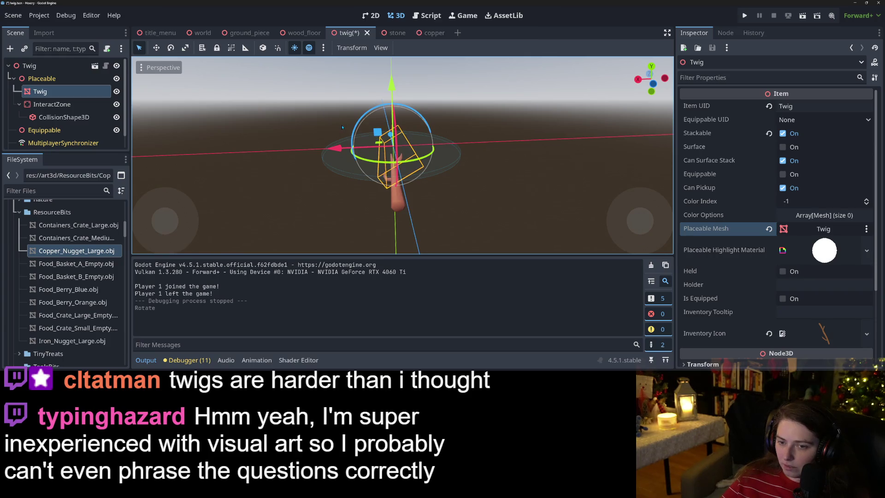
{"action": "mouse_move", "coordinate": [358, 147]}
{"action": "left_mouse_down"}
{"action": "mouse_move", "coordinate": [476, 203]}
{"action": "mouse_move", "coordinate": [403, 223]}
{"action": "mouse_move", "coordinate": [544, 213]}
{"action": "mouse_move", "coordinate": [497, 204]}
{"action": "mouse_move", "coordinate": [460, 212]}
{"action": "mouse_move", "coordinate": [436, 241]}
{"action": "left_mouse_up"}
{"action": "scroll", "coordinate": [477, 202], "scroll_direction": "up", "scroll_amount": 2}
{"action": "scroll", "coordinate": [402, 224], "scroll_direction": "up", "scroll_amount": 5}
{"action": "scroll", "coordinate": [497, 205], "scroll_direction": "down", "scroll_amount": 3}
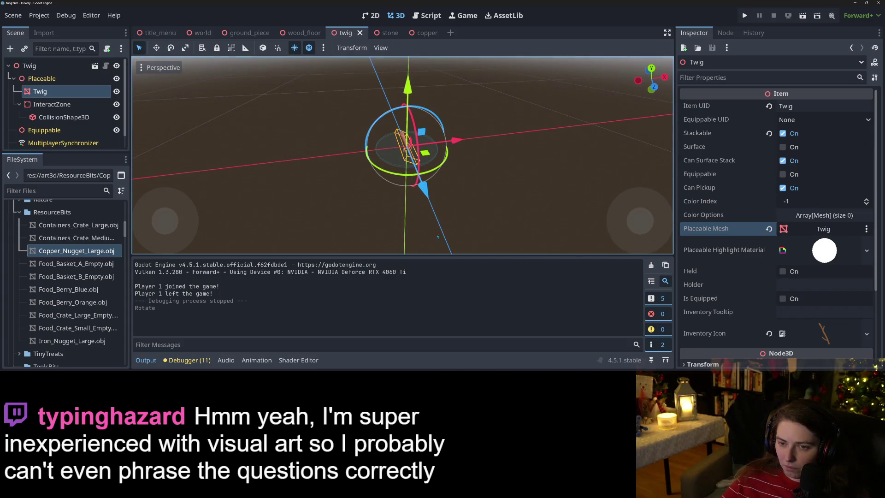
{"action": "left_click", "coordinate": [744, 16]}
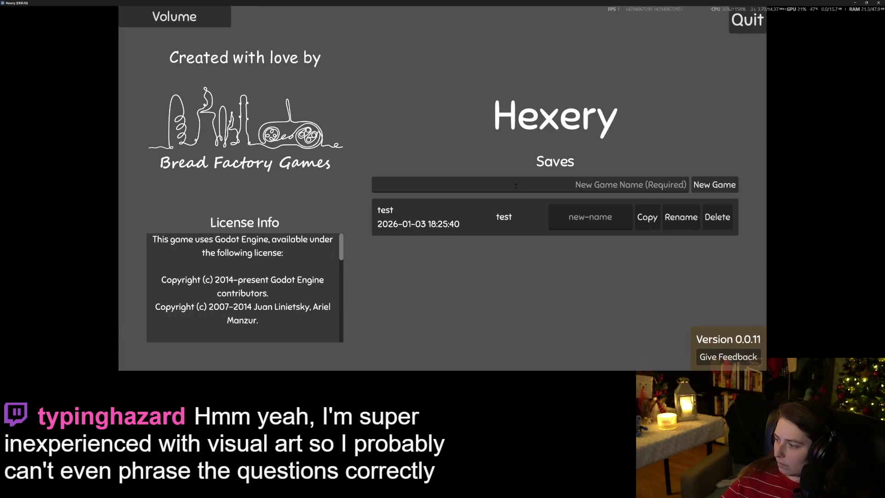
- Load the test save, walk onto the twig's tile to inspect it, and stop the game with F8
{"action": "left_click", "coordinate": [455, 219]}
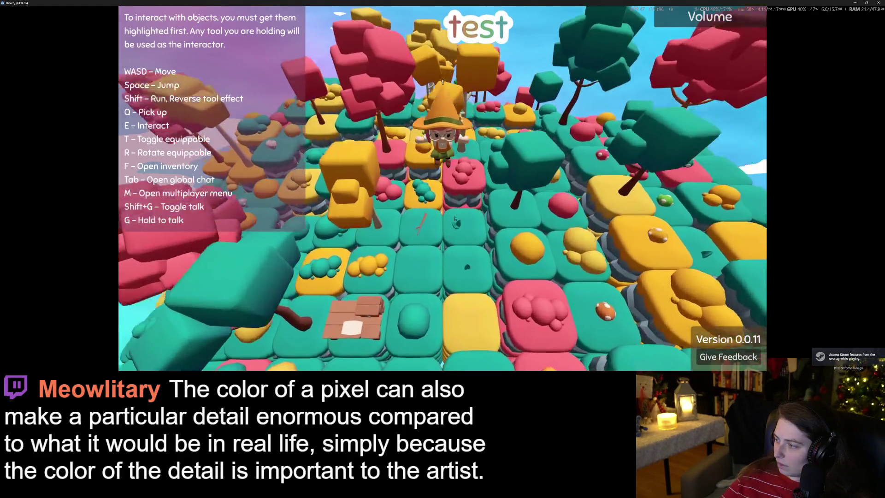
{"action": "key", "text": "s"}
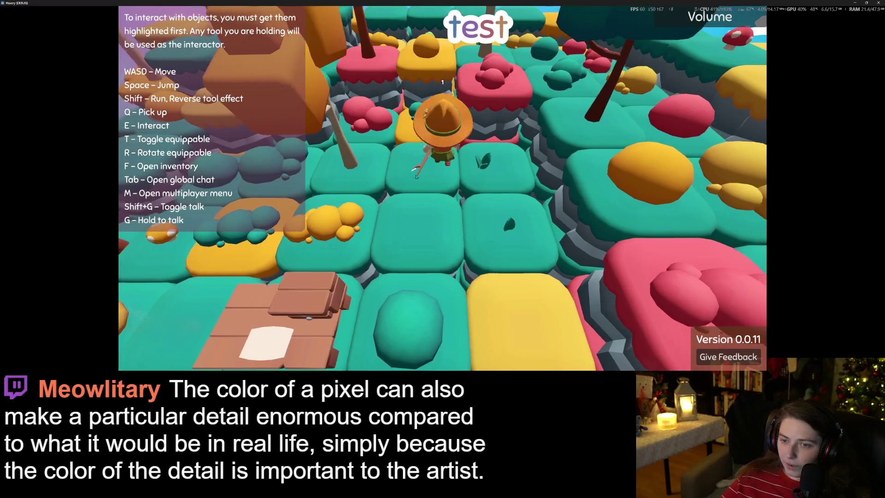
{"action": "key", "text": "d"}
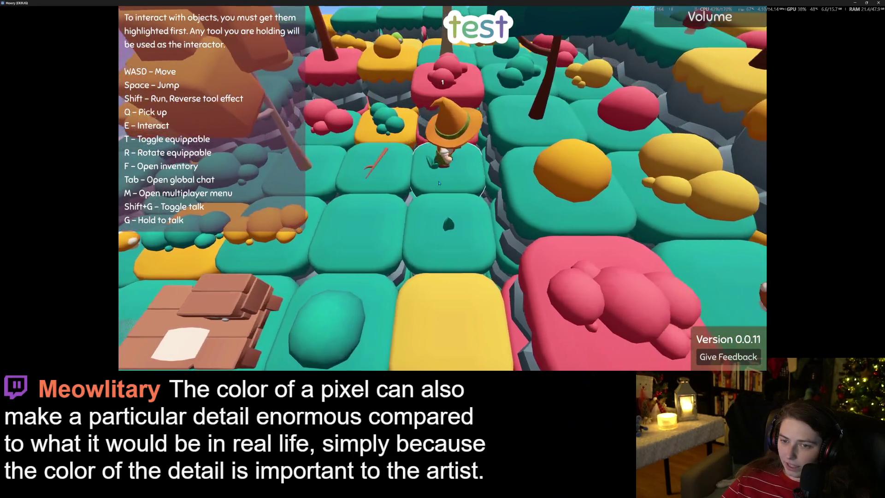
{"action": "key", "text": "a"}
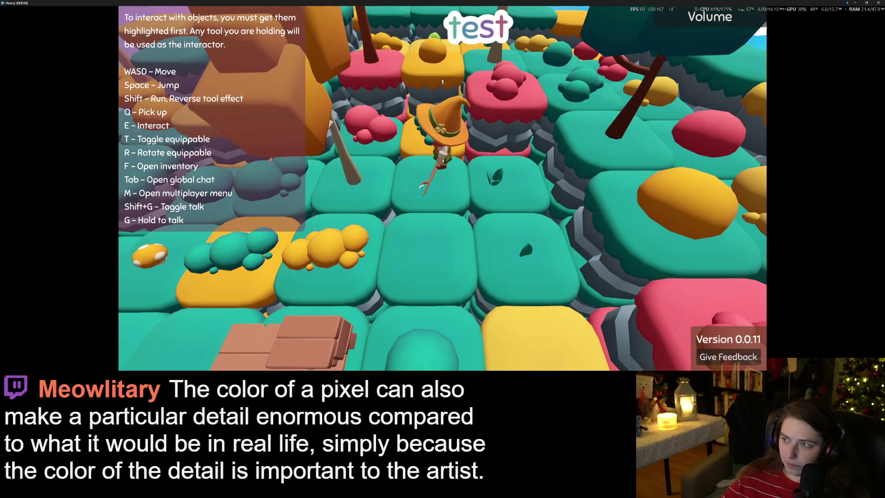
{"action": "key", "text": "F8"}
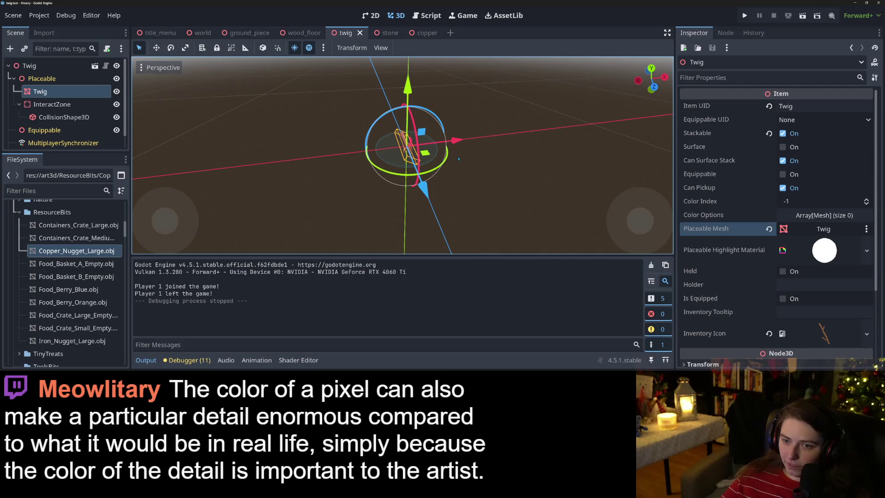
- Re-rotate and move the Twig mesh, saving the scene after each change, then run with F5
{"action": "left_click_drag", "start_coordinate": [496, 179], "coordinate": [397, 192]}
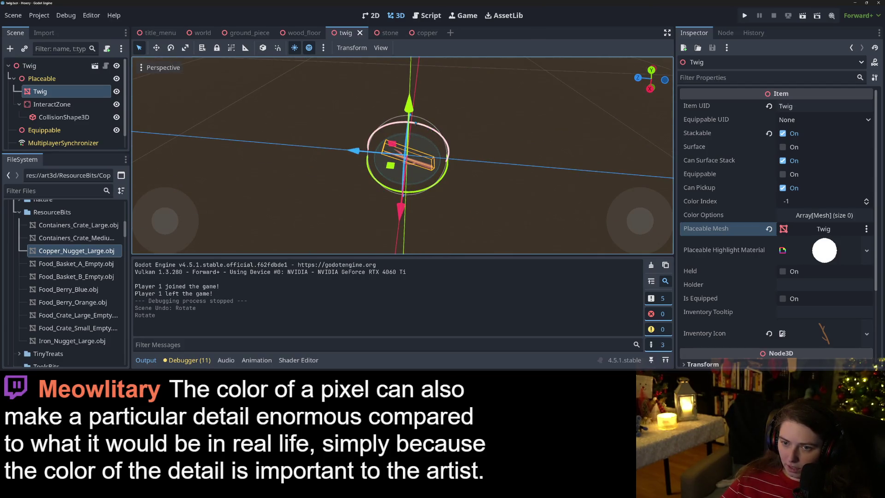
{"action": "key", "text": "ctrl+s"}
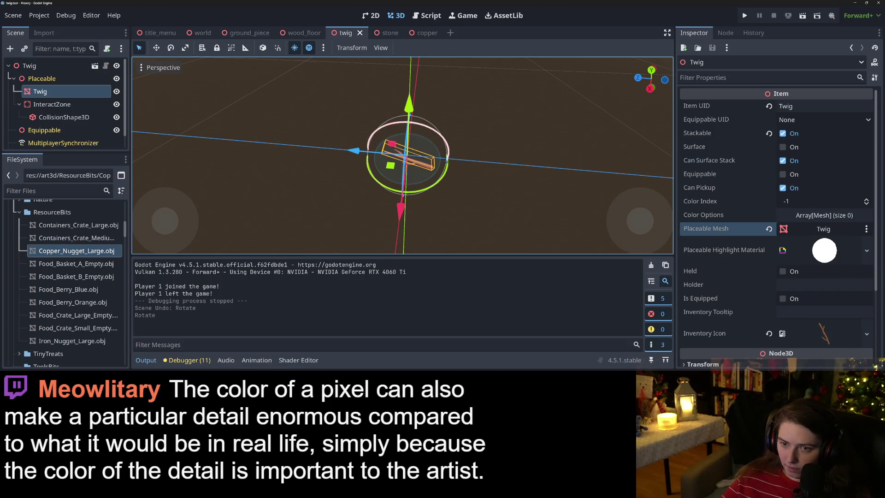
{"action": "mouse_move", "coordinate": [521, 220]}
{"action": "left_mouse_down"}
{"action": "mouse_move", "coordinate": [338, 206]}
{"action": "mouse_move", "coordinate": [406, 89]}
{"action": "left_mouse_up"}
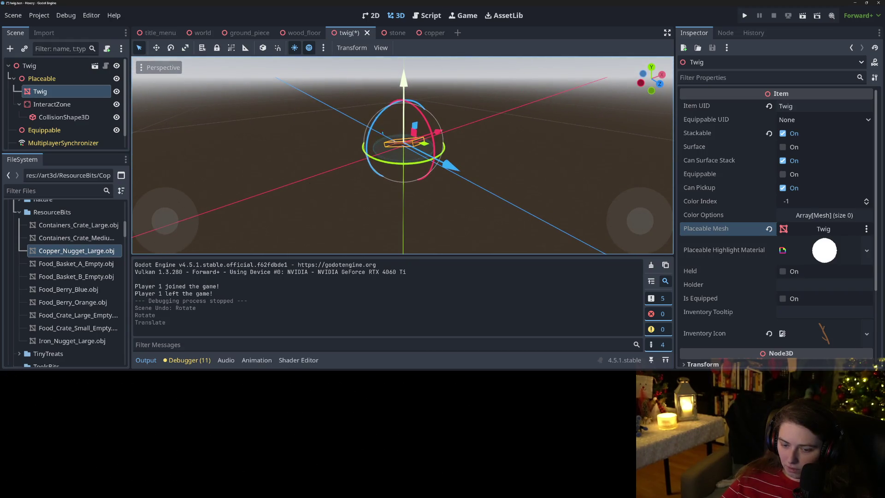
{"action": "key", "text": "ctrl+s"}
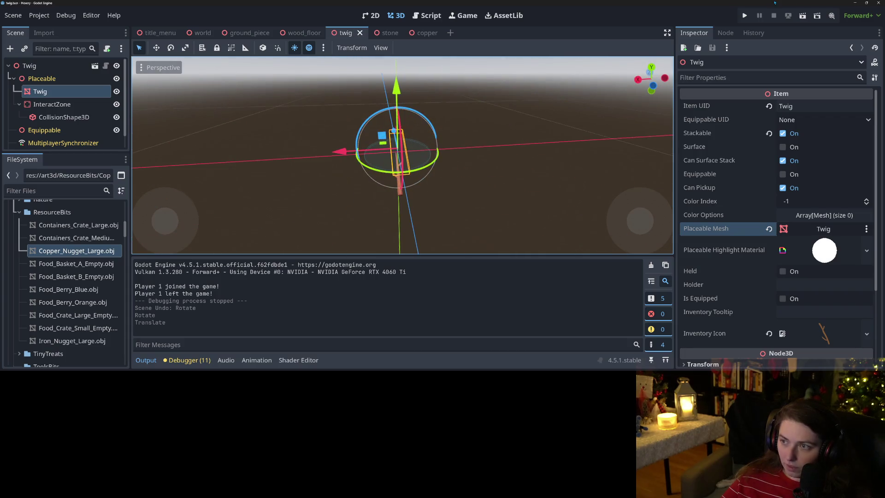
{"action": "key", "text": "F5"}
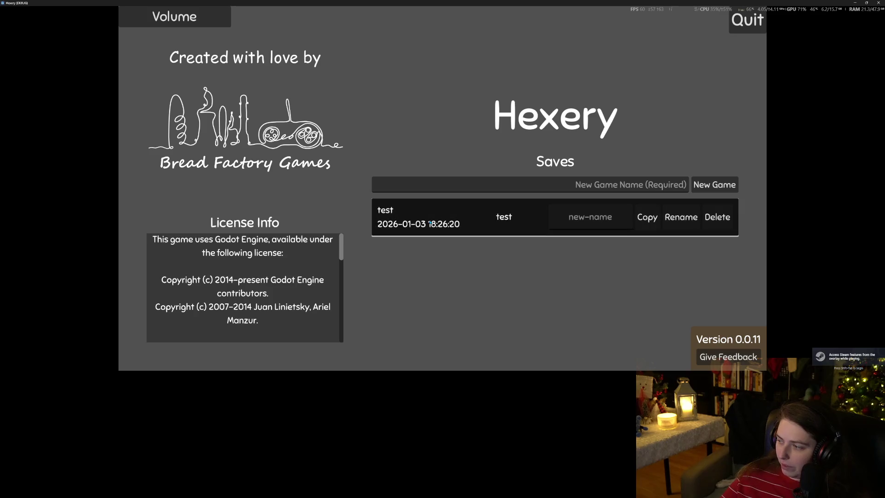
- Load the test save and walk the character toward the twig and the tree
{"action": "left_click", "coordinate": [429, 223]}
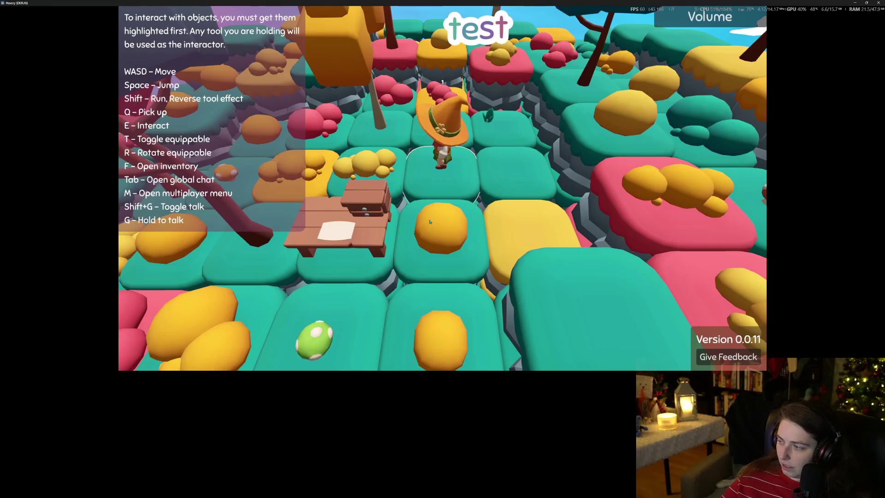
{"action": "key", "text": "w"}
{"action": "key", "text": "w"}
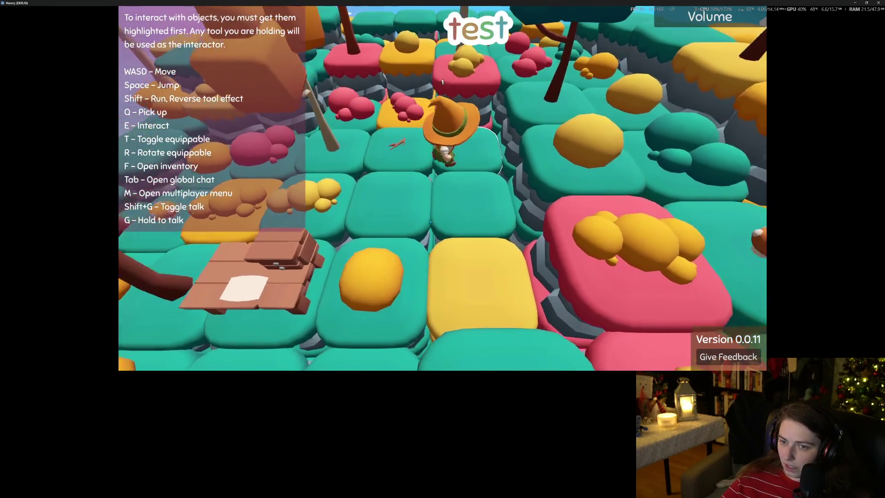
{"action": "key", "text": "w"}
{"action": "key", "text": "w"}
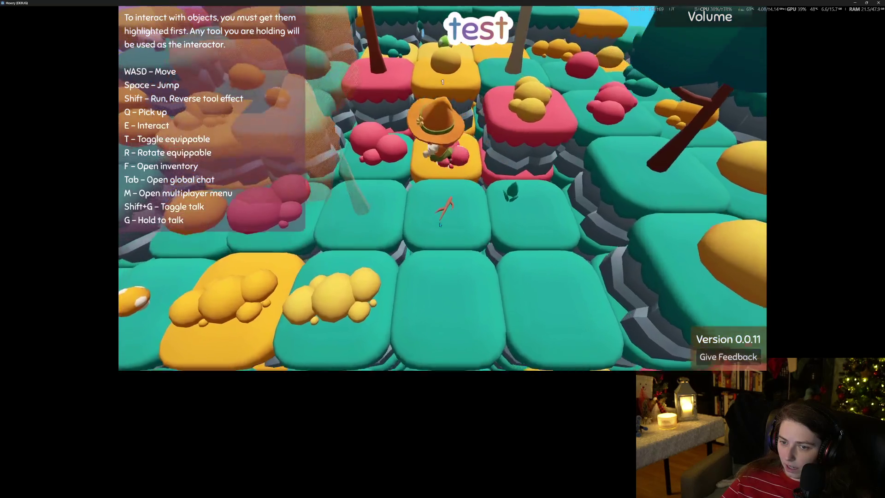
{"action": "key", "text": "s"}
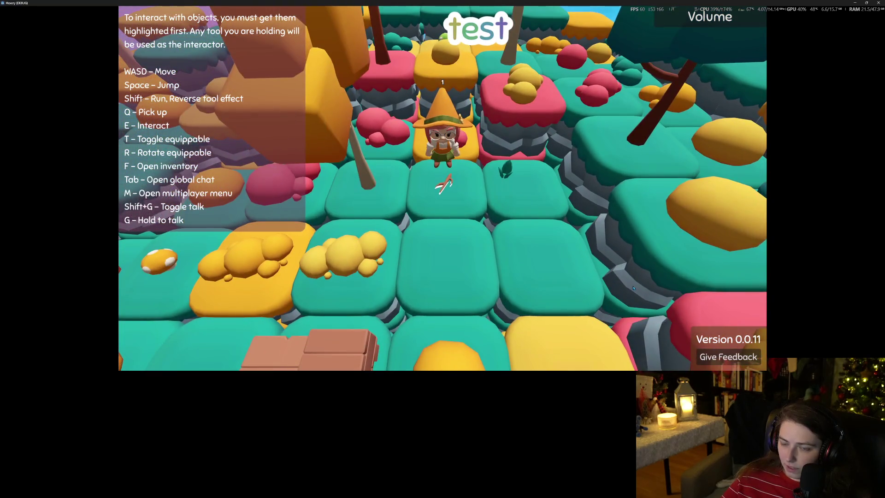
{"action": "key", "text": "w"}
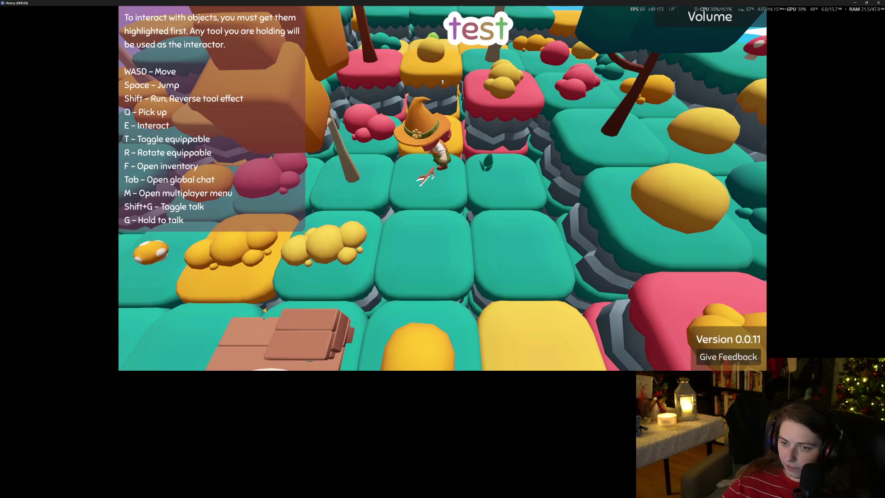
{"action": "key", "text": "a"}
{"action": "key", "text": "q"}
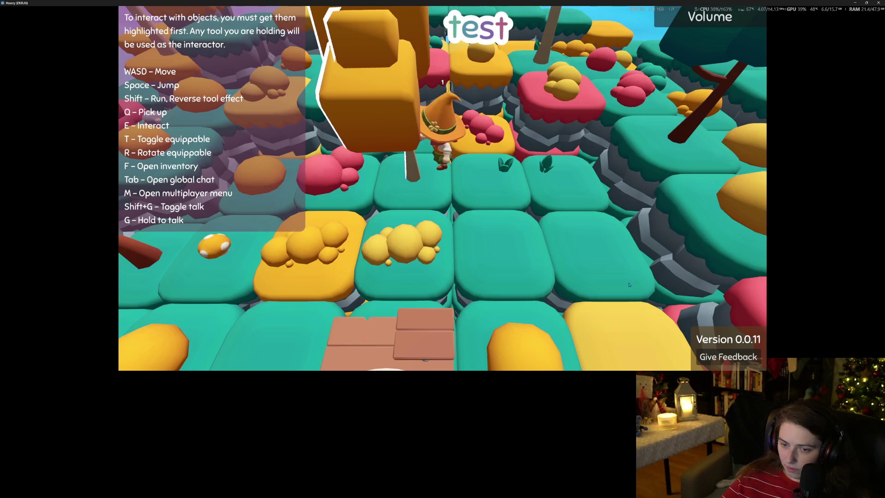
- Buy the Extended Inventory Capacity upgrade in the Achievement Shop, then walk across the tiles
{"action": "key", "text": "e"}
{"action": "left_click", "coordinate": [406, 87]}
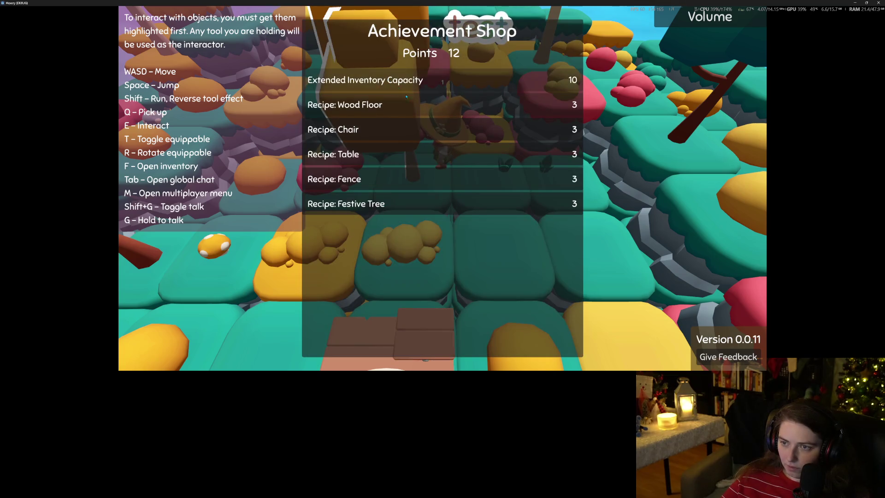
{"action": "key", "text": "Escape"}
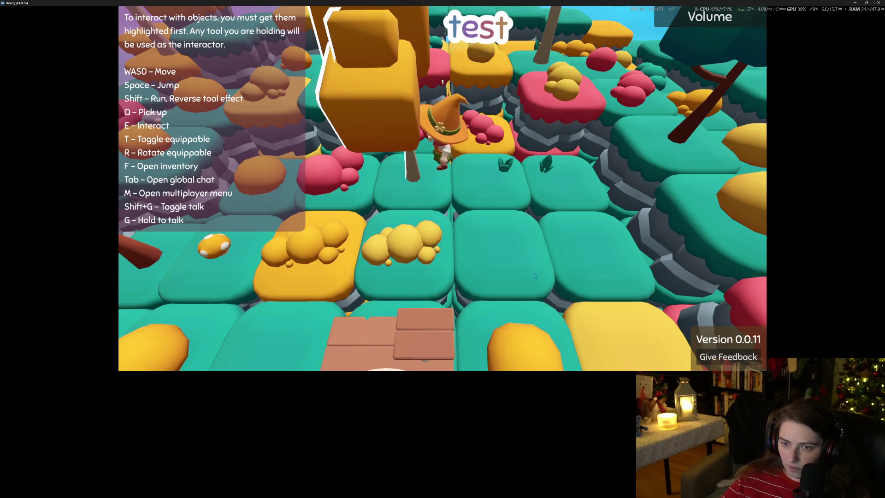
{"action": "key", "text": "w"}
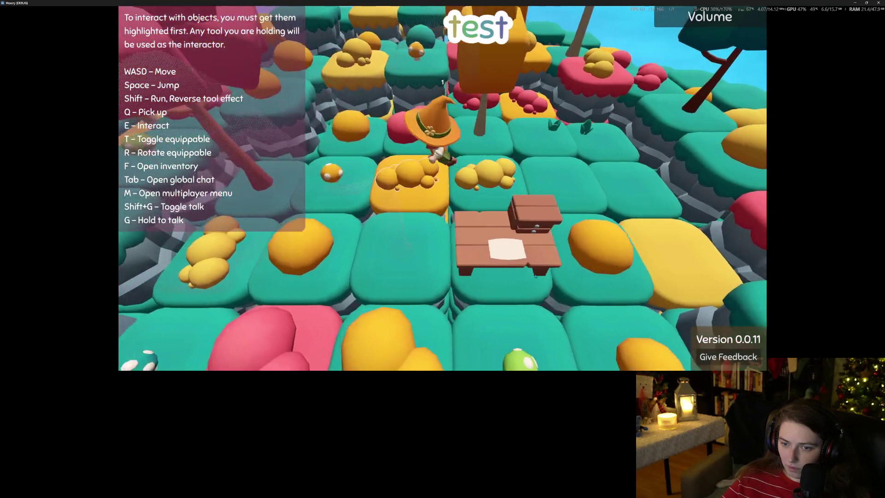
{"action": "key", "text": "w"}
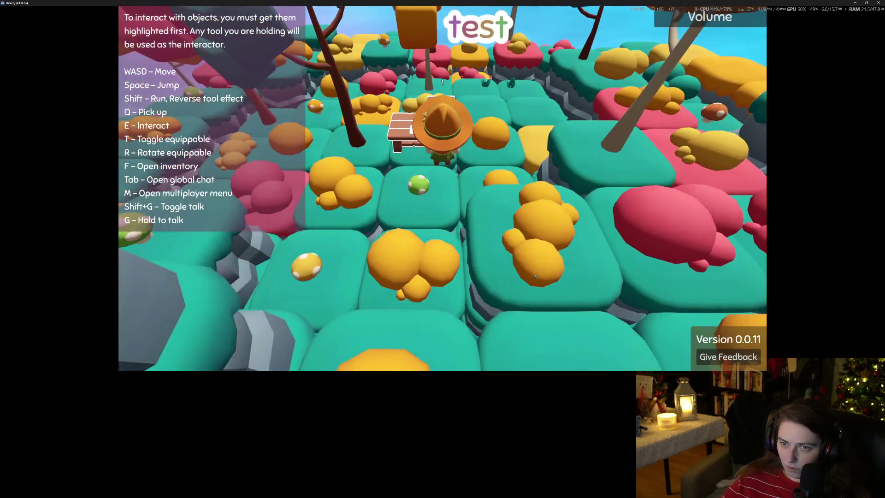
{"action": "key", "text": "d"}
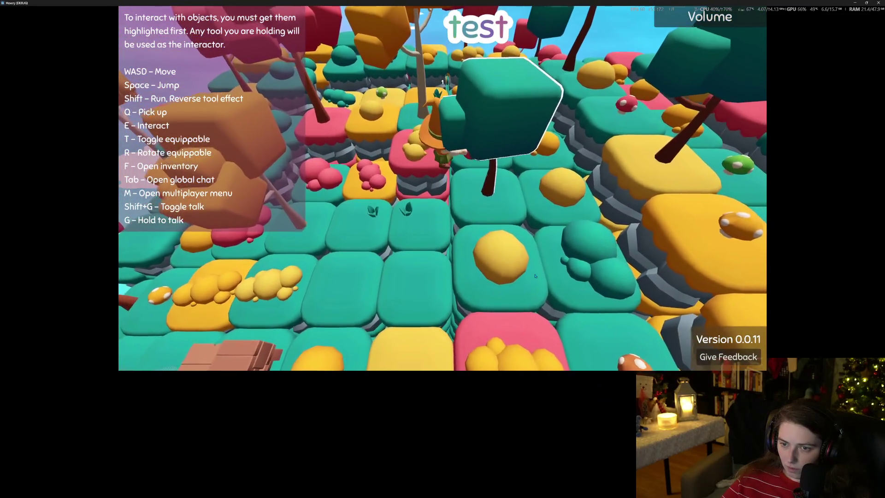
{"action": "key", "text": "s"}
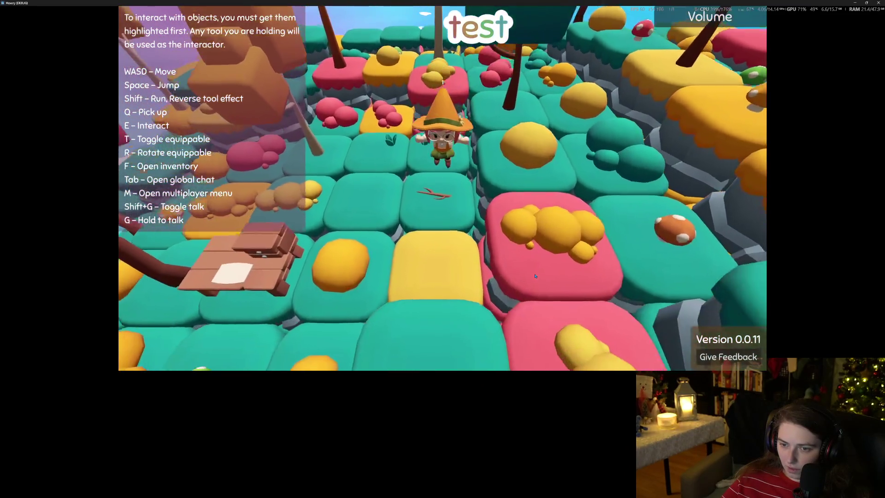
- Take the wooden plank from the inventory and lay it on the ground
{"action": "key", "text": "f"}
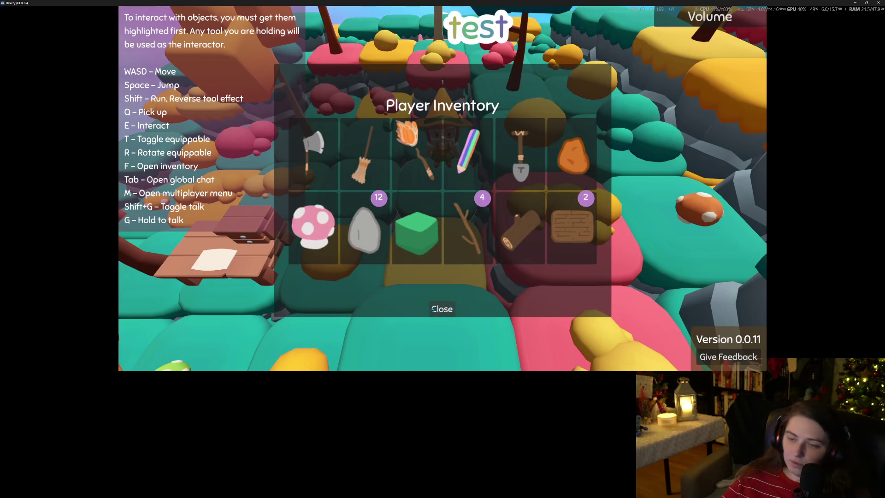
{"action": "left_click", "coordinate": [434, 310]}
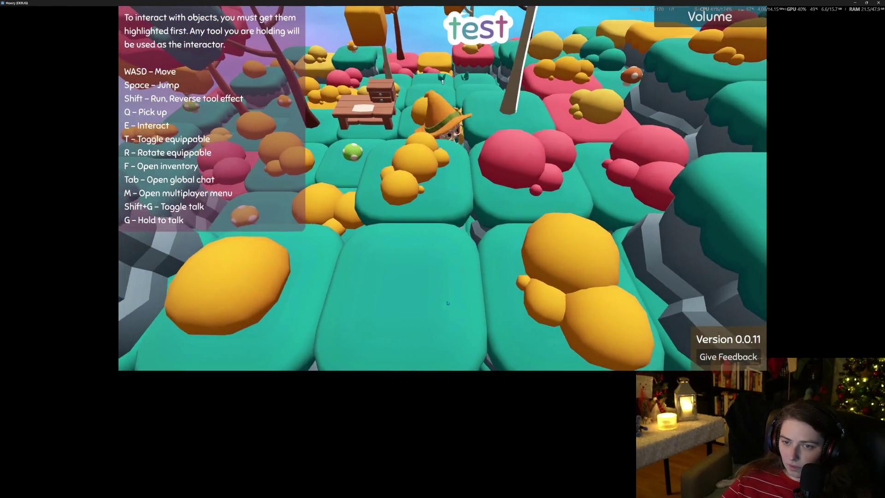
{"action": "key", "text": "f"}
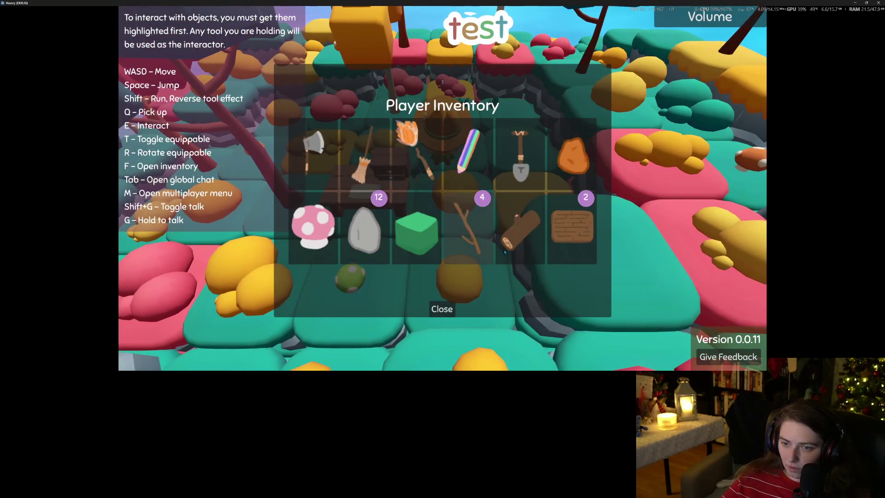
{"action": "left_click", "coordinate": [450, 310]}
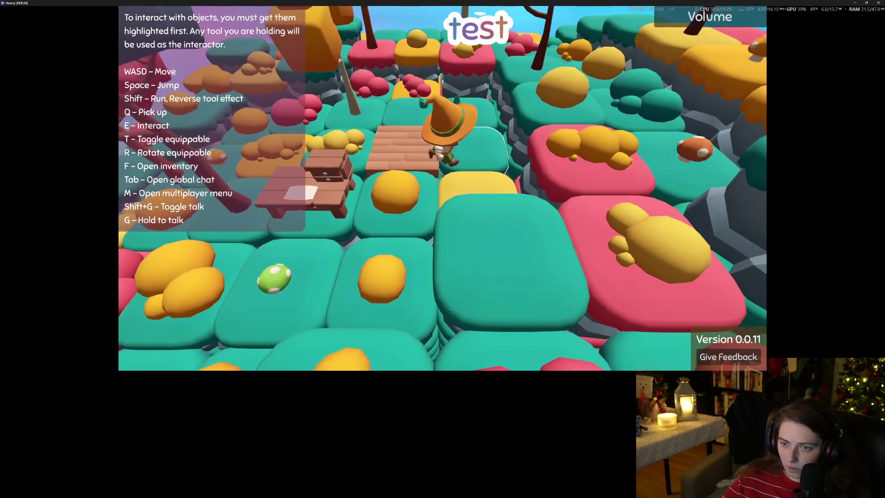
{"action": "key", "text": "f"}
{"action": "left_click", "coordinate": [449, 309]}
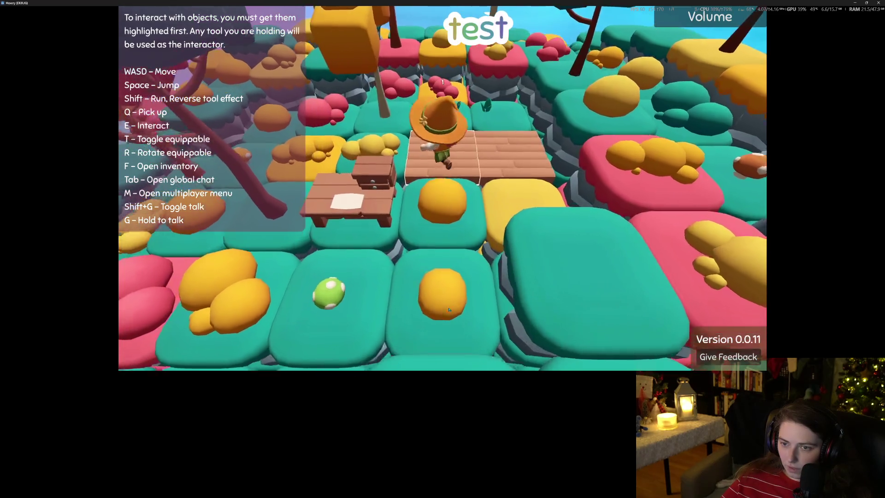
- Set the green block on the plank floor and walk the character across it
{"action": "key", "text": "f"}
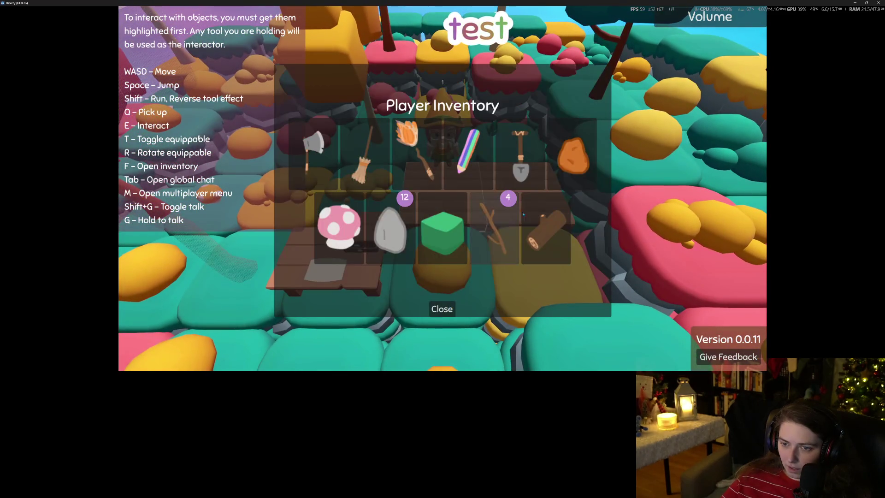
{"action": "left_click", "coordinate": [441, 309]}
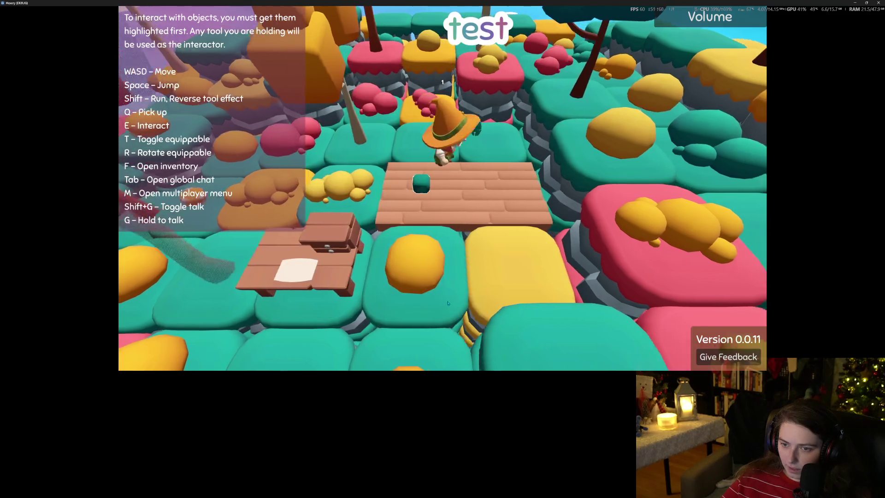
{"action": "key", "text": "f"}
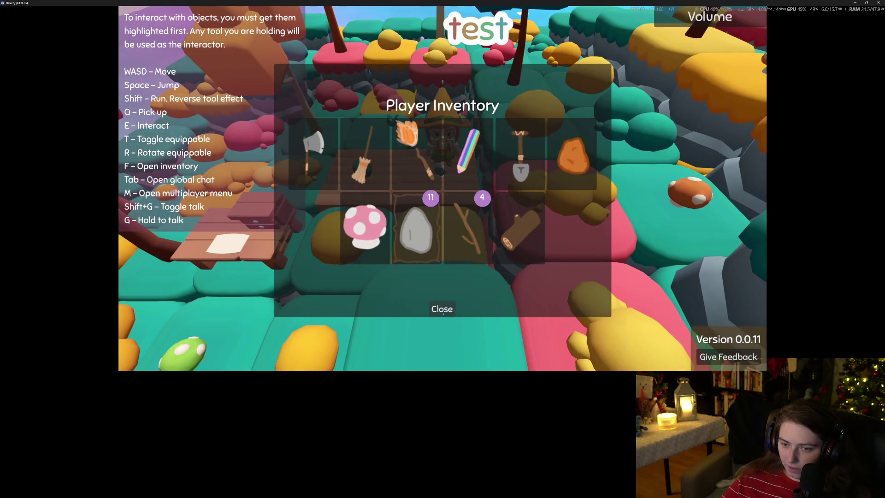
{"action": "left_click", "coordinate": [443, 310]}
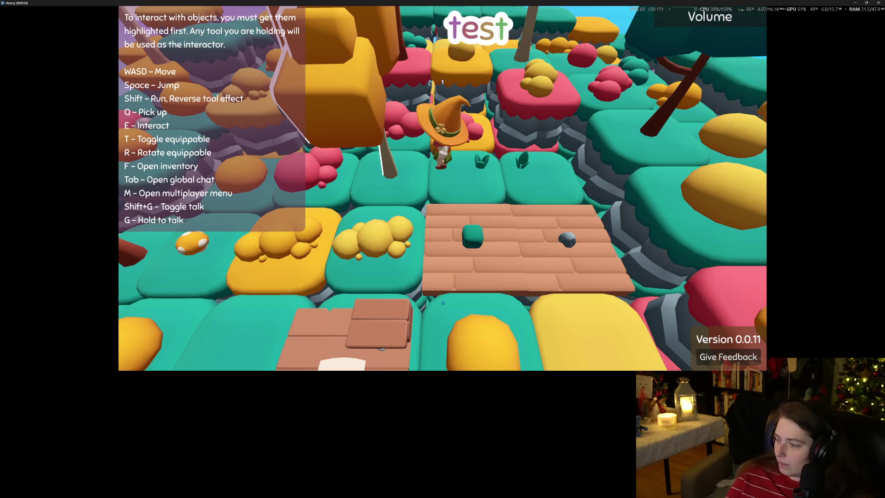
{"action": "key", "text": "s"}
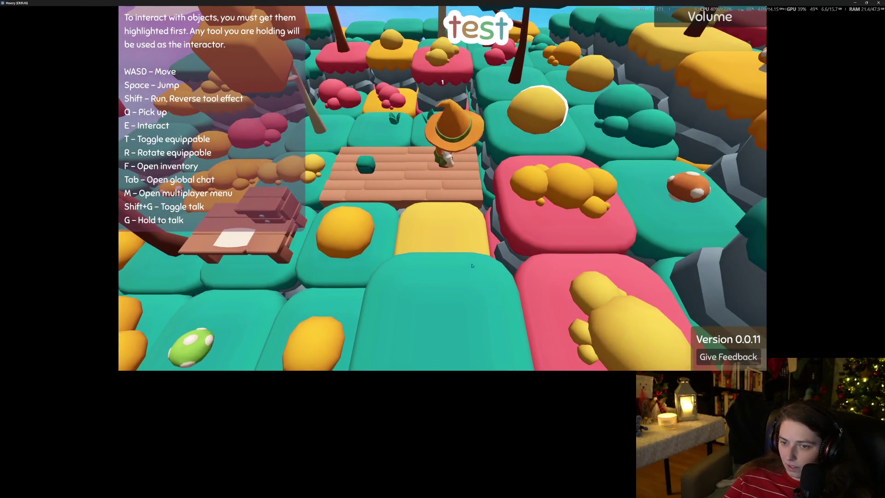
{"action": "key", "text": "a"}
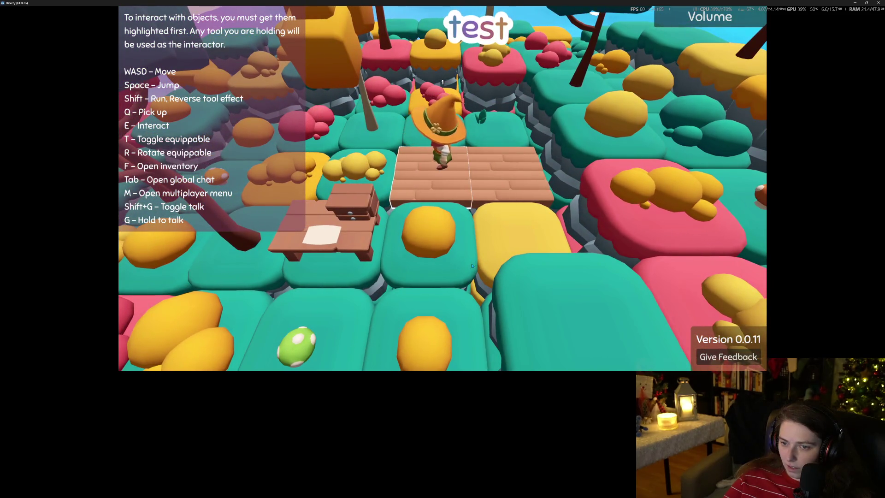
{"action": "key", "text": "s"}
{"action": "key", "text": "s"}
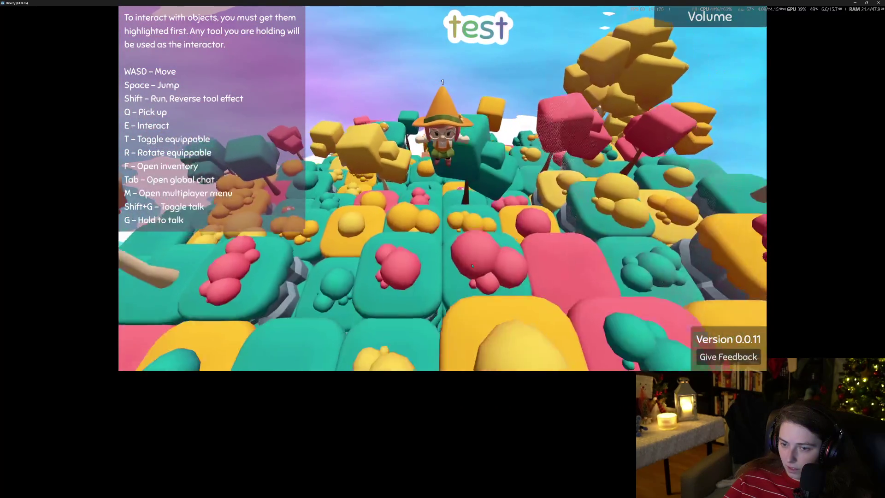
- Walk across the island, zoom the camera in and out, and restore the game to a small window
{"action": "key", "text": "w"}
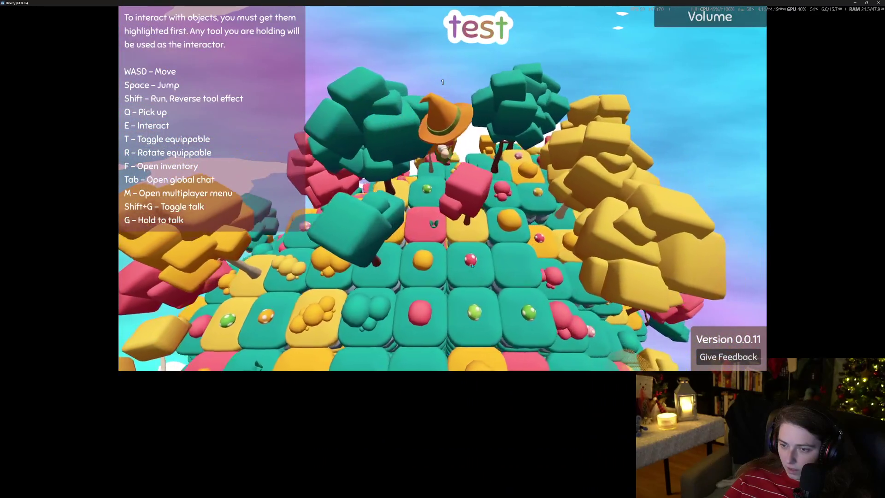
{"action": "key", "text": "w"}
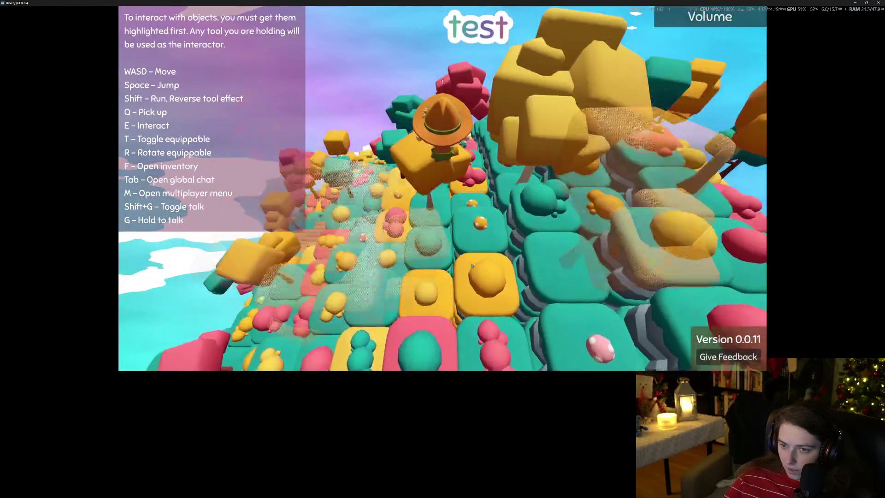
{"action": "key", "text": "w"}
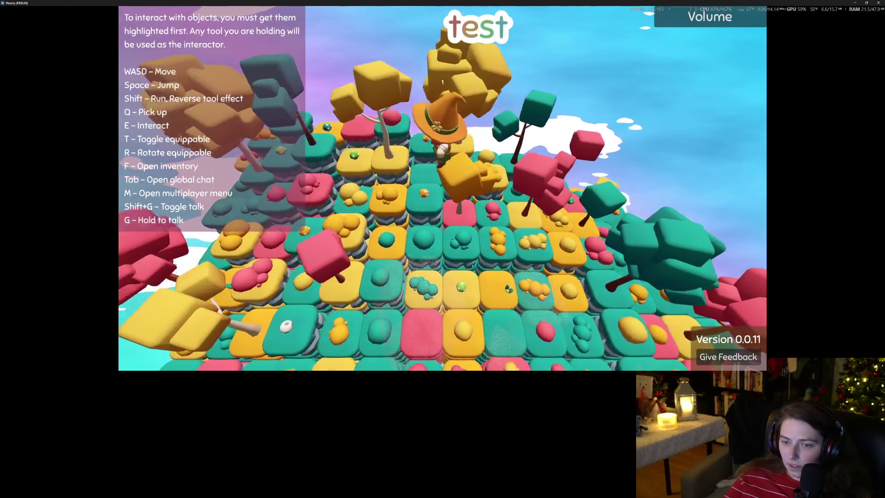
{"action": "scroll", "coordinate": [471, 265], "scroll_direction": "down", "scroll_amount": 5}
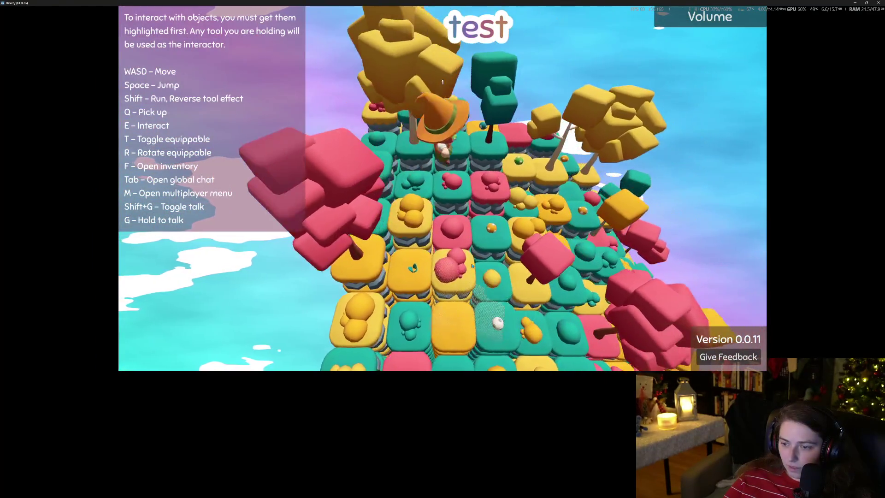
{"action": "scroll", "coordinate": [472, 264], "scroll_direction": "up", "scroll_amount": 5}
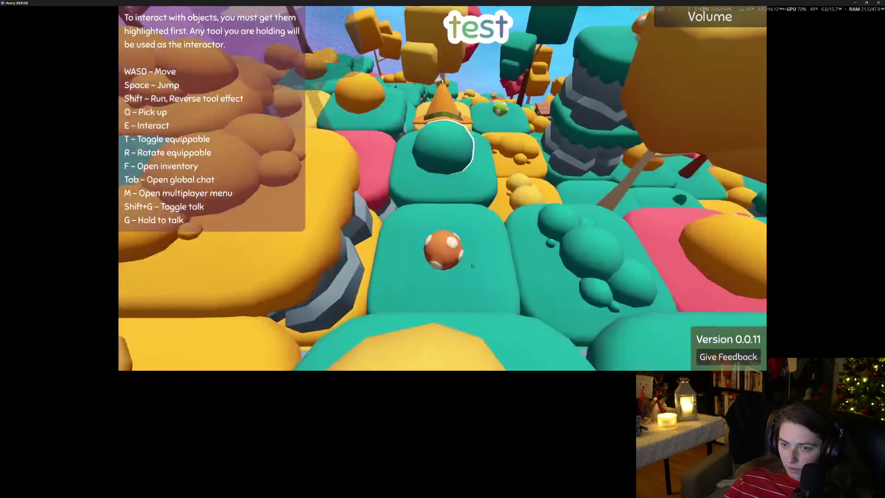
{"action": "scroll", "coordinate": [472, 265], "scroll_direction": "down", "scroll_amount": 3}
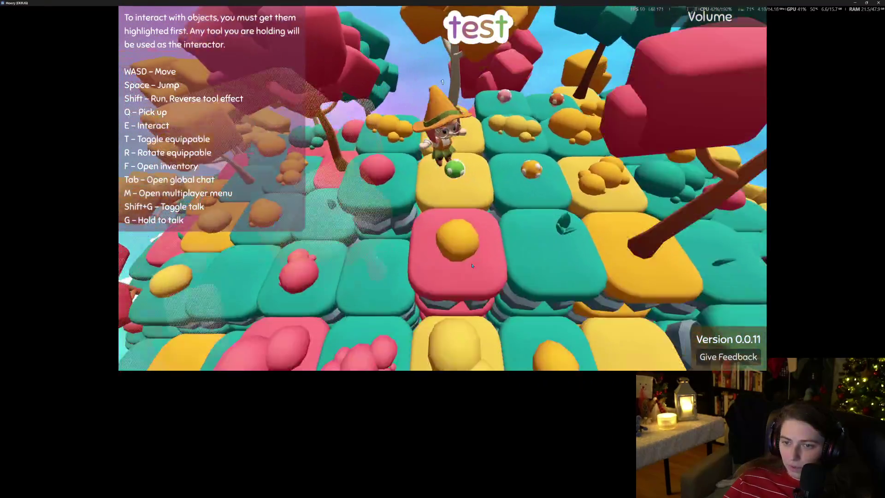
{"action": "scroll", "coordinate": [471, 265], "scroll_direction": "up", "scroll_amount": 5}
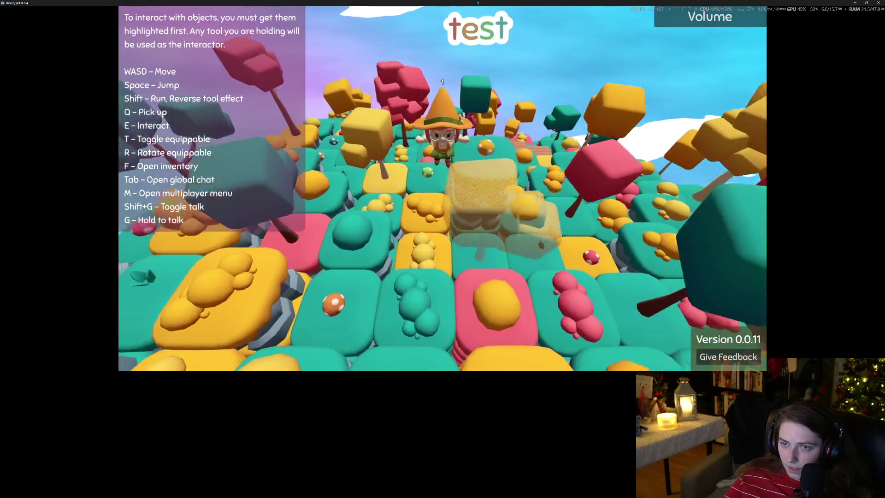
{"action": "key", "text": "super+Down"}
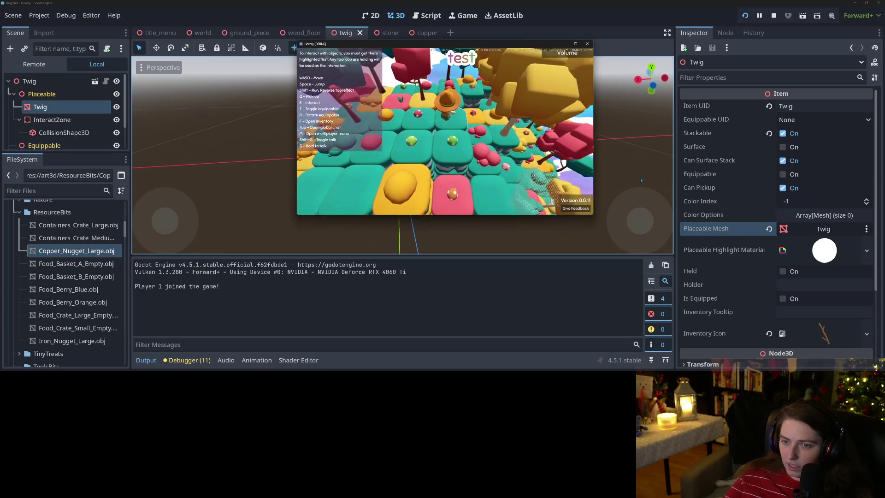
- Walk the character across the island to the wooden table, then close the running game
{"action": "key", "text": "w"}
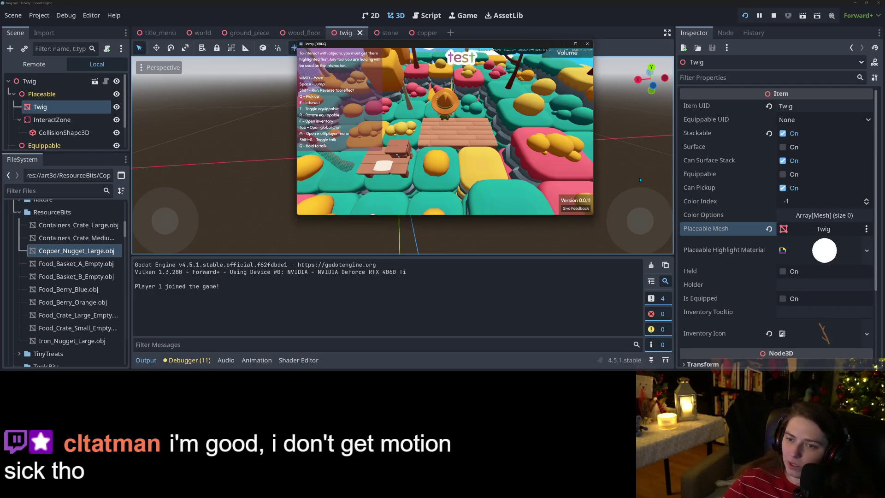
{"action": "key", "text": "w"}
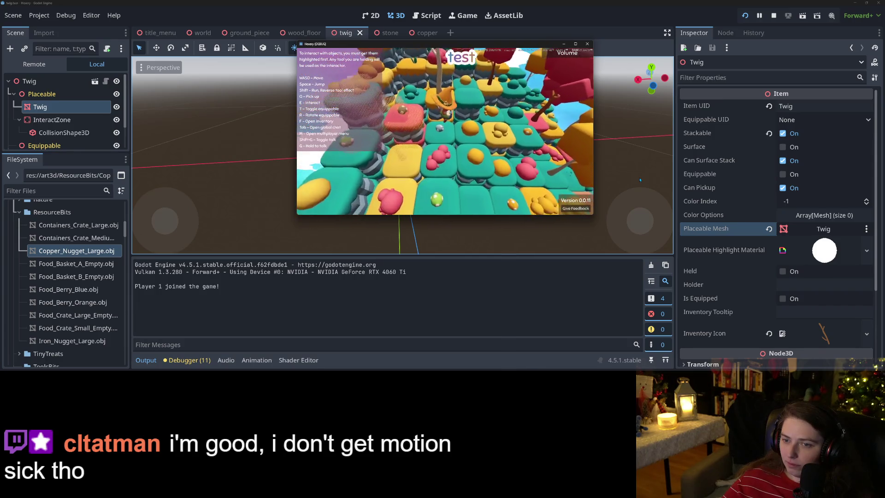
{"action": "key", "text": "w"}
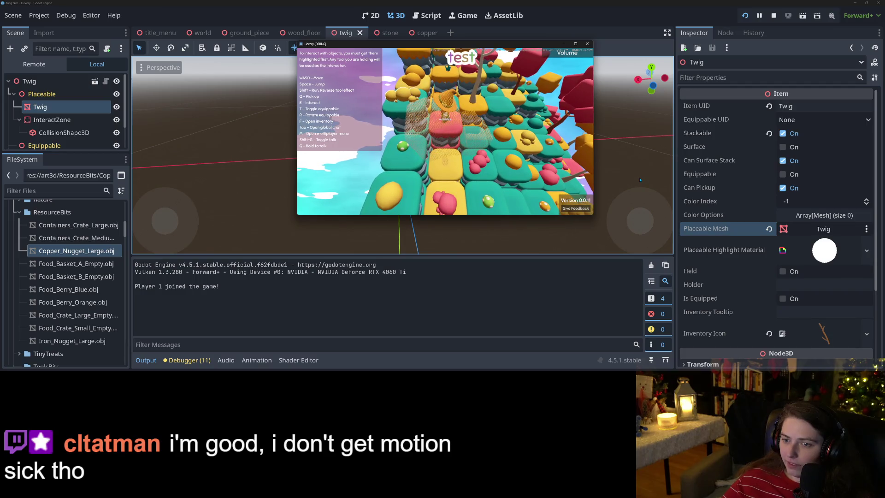
{"action": "key", "text": "w"}
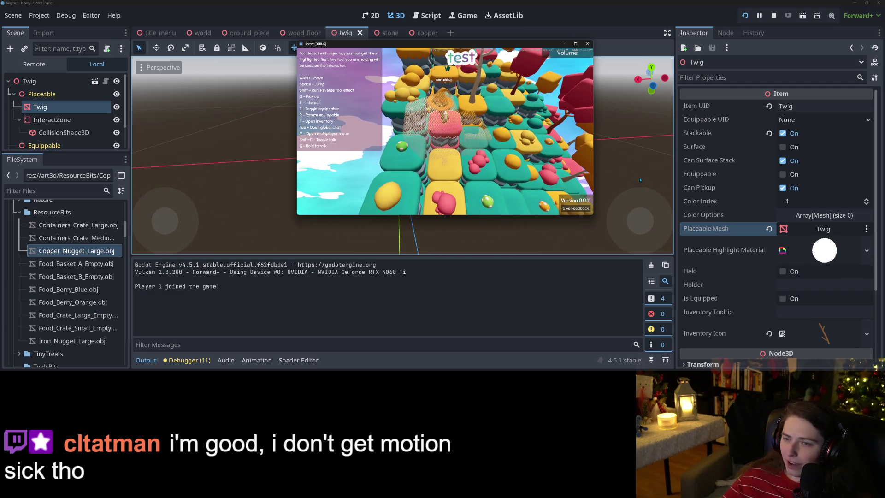
{"action": "key", "text": "w"}
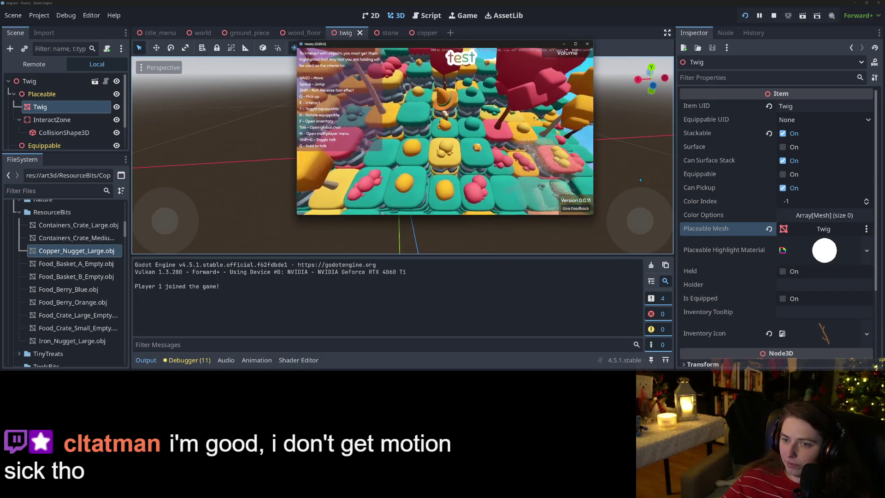
{"action": "key", "text": "w"}
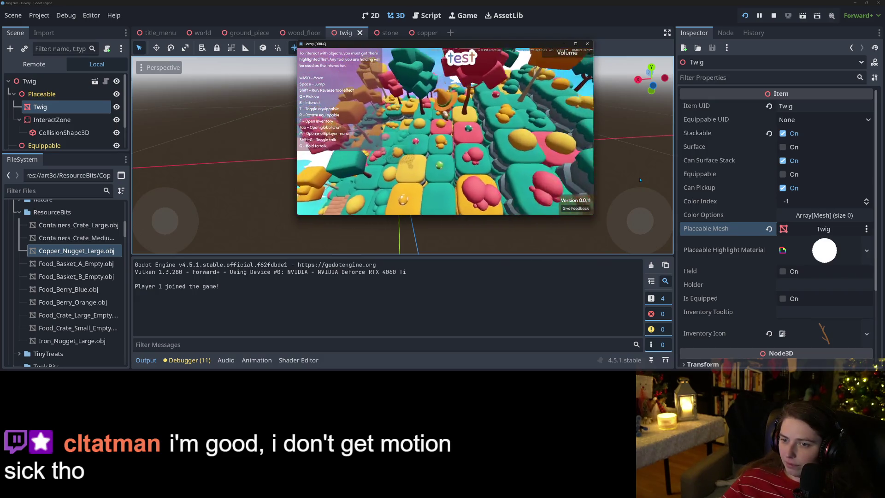
{"action": "key", "text": "s"}
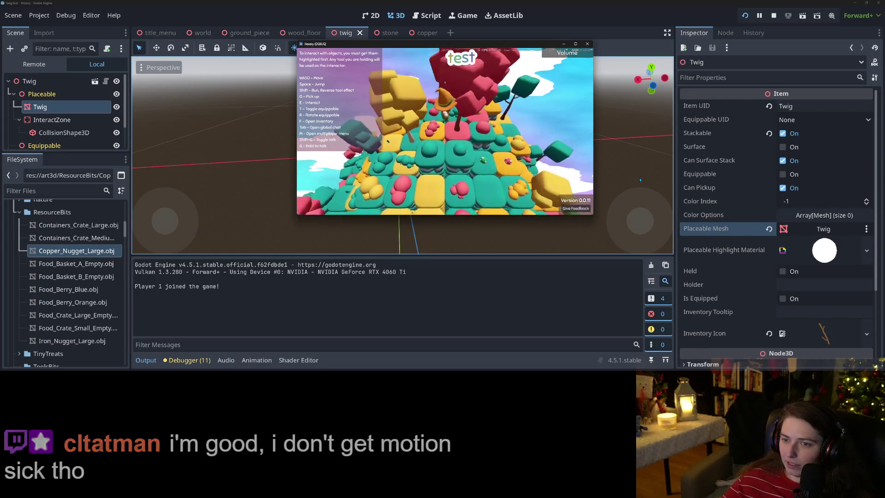
{"action": "key", "text": "w"}
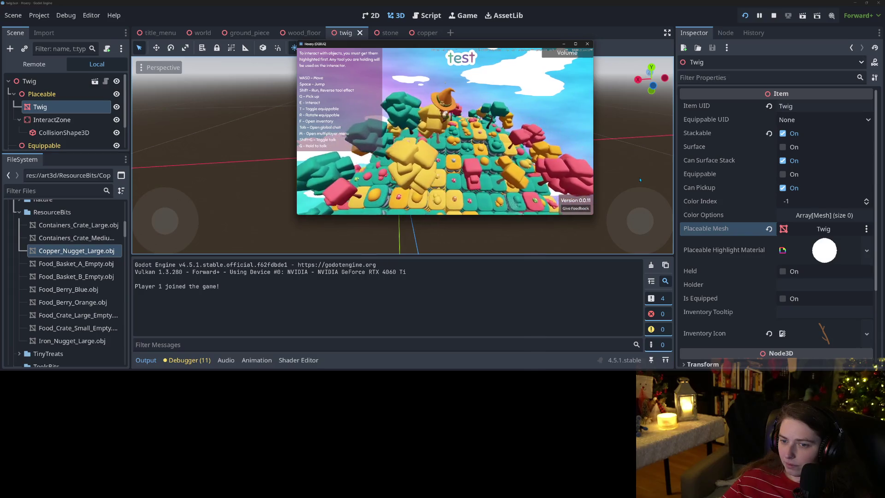
{"action": "key", "text": "w"}
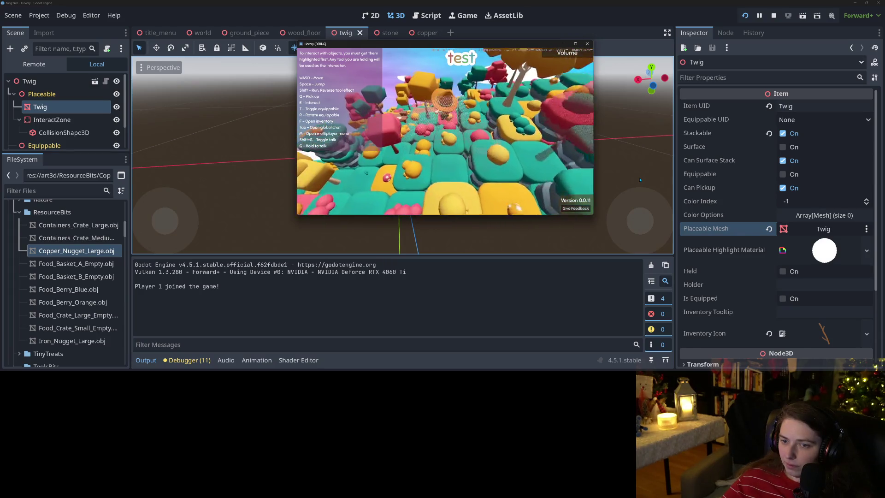
{"action": "key", "text": "w"}
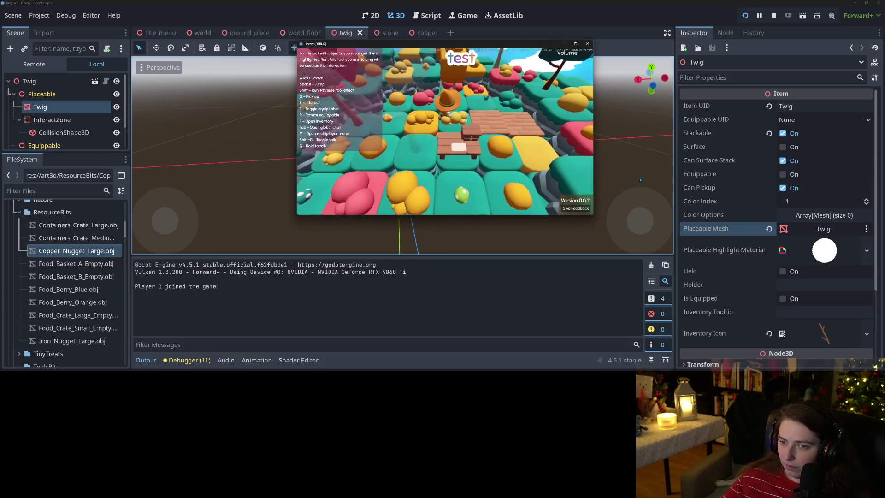
{"action": "key", "text": "d"}
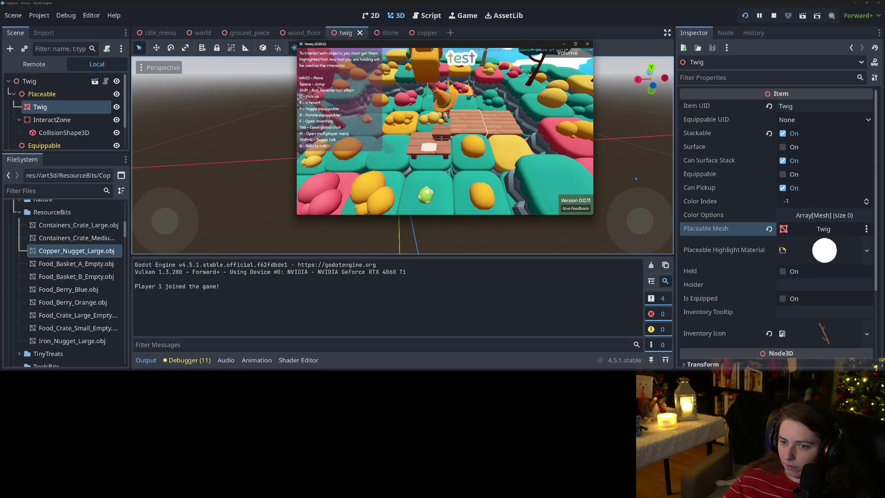
{"action": "key", "text": "s"}
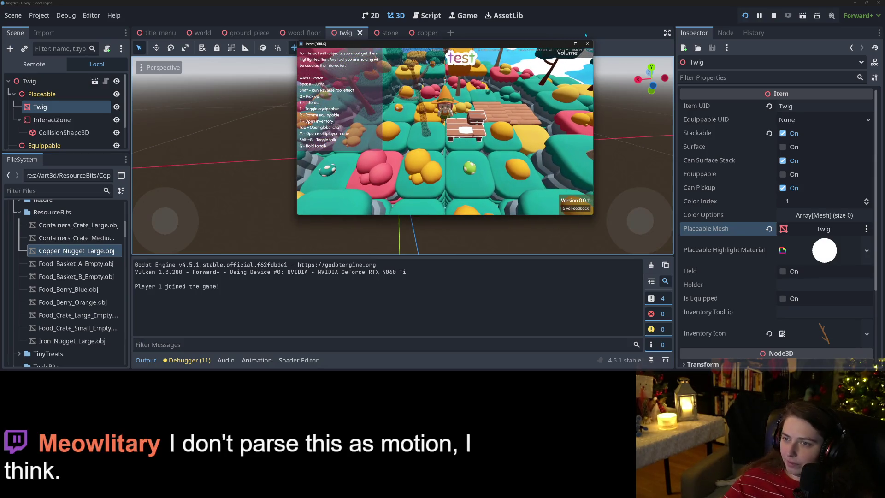
{"action": "left_click", "coordinate": [587, 44]}
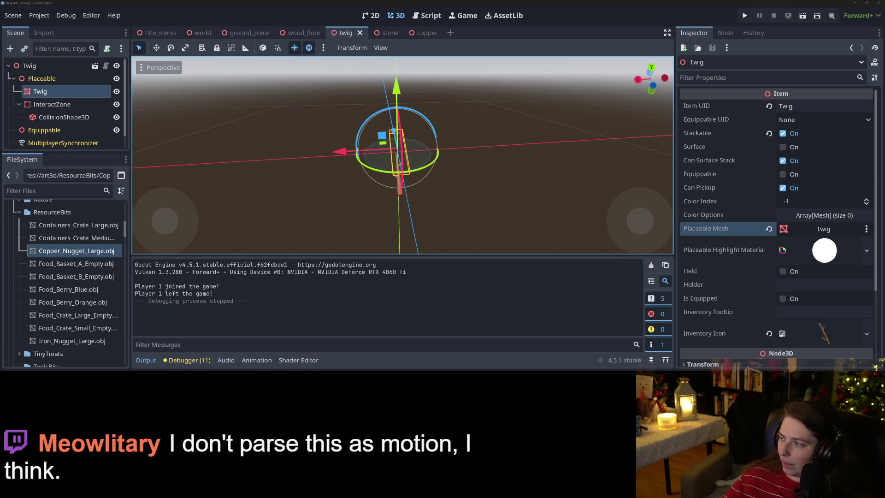
- Enter the summary 'adds twigs, stones, and copper resources' and commit the 24 files to main
{"action": "key", "text": "alt+Tab"}
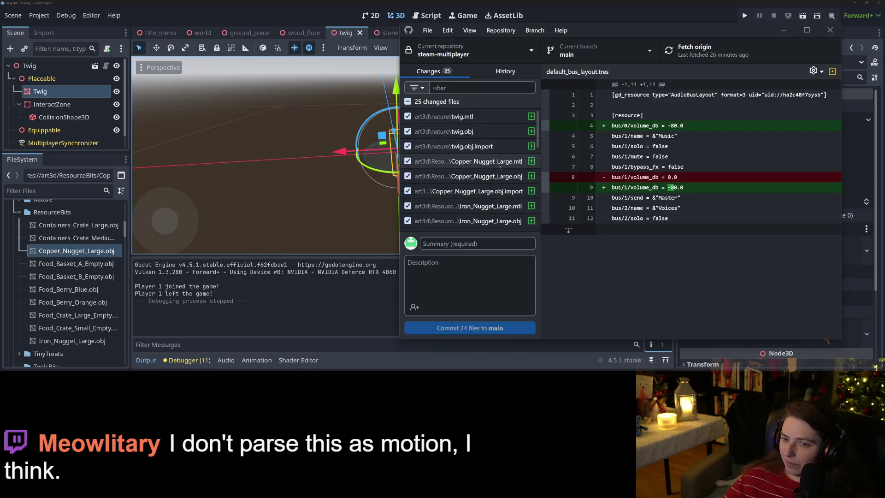
{"action": "scroll", "coordinate": [470, 185], "scroll_direction": "down", "scroll_amount": 5}
{"action": "left_click", "coordinate": [493, 237]}
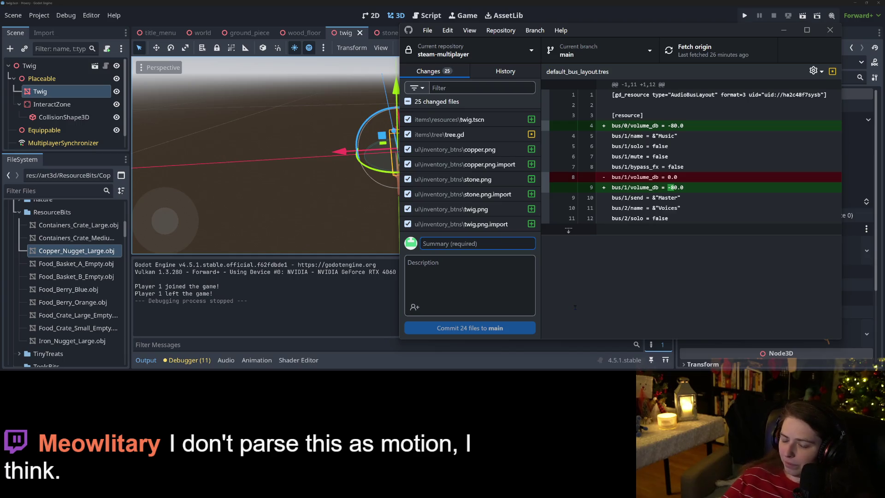
{"action": "type", "text": "adds twigs"}
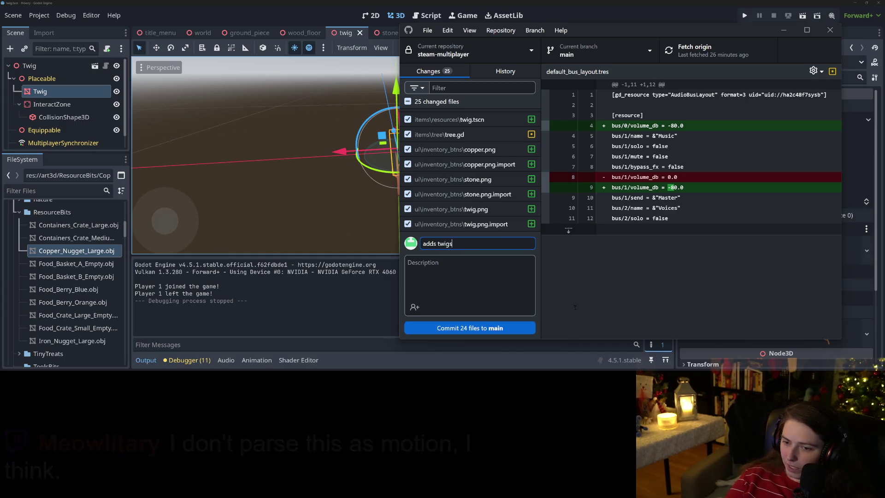
{"action": "type", "text": ", stones, an"}
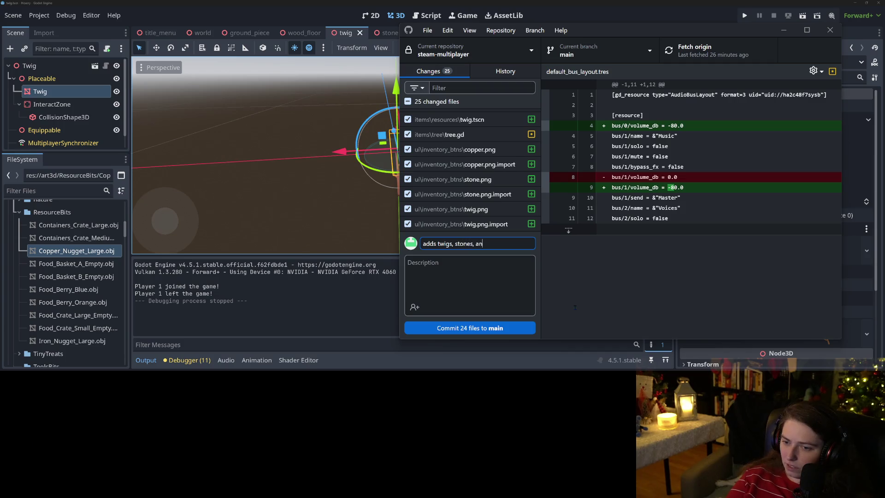
{"action": "type", "text": "d copper"}
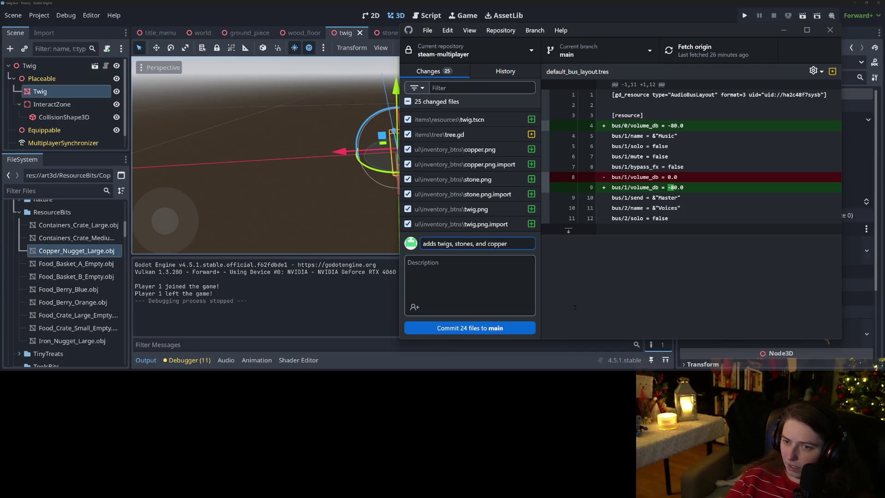
{"action": "type", "text": " resources"}
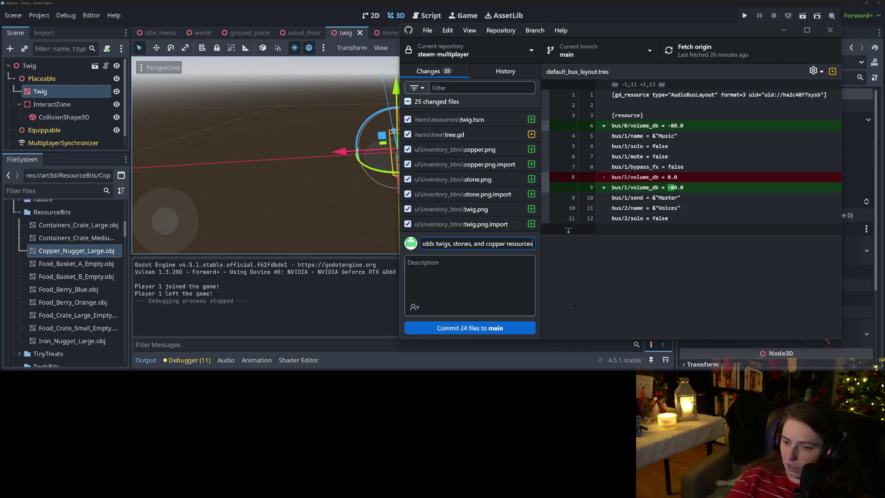
{"action": "left_click", "coordinate": [494, 327]}
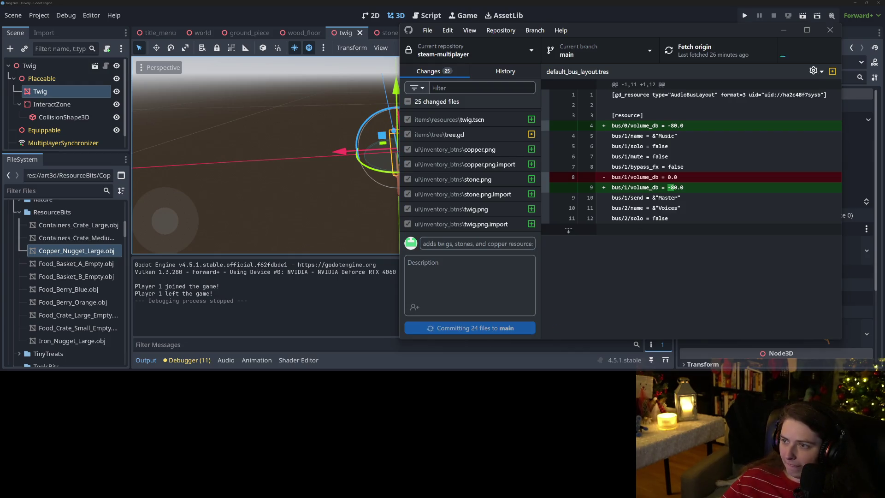
- Minimize GitHub Desktop and switch over to the Hexery Trello board
{"action": "left_click", "coordinate": [784, 31]}
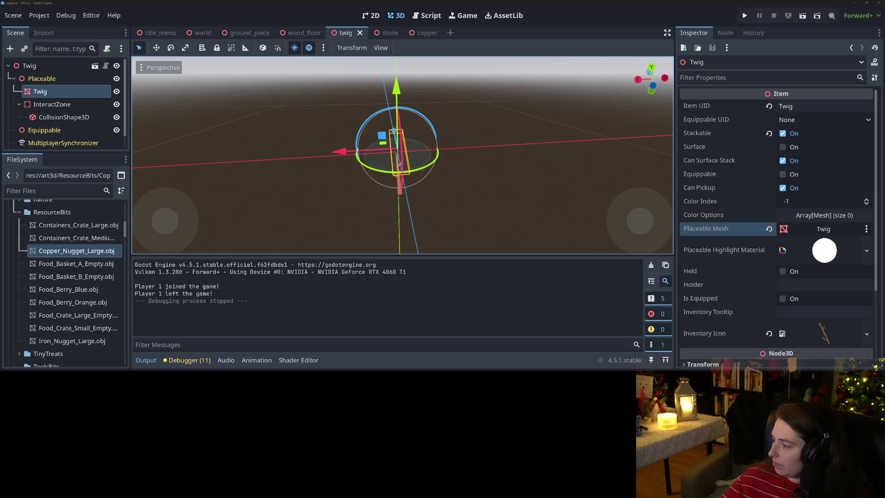
{"action": "key", "text": "alt+Tab"}
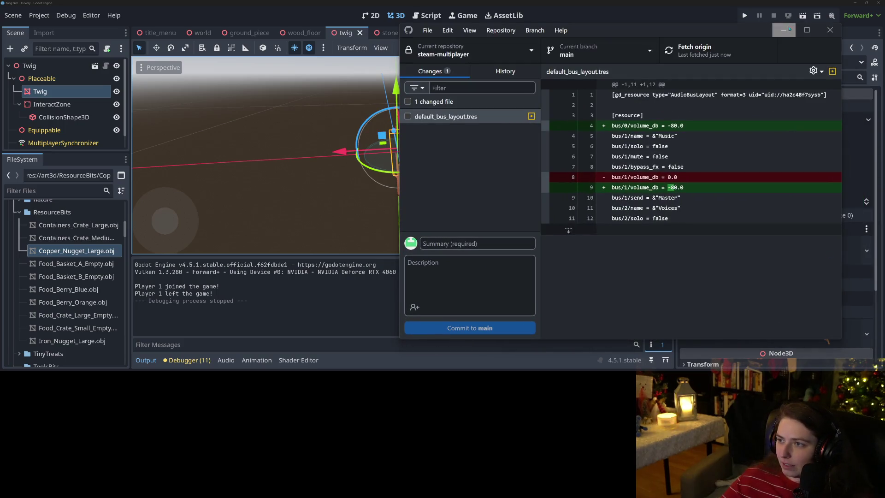
{"action": "left_click", "coordinate": [784, 30]}
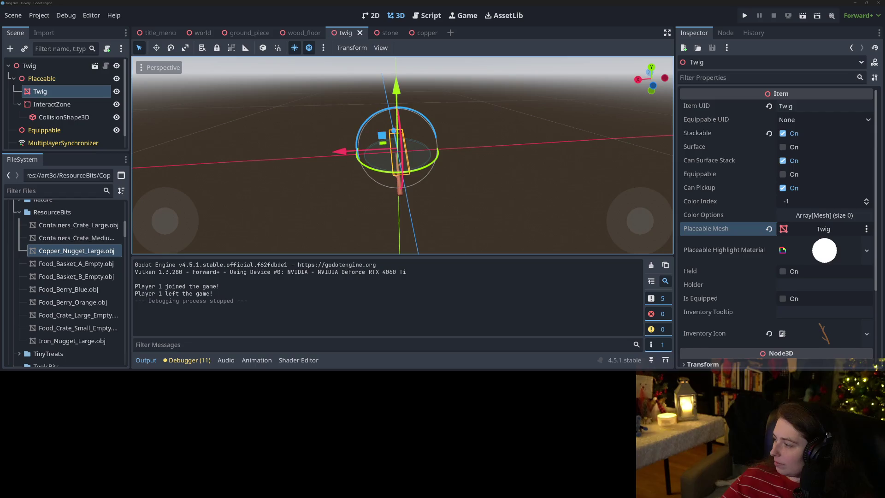
{"action": "key", "text": "alt+Tab"}
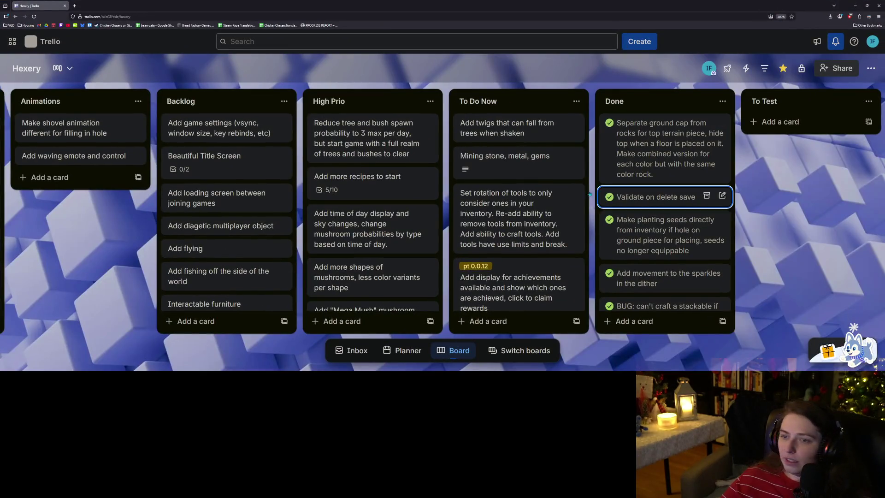
- Move the twigs card to Done, glance at the Mining stone, metal, gems card, and scroll To Do Now
{"action": "key", "text": "shift+period"}
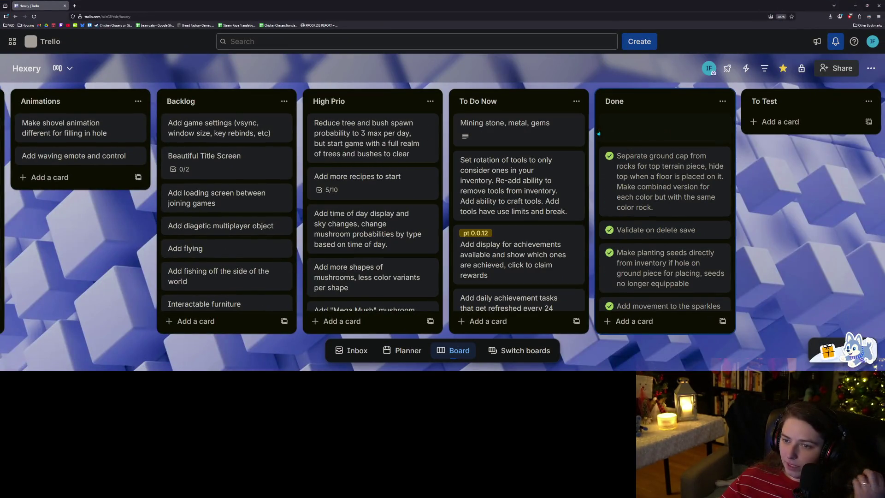
{"action": "left_click", "coordinate": [527, 126]}
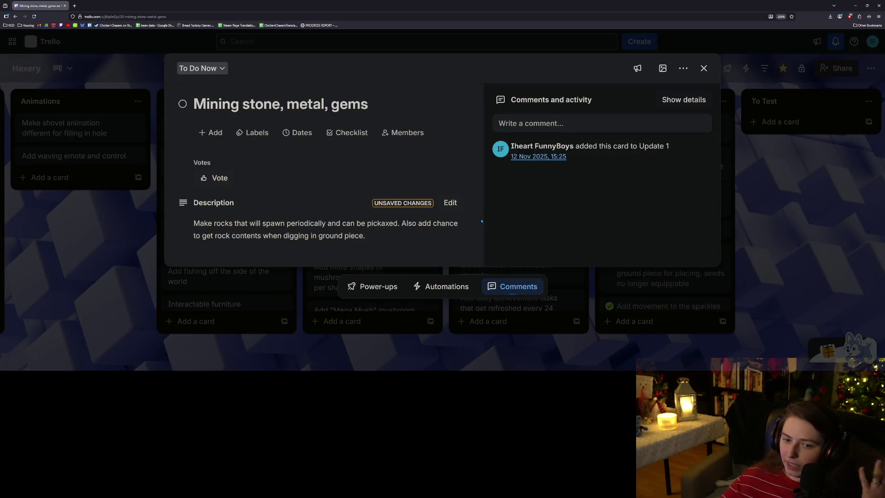
{"action": "key", "text": "Escape"}
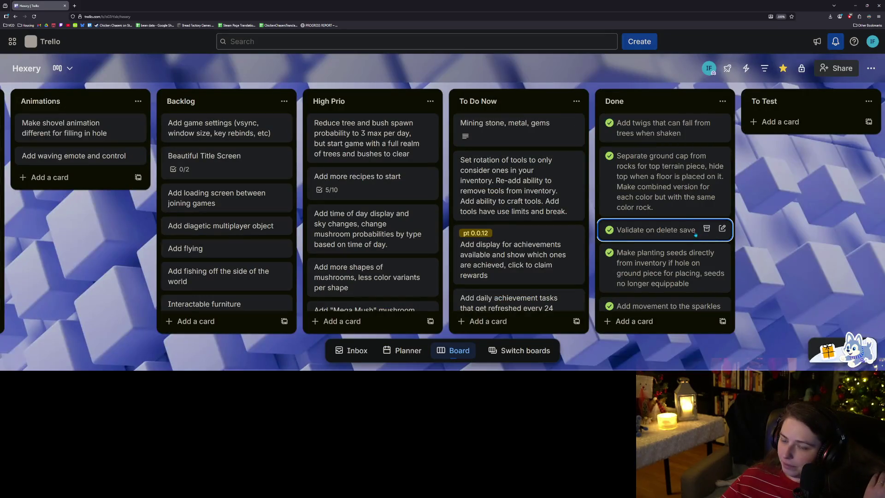
{"action": "scroll", "coordinate": [516, 195], "scroll_direction": "down", "scroll_amount": 3}
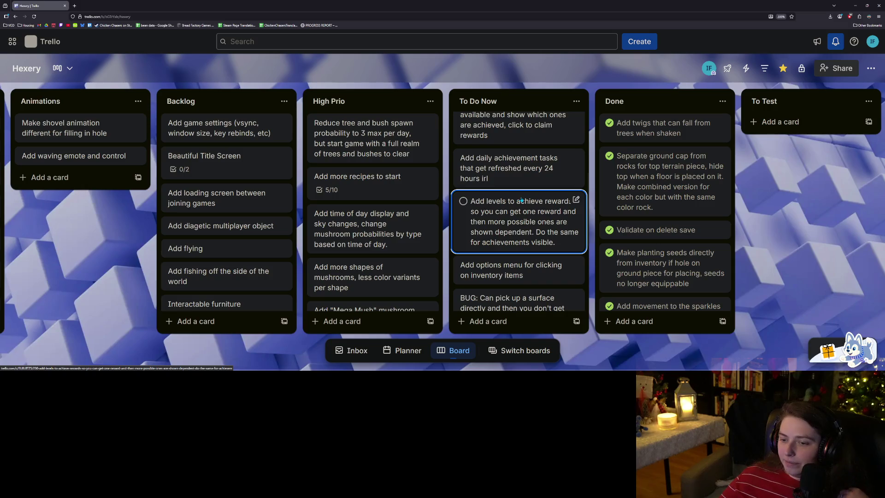
{"action": "scroll", "coordinate": [520, 199], "scroll_direction": "down", "scroll_amount": 2}
{"action": "scroll", "coordinate": [522, 199], "scroll_direction": "down", "scroll_amount": 1}
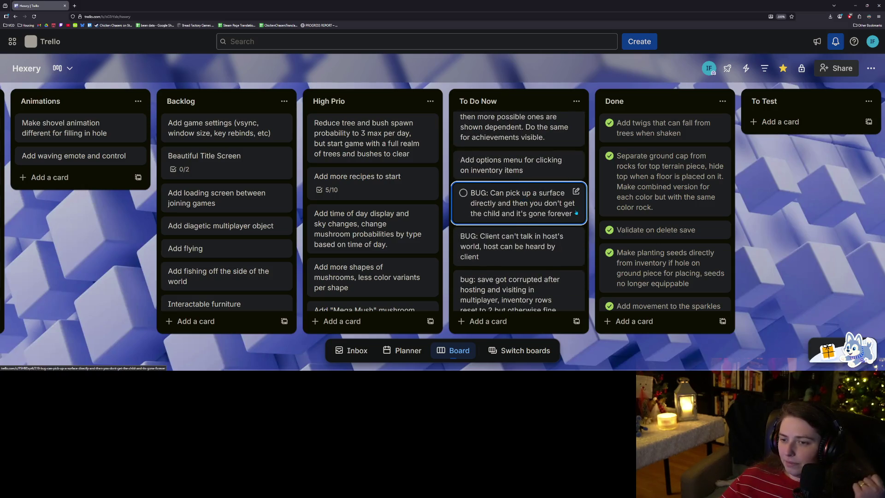
{"action": "scroll", "coordinate": [550, 211], "scroll_direction": "down", "scroll_amount": 1}
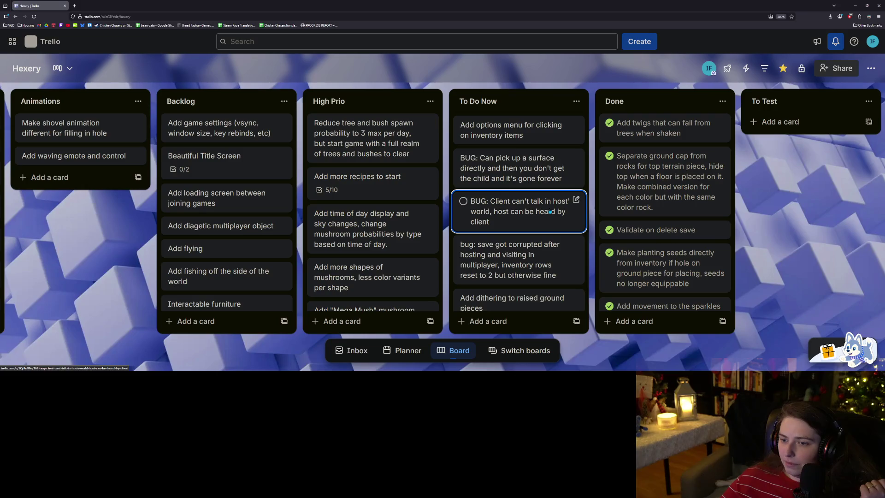
{"action": "scroll", "coordinate": [549, 212], "scroll_direction": "down", "scroll_amount": 1}
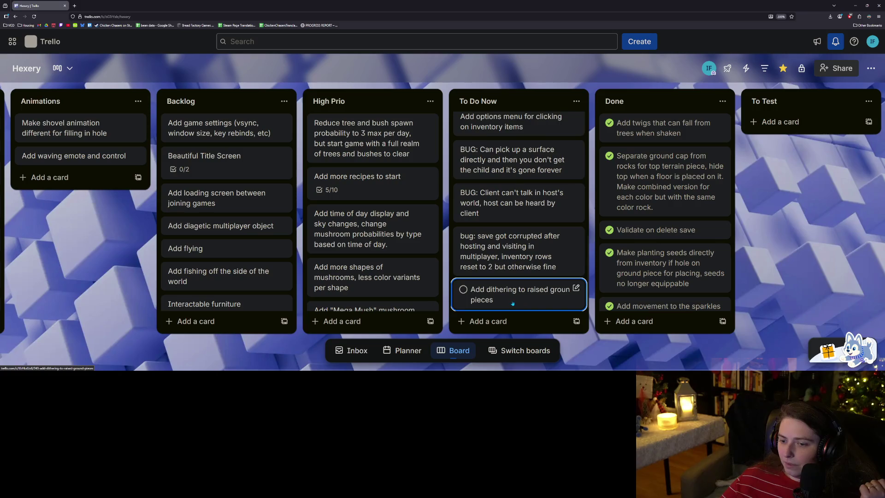
{"action": "scroll", "coordinate": [513, 304], "scroll_direction": "up", "scroll_amount": 10}
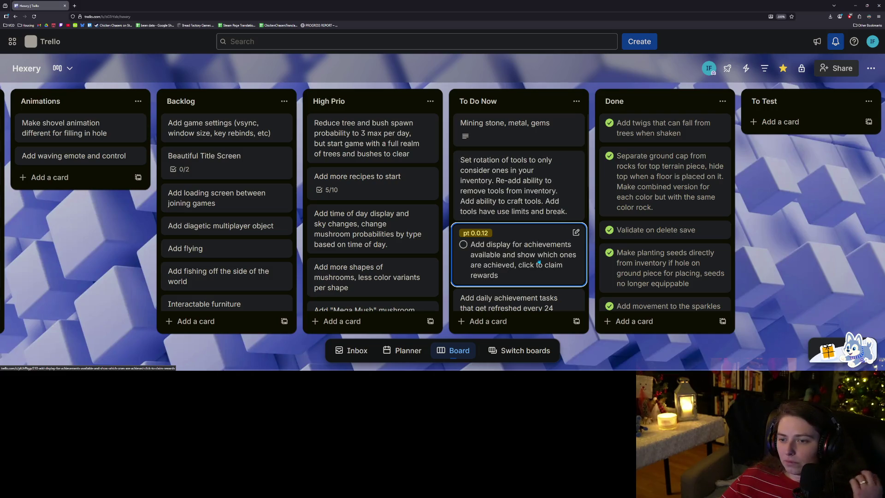
- Add a To Do Now card titled 'Bug: highlight is stuck on when you open host'
{"action": "left_click", "coordinate": [516, 319]}
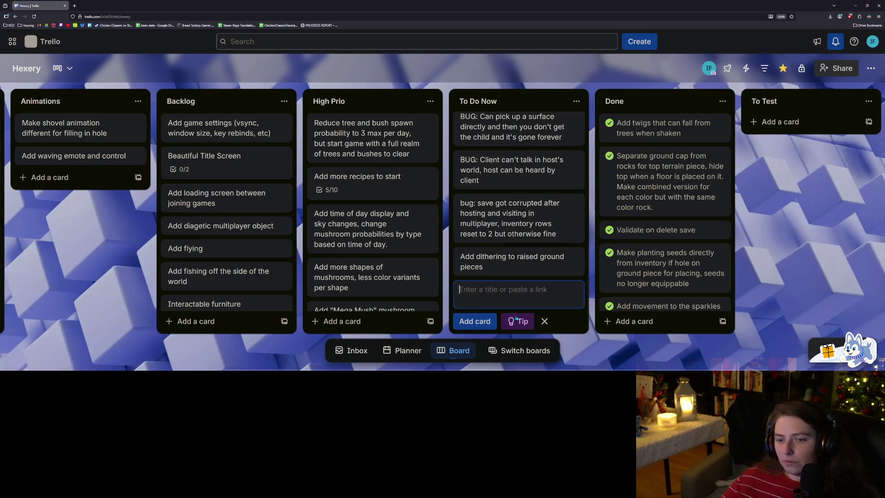
{"action": "type", "text": "B"}
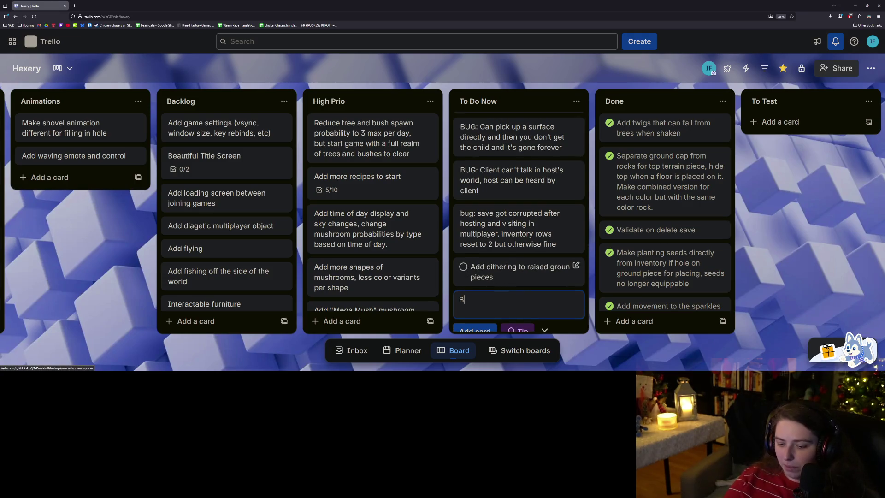
{"action": "type", "text": "ug: hi"}
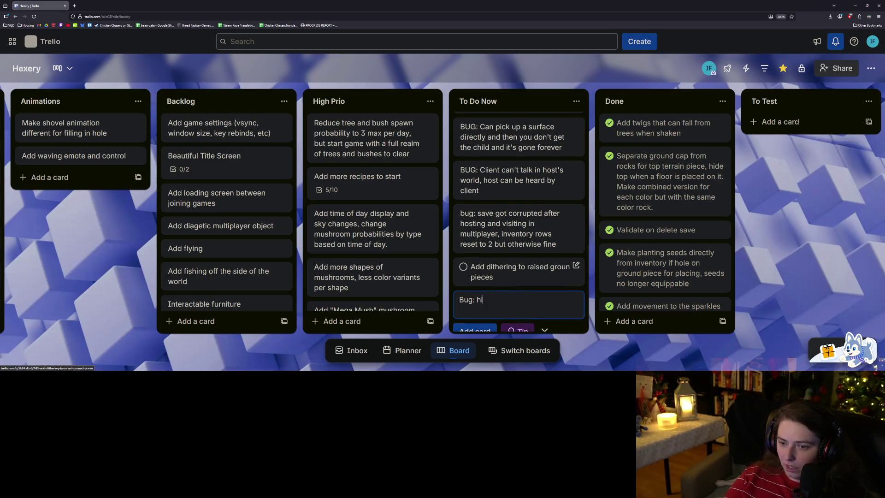
{"action": "type", "text": "ghlight is stuck on when "}
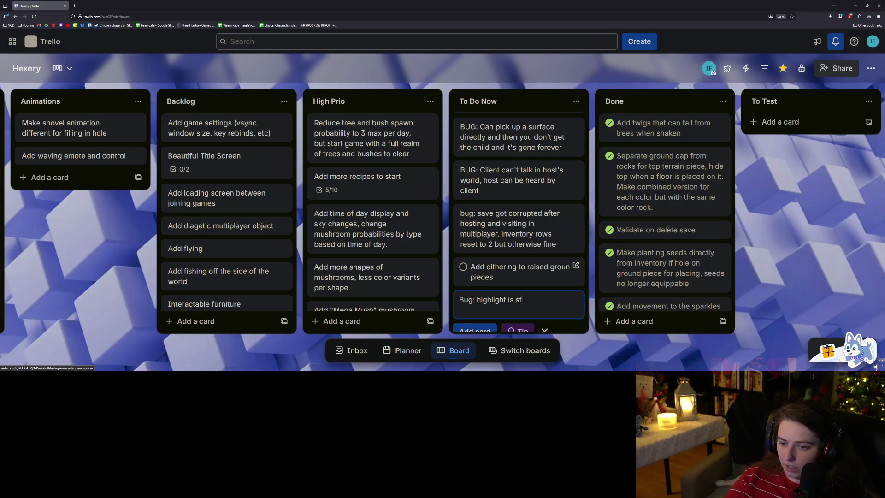
{"action": "type", "text": "you "}
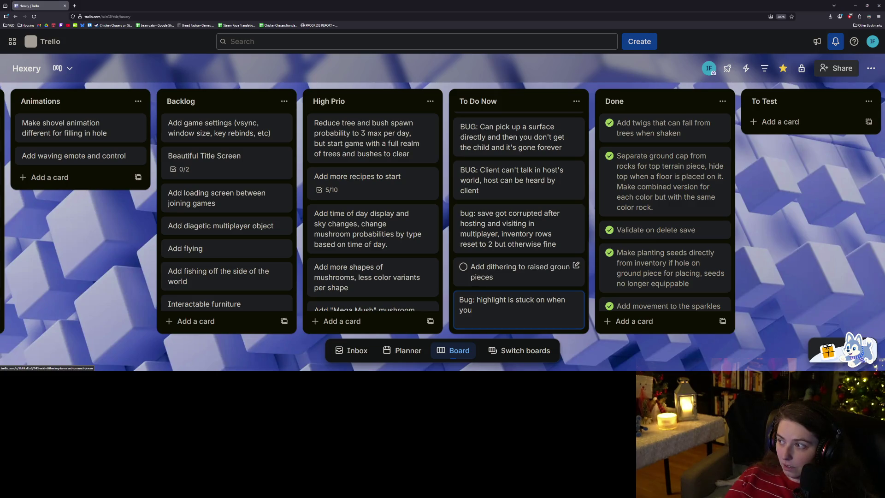
{"action": "type", "text": "open host"}
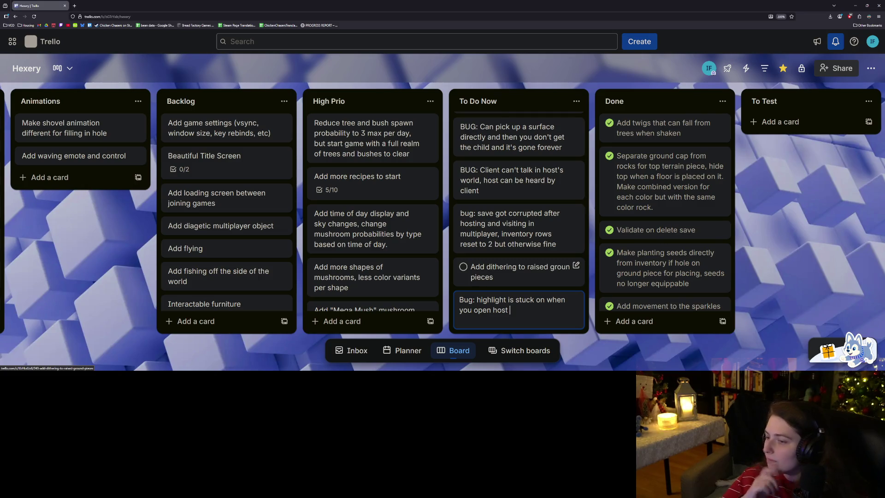
{"action": "key", "text": "BackSpace"}
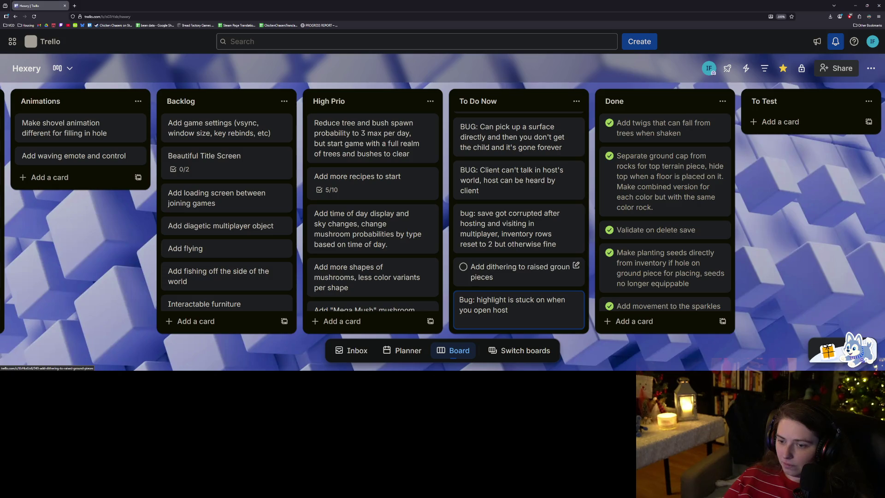
{"action": "key", "text": "Return"}
{"action": "key", "text": "Escape"}
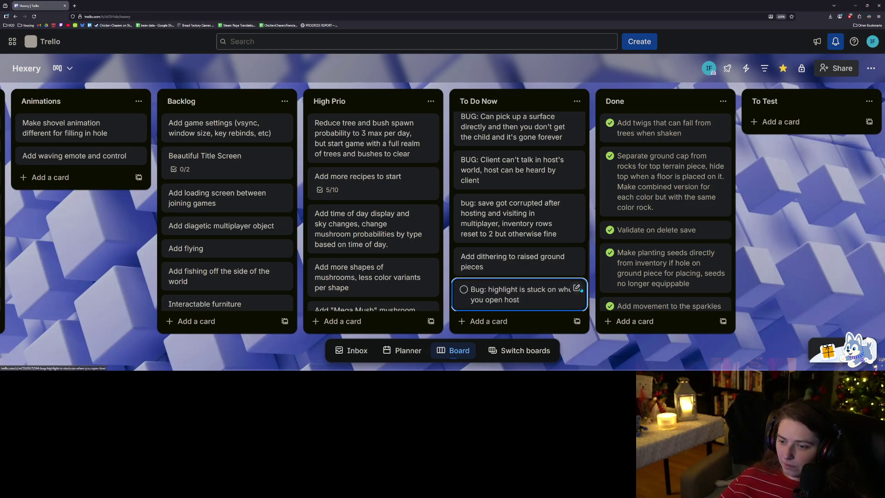
- Edit the card's title to insert 'last object' after 'stuck on'
{"action": "right_click", "coordinate": [562, 300]}
{"action": "left_click", "coordinate": [534, 289]}
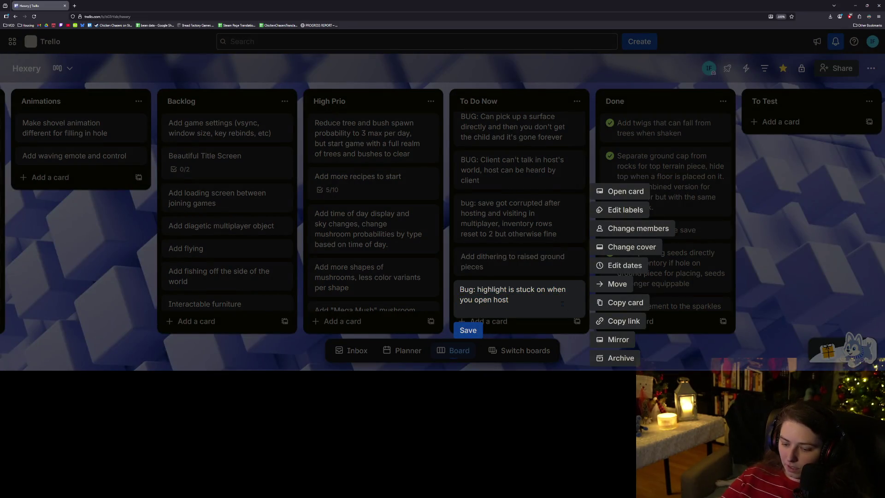
{"action": "key", "text": "ctrl+Left"}
{"action": "key", "text": "ctrl+Left"}
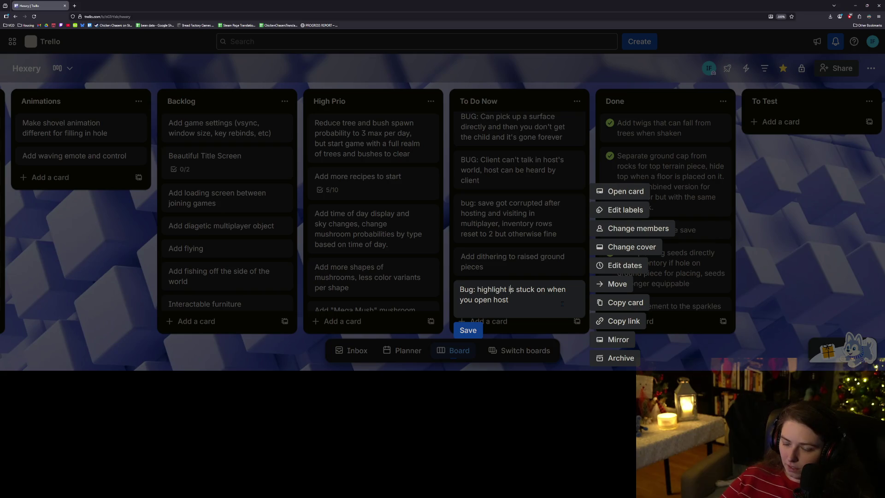
{"action": "type", "text": "last object"}
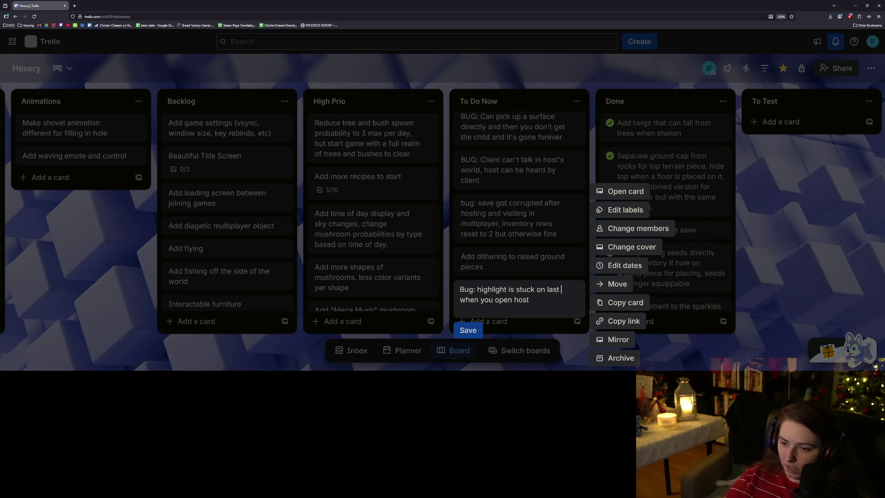
{"action": "key", "text": "Return"}
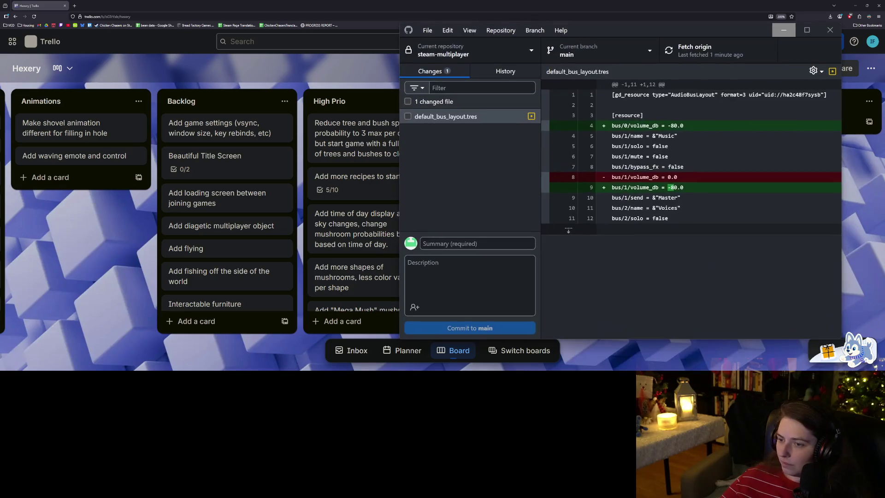
{"action": "scroll", "coordinate": [515, 198], "scroll_direction": "up", "scroll_amount": 2}
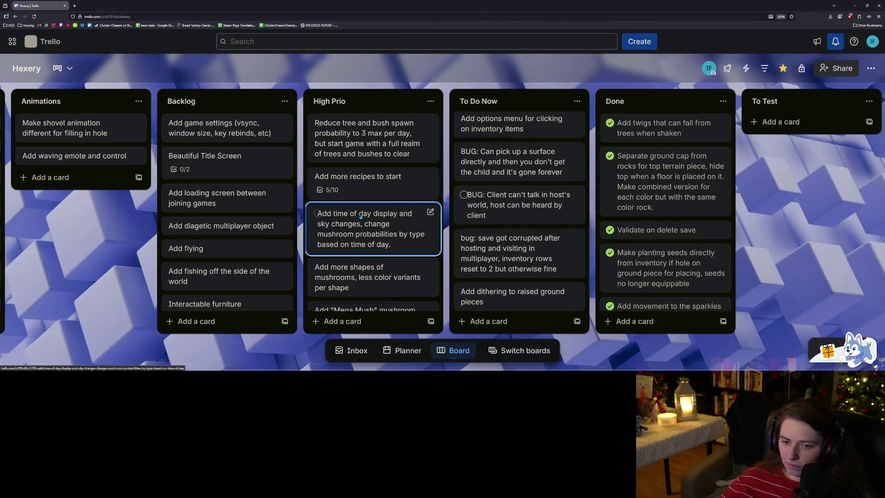
{"action": "scroll", "coordinate": [390, 214], "scroll_direction": "down", "scroll_amount": 2}
{"action": "scroll", "coordinate": [391, 214], "scroll_direction": "up", "scroll_amount": 2}
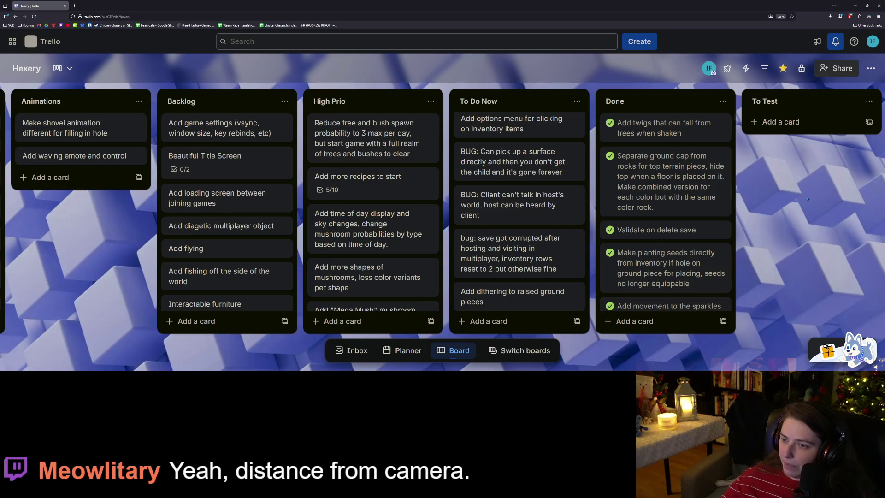
{"action": "scroll", "coordinate": [565, 201], "scroll_direction": "up", "scroll_amount": 5}
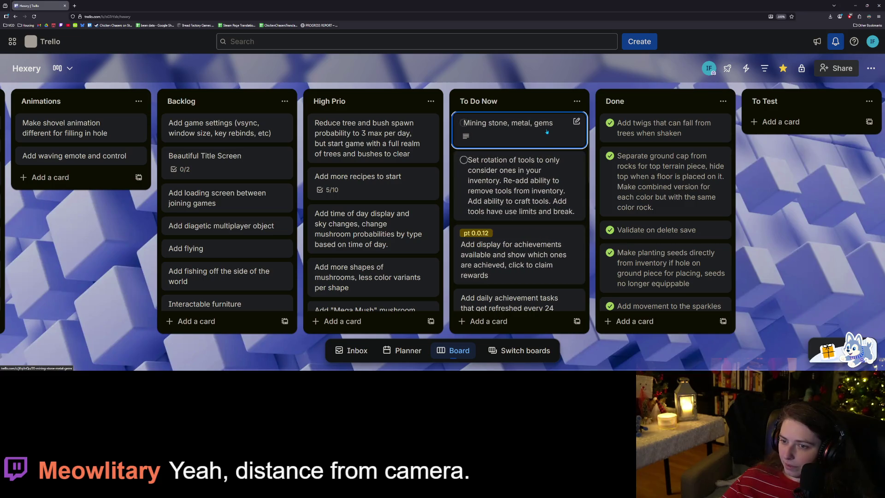
{"action": "left_click", "coordinate": [854, 5]}
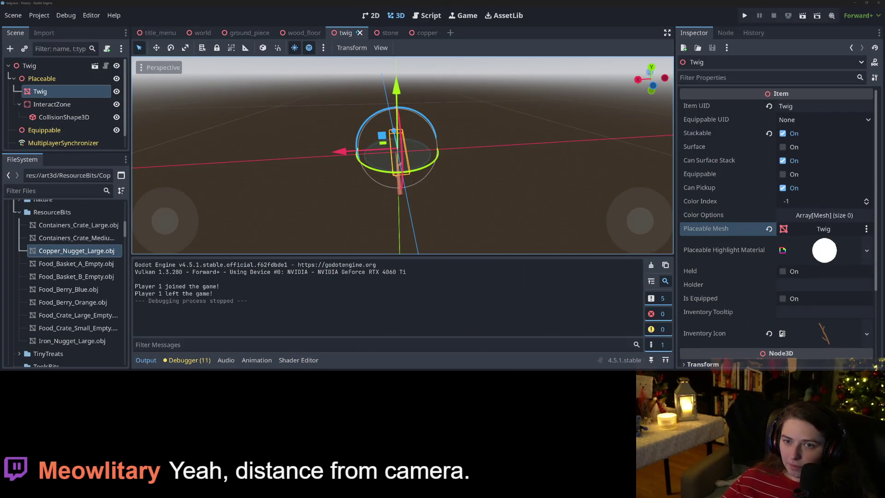
- Close the twig, stone and copper scene tabs and the leftover empty scene
{"action": "left_click", "coordinate": [360, 32]}
{"action": "left_click", "coordinate": [361, 33]}
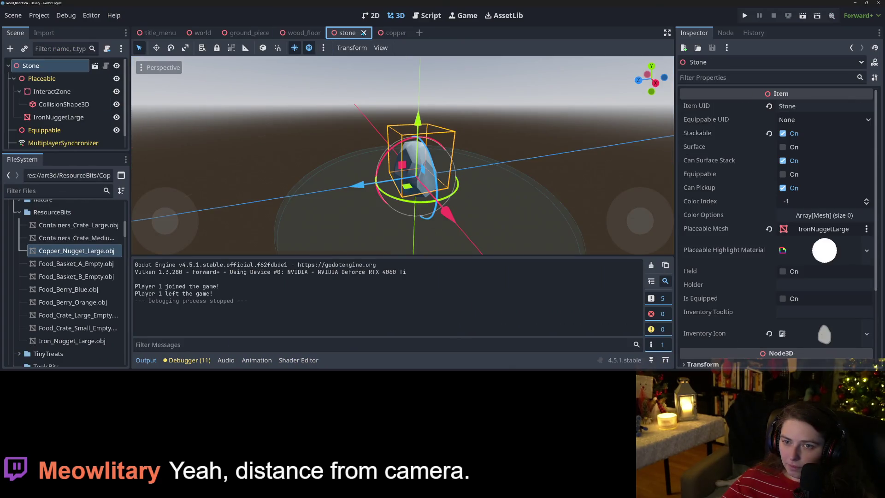
{"action": "left_click", "coordinate": [367, 33]}
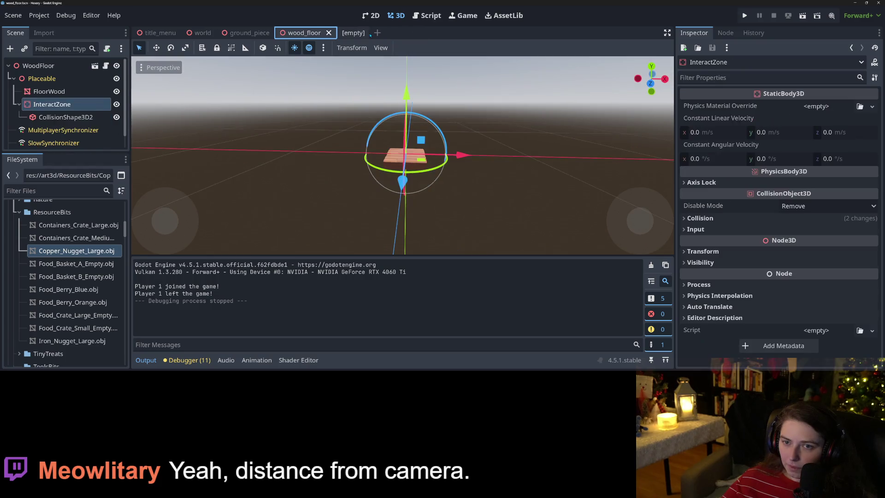
{"action": "left_click", "coordinate": [377, 32]}
{"action": "key", "text": "ctrl+w"}
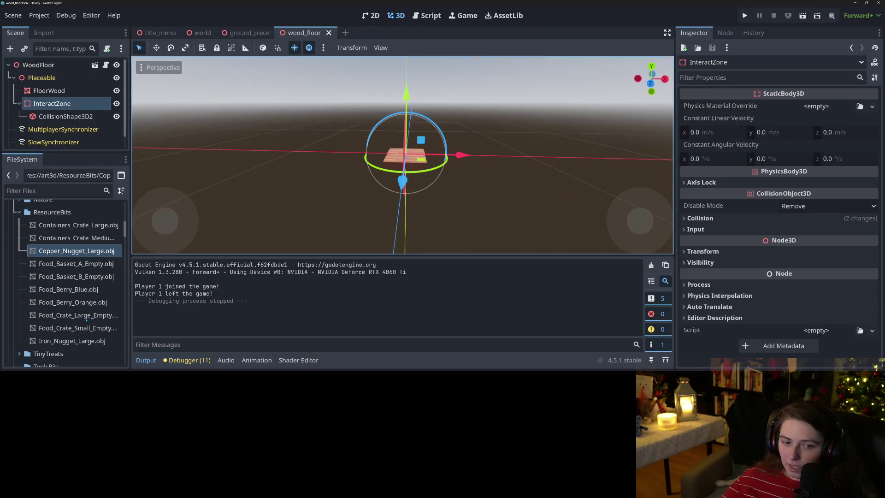
- Collapse the ResourceBits folder and locate generic_equippable.tscn in the FileSystem
{"action": "left_click", "coordinate": [19, 212]}
{"action": "scroll", "coordinate": [20, 231], "scroll_direction": "down", "scroll_amount": 10}
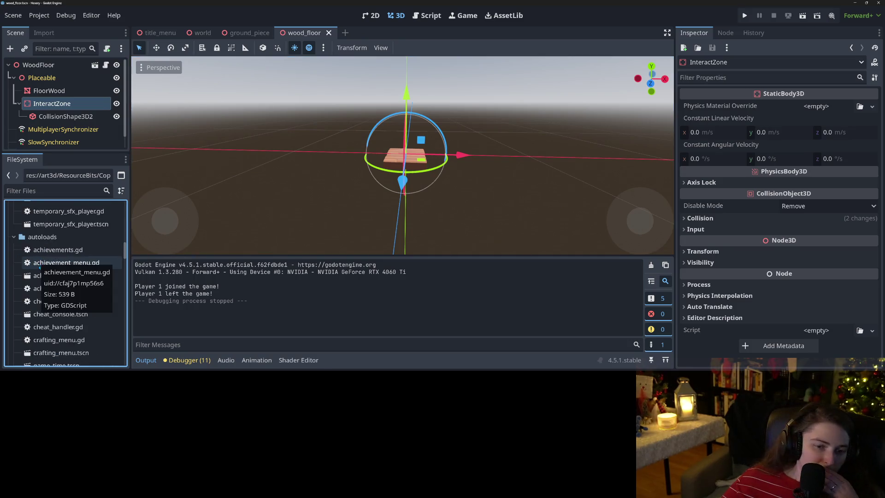
{"action": "scroll", "coordinate": [41, 272], "scroll_direction": "down", "scroll_amount": 6}
{"action": "scroll", "coordinate": [47, 288], "scroll_direction": "up", "scroll_amount": 8}
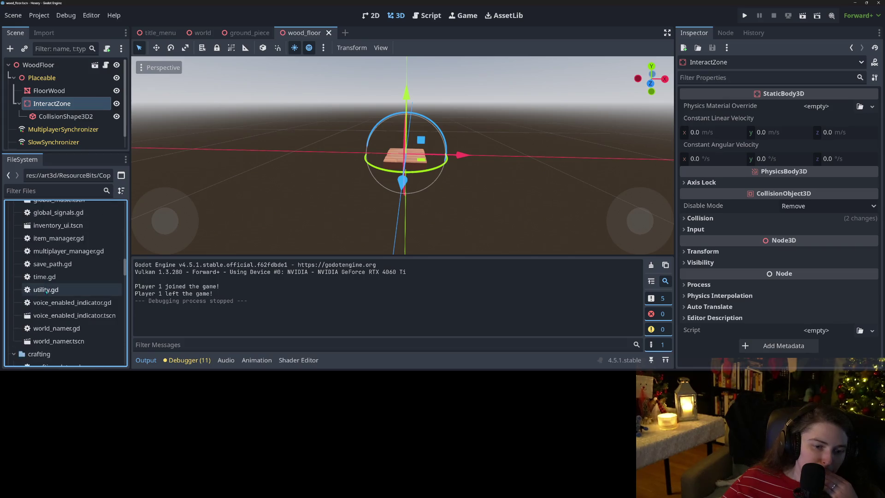
{"action": "scroll", "coordinate": [47, 291], "scroll_direction": "down", "scroll_amount": 10}
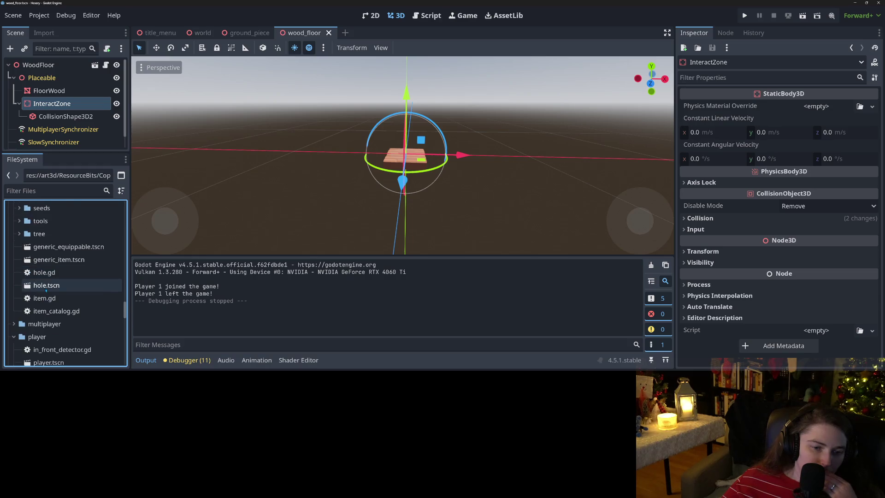
{"action": "scroll", "coordinate": [68, 312], "scroll_direction": "up", "scroll_amount": 6}
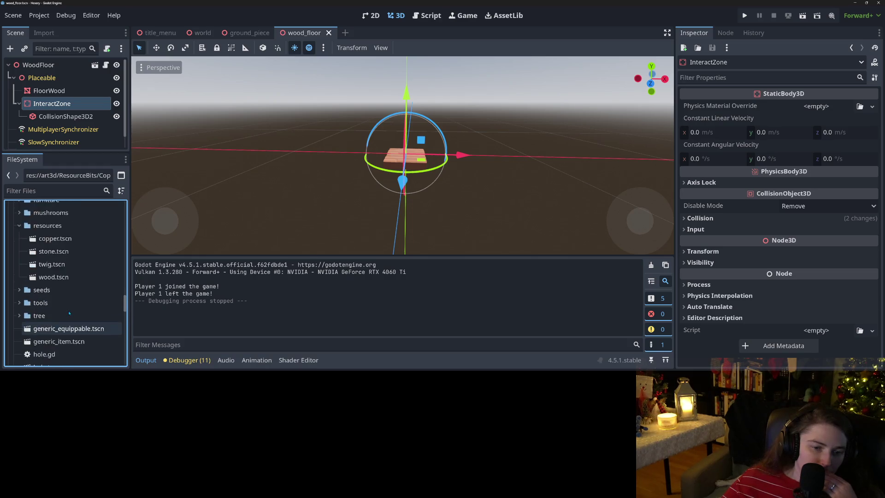
{"action": "scroll", "coordinate": [69, 314], "scroll_direction": "down", "scroll_amount": 5}
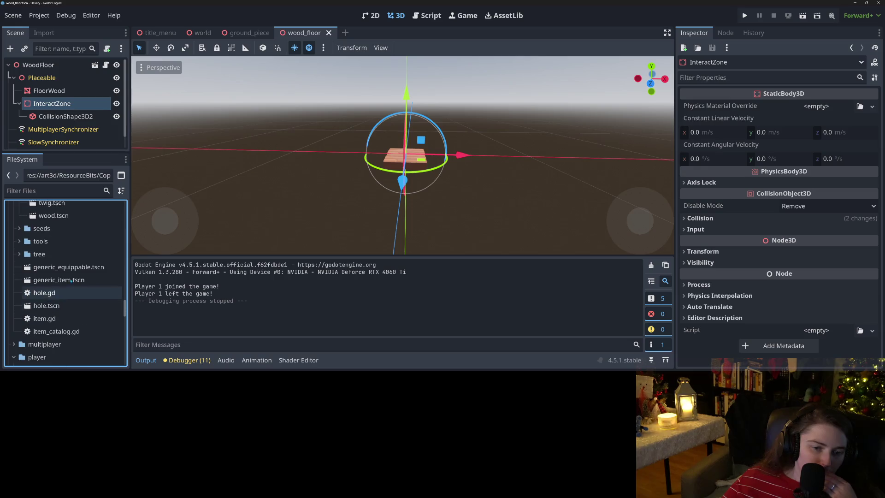
{"action": "right_click", "coordinate": [74, 267]}
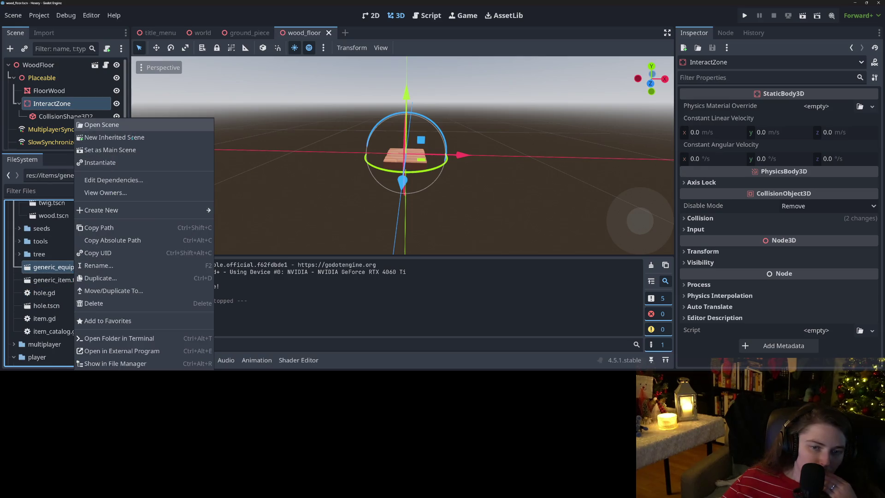
- Make a new inherited scene from generic_equippable.tscn with its root node named 'Pickaxe'
{"action": "left_click", "coordinate": [132, 137]}
{"action": "left_click", "coordinate": [41, 66]}
{"action": "right_click", "coordinate": [58, 66]}
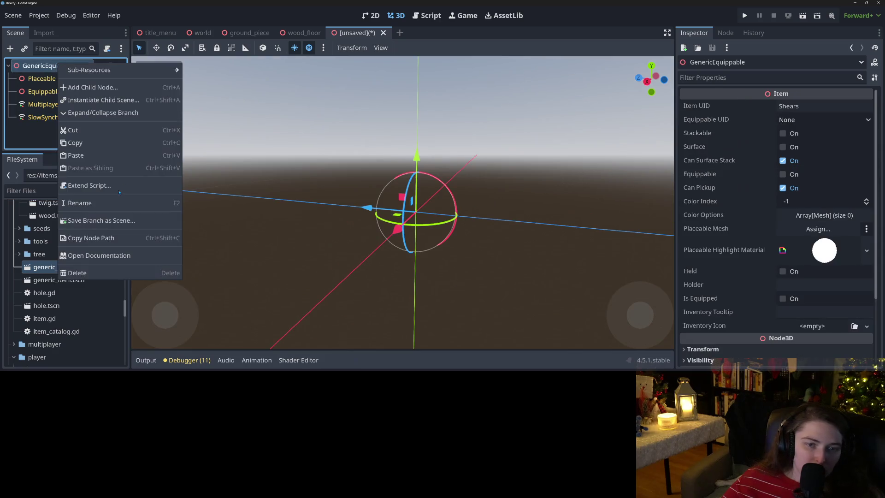
{"action": "left_click", "coordinate": [111, 203]}
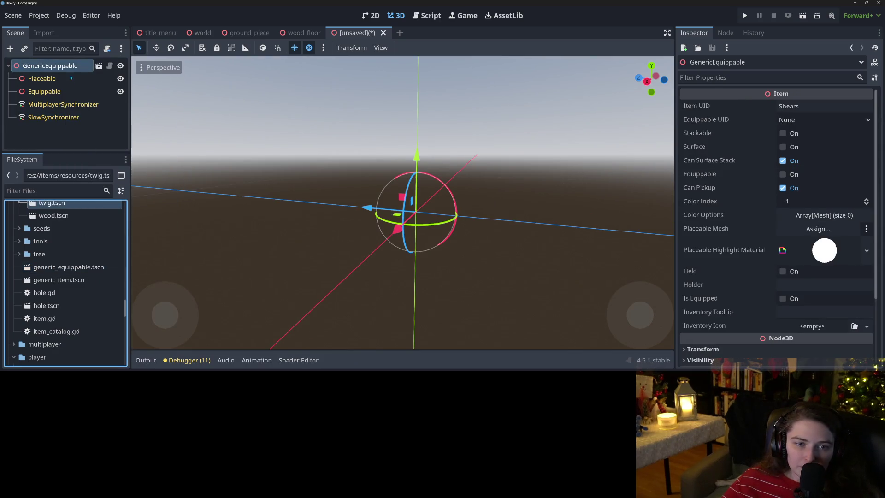
{"action": "right_click", "coordinate": [70, 65]}
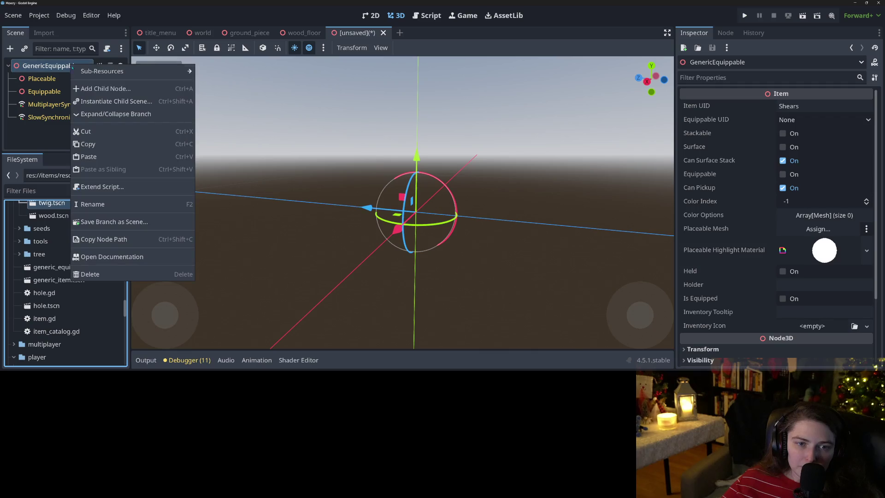
{"action": "left_click", "coordinate": [99, 207]}
{"action": "type", "text": "P"}
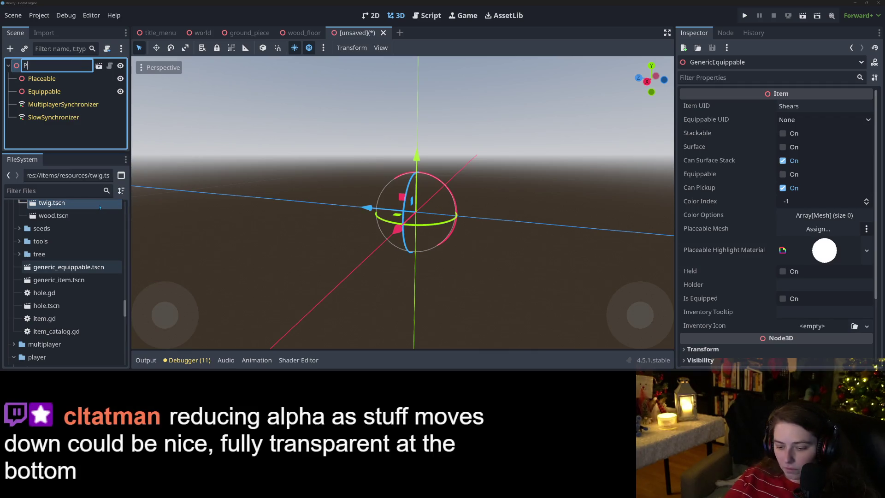
{"action": "type", "text": "ickaxe"}
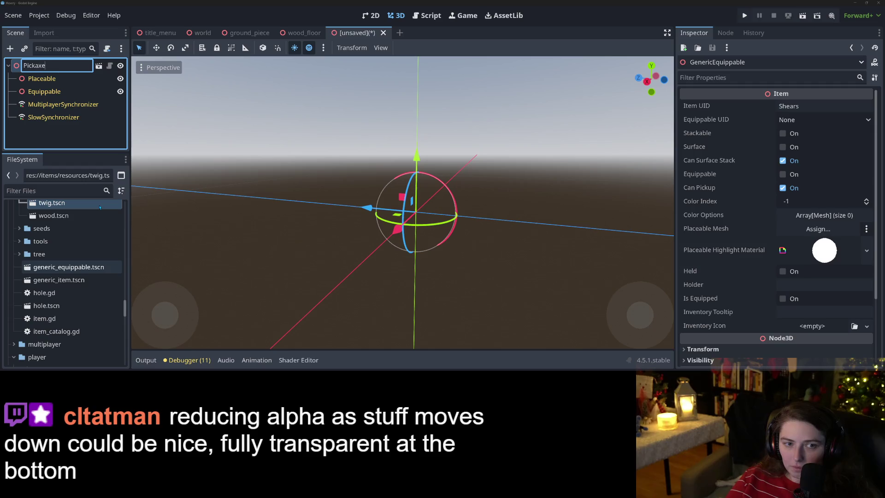
{"action": "key", "text": "Return"}
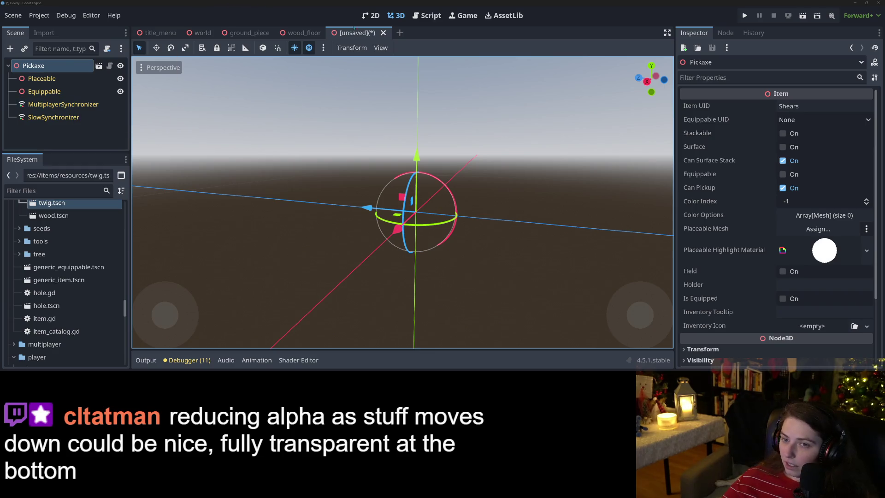
{"action": "left_click", "coordinate": [51, 77]}
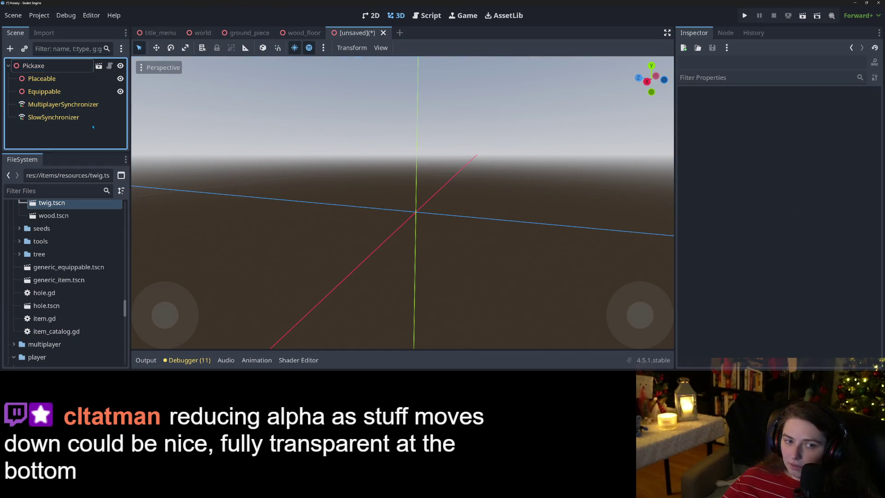
- Drop pickaxe.obj into the viewport, reset its position to 0, and parent it under Placeable
{"action": "scroll", "coordinate": [87, 253], "scroll_direction": "up", "scroll_amount": 10}
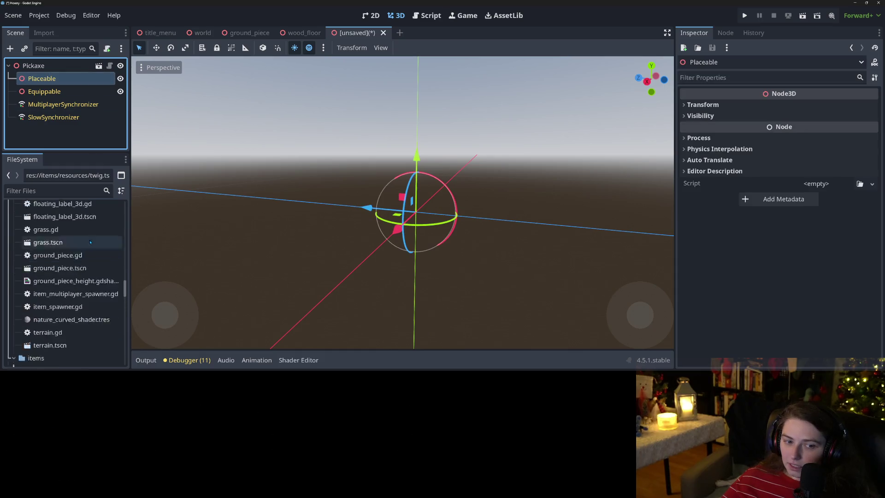
{"action": "scroll", "coordinate": [87, 252], "scroll_direction": "up", "scroll_amount": 10}
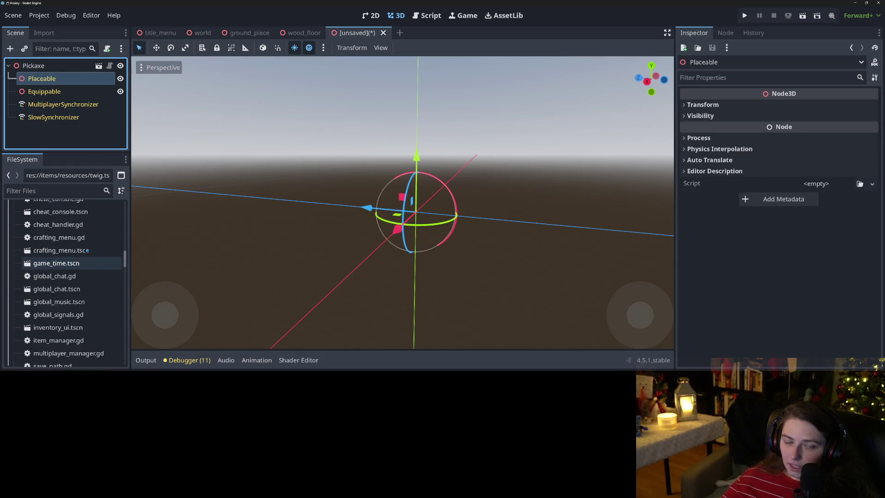
{"action": "scroll", "coordinate": [85, 276], "scroll_direction": "up", "scroll_amount": 3}
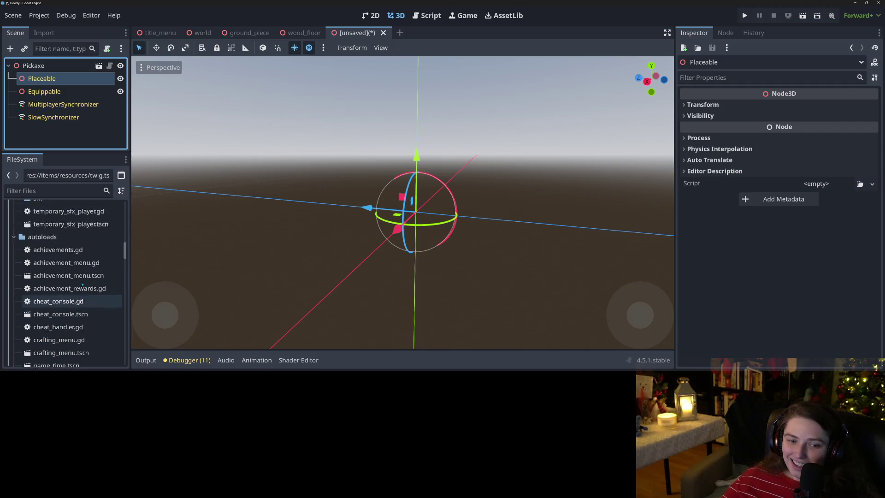
{"action": "scroll", "coordinate": [82, 283], "scroll_direction": "up", "scroll_amount": 5}
{"action": "scroll", "coordinate": [81, 282], "scroll_direction": "up", "scroll_amount": 2}
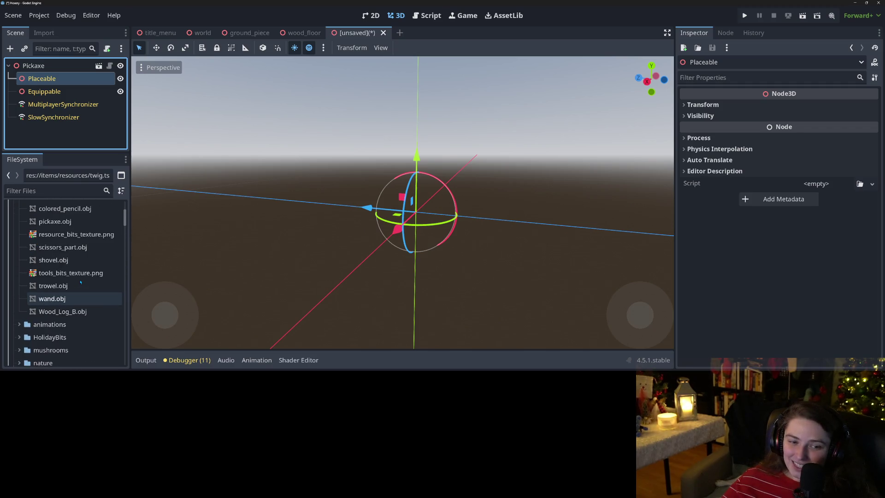
{"action": "scroll", "coordinate": [68, 288], "scroll_direction": "up", "scroll_amount": 3}
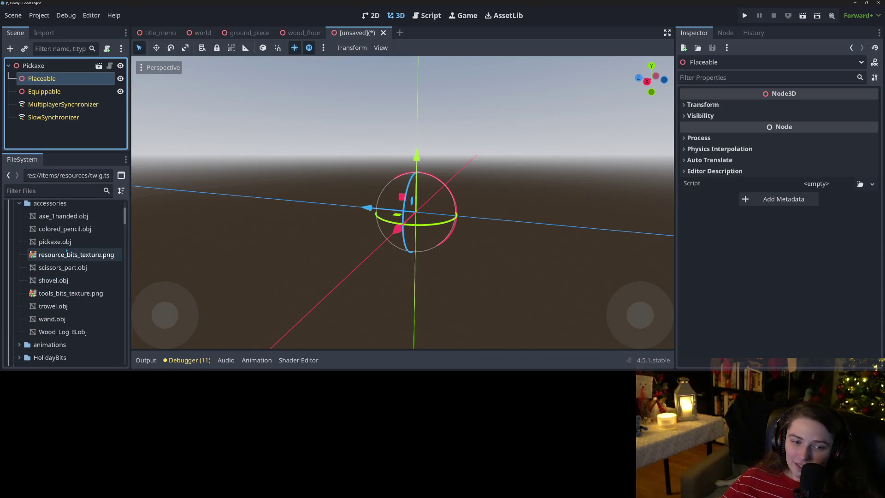
{"action": "left_click_drag", "start_coordinate": [55, 241], "coordinate": [411, 210]}
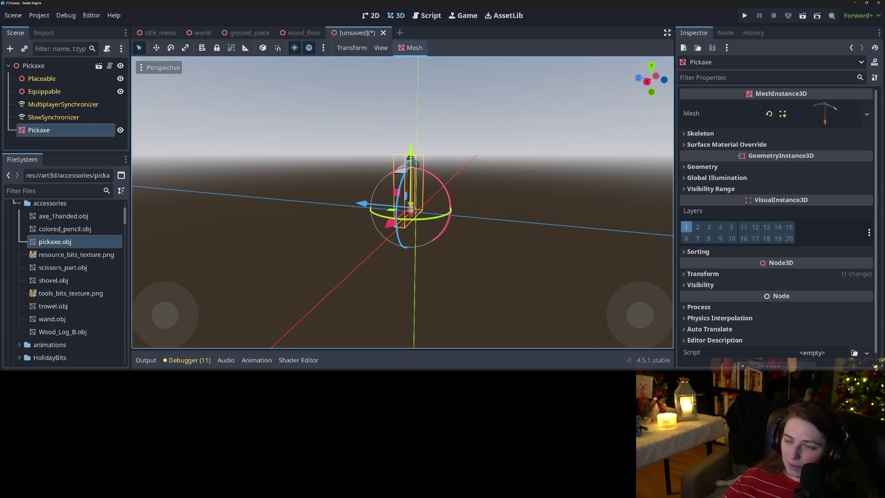
{"action": "left_click", "coordinate": [703, 273]}
{"action": "left_click", "coordinate": [866, 284]}
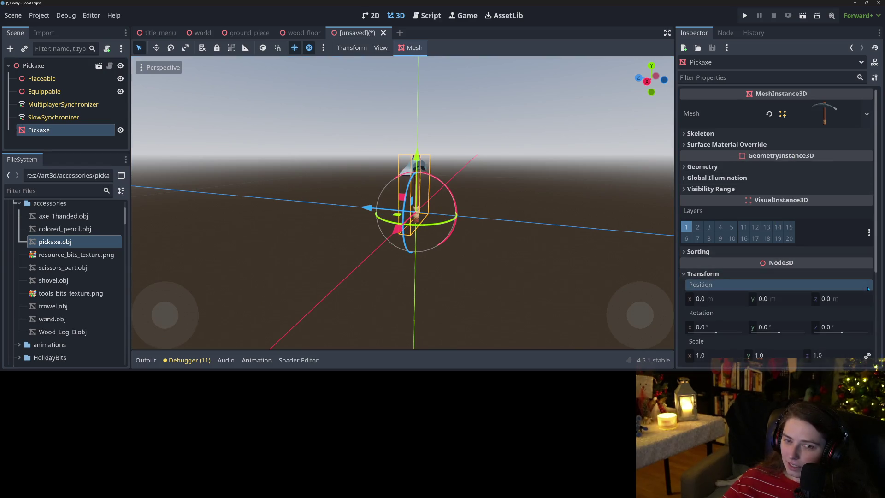
{"action": "mouse_move", "coordinate": [201, 180]}
{"action": "left_mouse_down"}
{"action": "mouse_move", "coordinate": [239, 217]}
{"action": "mouse_move", "coordinate": [230, 184]}
{"action": "left_mouse_up"}
{"action": "left_click_drag", "start_coordinate": [70, 131], "coordinate": [68, 80]}
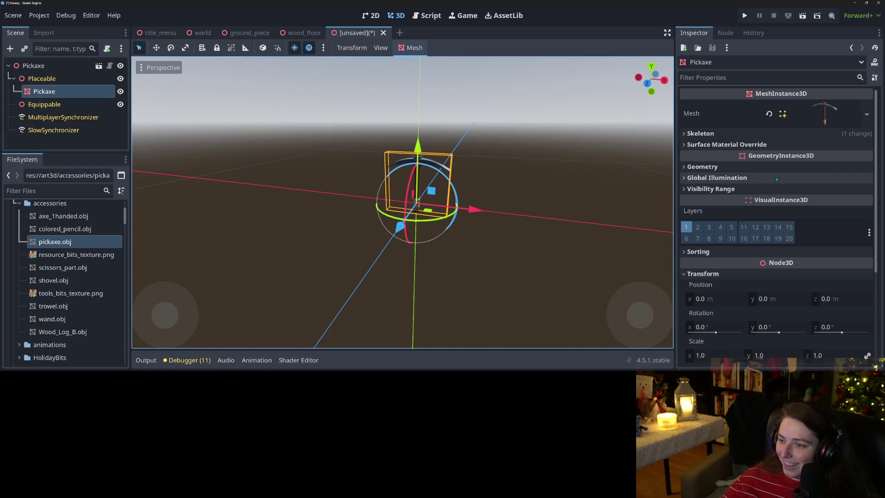
{"action": "left_click", "coordinate": [792, 166]}
- Apply the multicoloured material as the pickaxe mesh's Material Override
{"action": "left_click", "coordinate": [855, 179]}
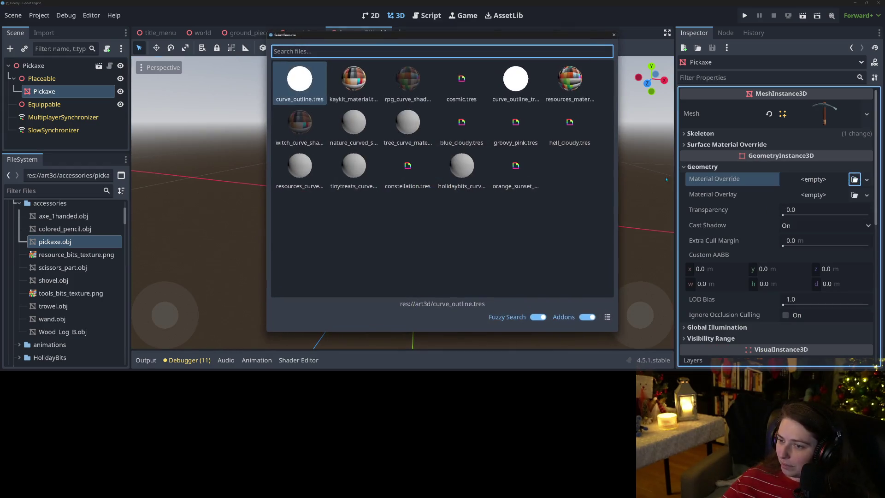
{"action": "double_click", "coordinate": [408, 80]}
{"action": "mouse_move", "coordinate": [543, 235]}
{"action": "left_mouse_down"}
{"action": "mouse_move", "coordinate": [433, 234]}
{"action": "mouse_move", "coordinate": [579, 242]}
{"action": "left_mouse_up"}
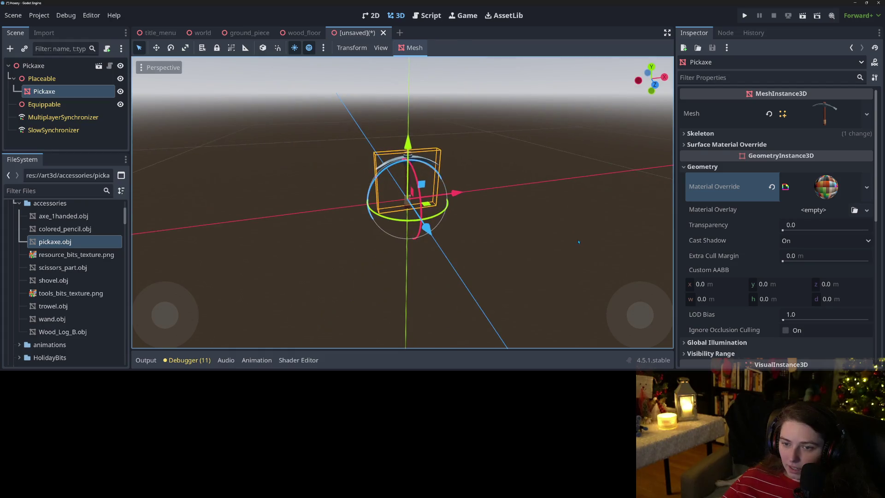
- Save the scene as pickaxe.tscn in the res://items/tools folder
{"action": "key", "text": "ctrl+s"}
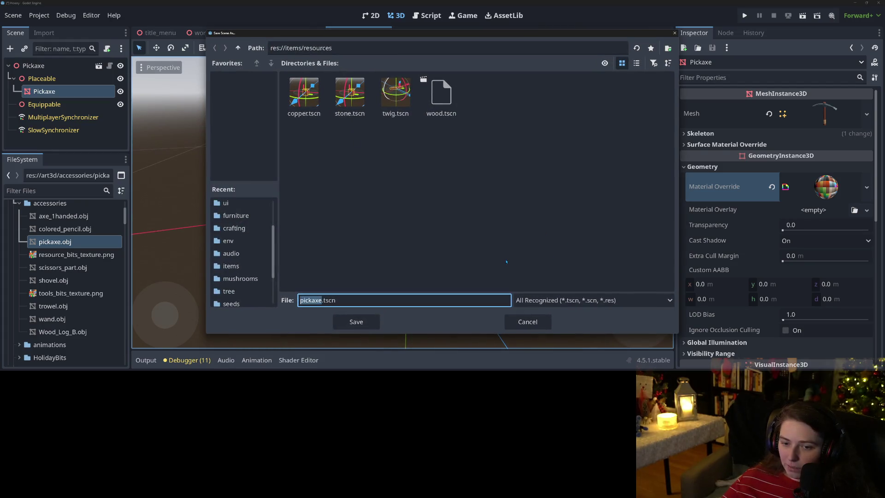
{"action": "left_click", "coordinate": [238, 48]}
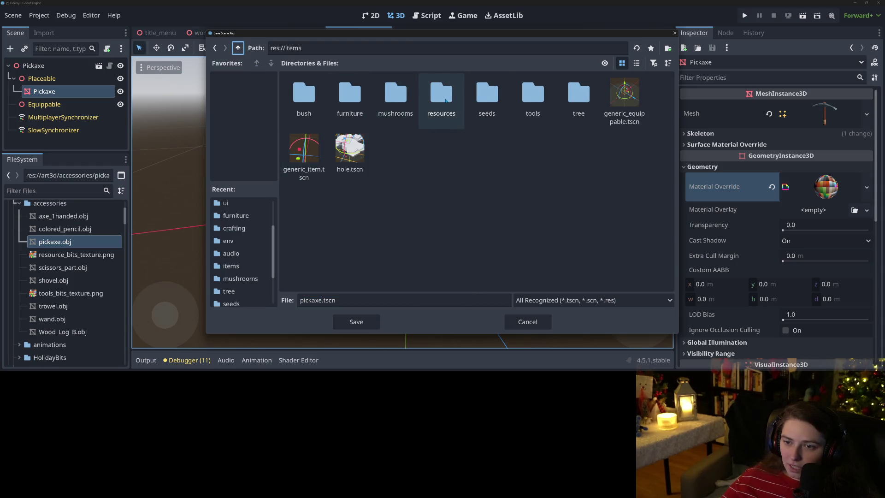
{"action": "left_click", "coordinate": [525, 105]}
{"action": "double_click", "coordinate": [525, 105]}
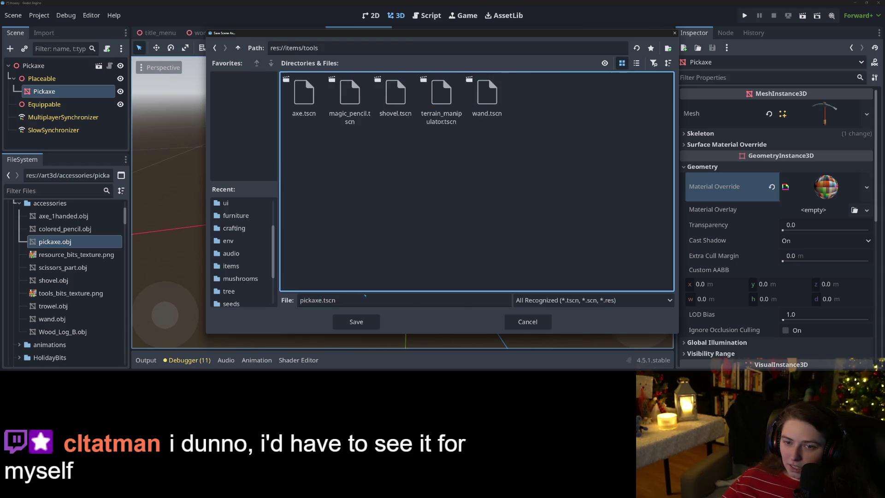
{"action": "left_click", "coordinate": [356, 325]}
{"action": "key", "text": "Up"}
{"action": "key", "text": "Up"}
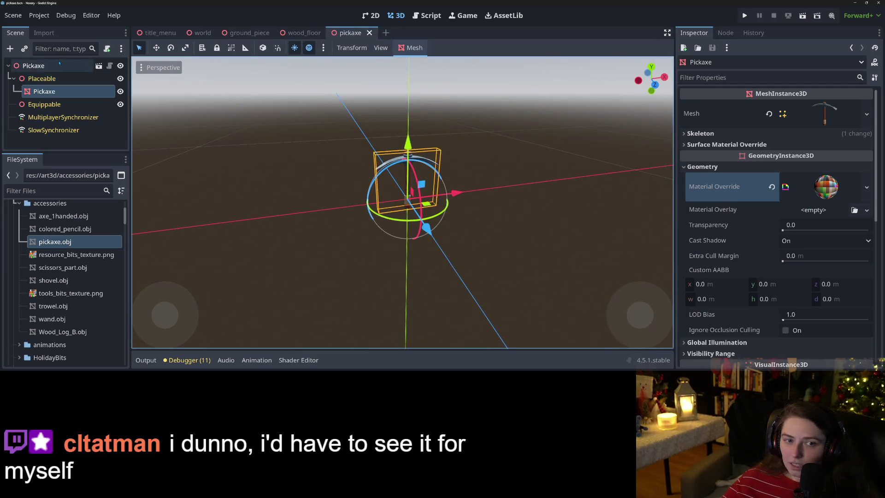
- Replace the root item's Item UID 'Shears' with 'Pickaxe' and save the scene
{"action": "left_click", "coordinate": [805, 107]}
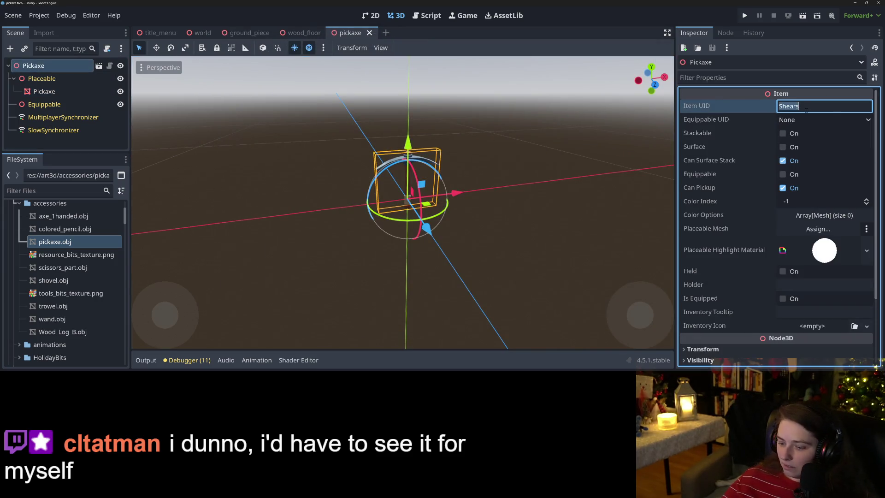
{"action": "type", "text": "Pic"}
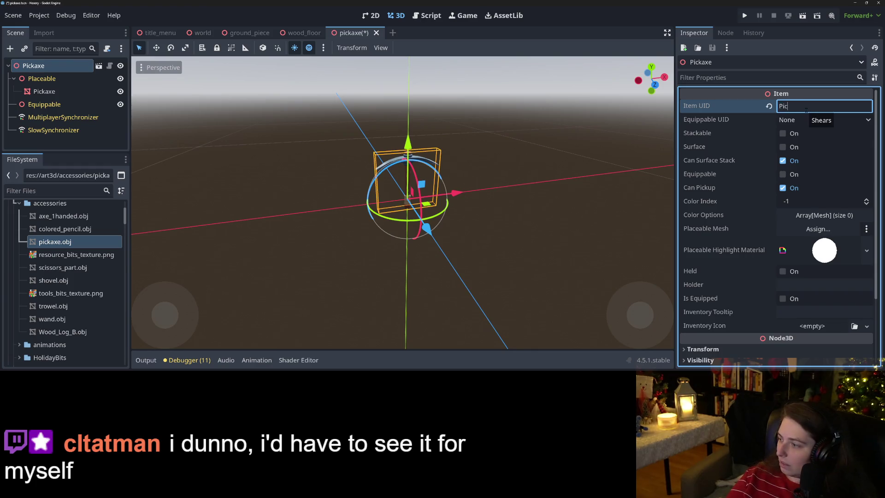
{"action": "type", "text": "kaxe"}
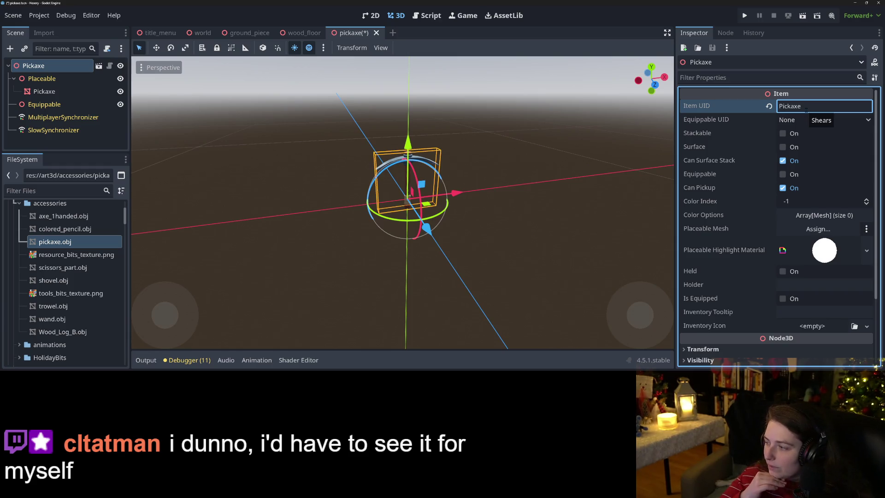
{"action": "key", "text": "ctrl+s"}
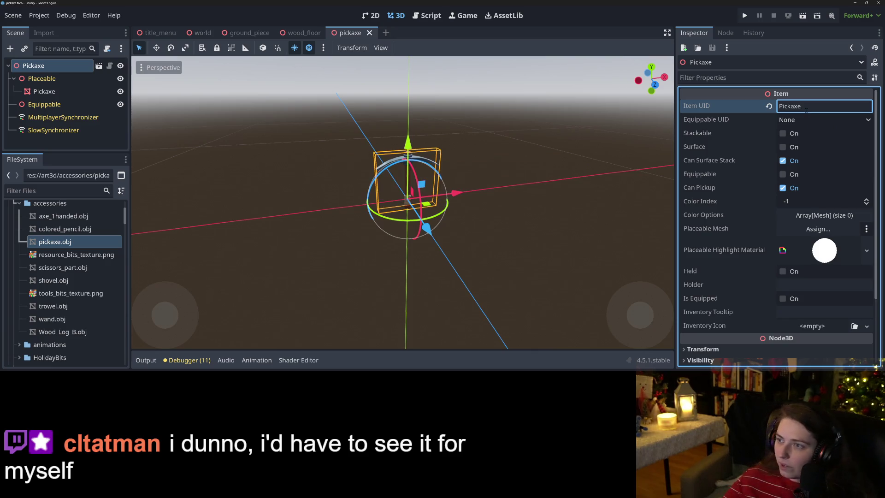
{"action": "left_click", "coordinate": [791, 119]}
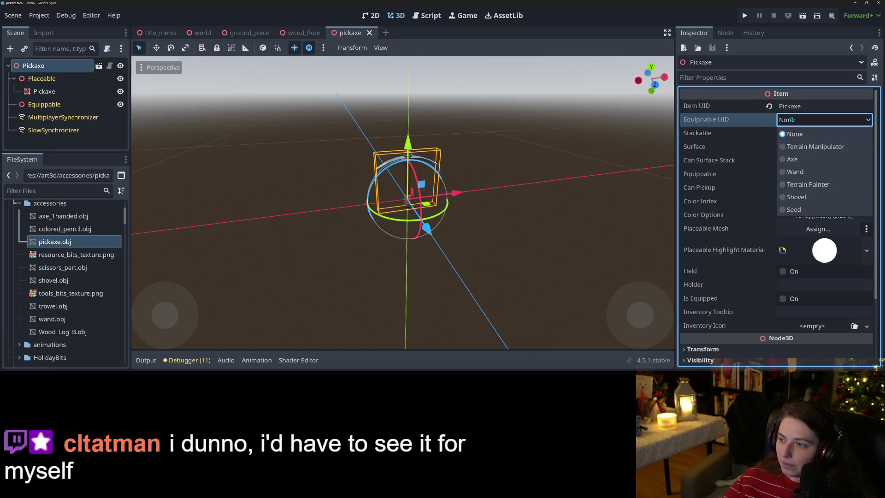
{"action": "left_click", "coordinate": [471, 111]}
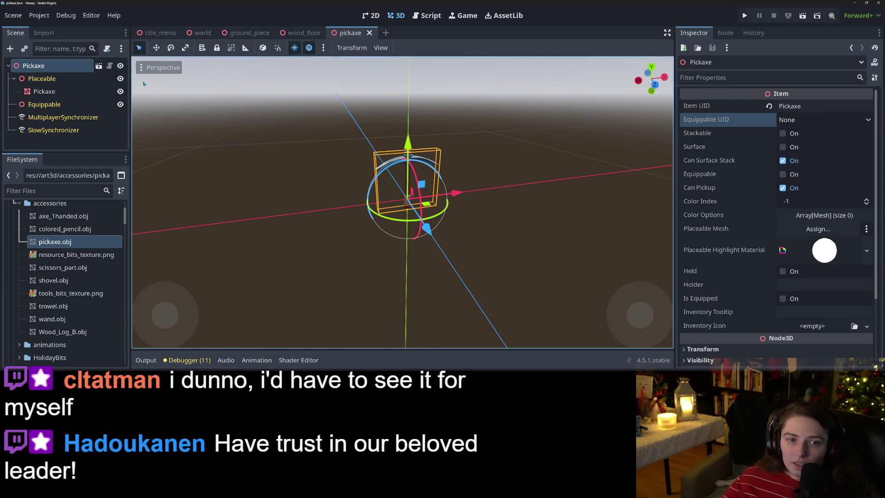
{"action": "left_click", "coordinate": [109, 65]}
- Append PICKAXE to the EQUIPMENT enum in item.gd
{"action": "scroll", "coordinate": [674, 196], "scroll_direction": "up", "scroll_amount": 5}
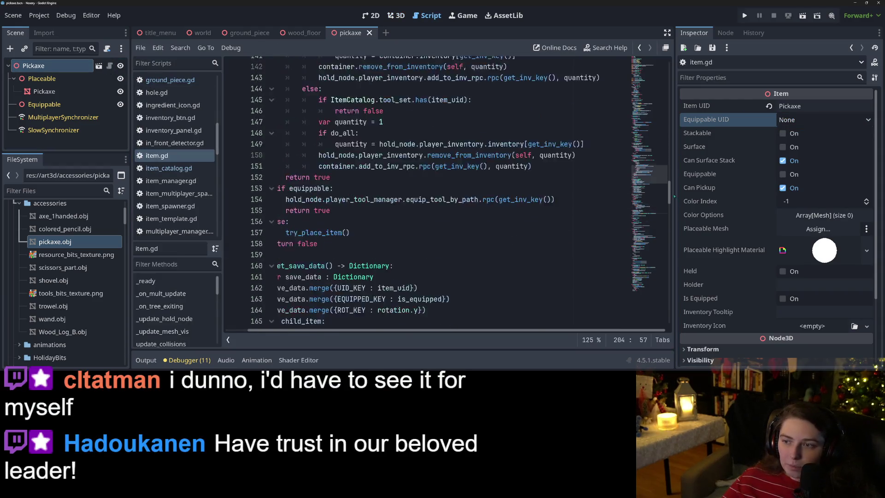
{"action": "scroll", "coordinate": [674, 196], "scroll_direction": "up", "scroll_amount": 5}
{"action": "left_click", "coordinate": [650, 63]}
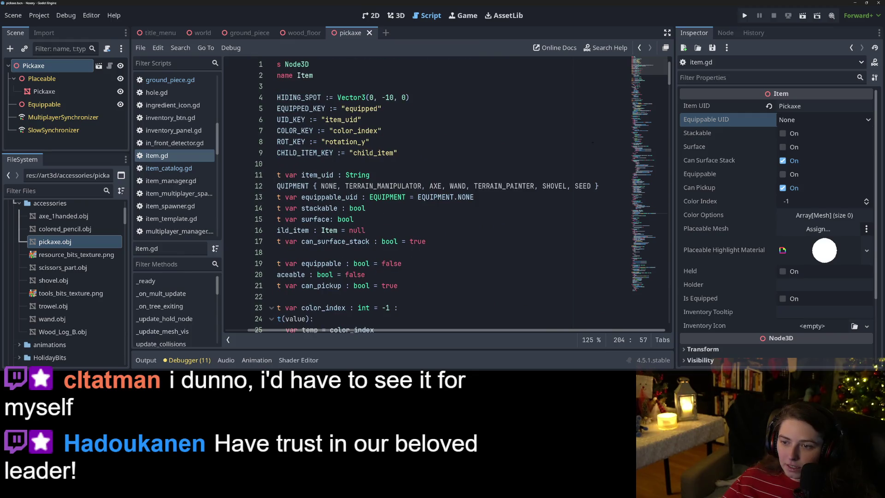
{"action": "left_click", "coordinate": [591, 185]}
{"action": "type", "text": ", PI"}
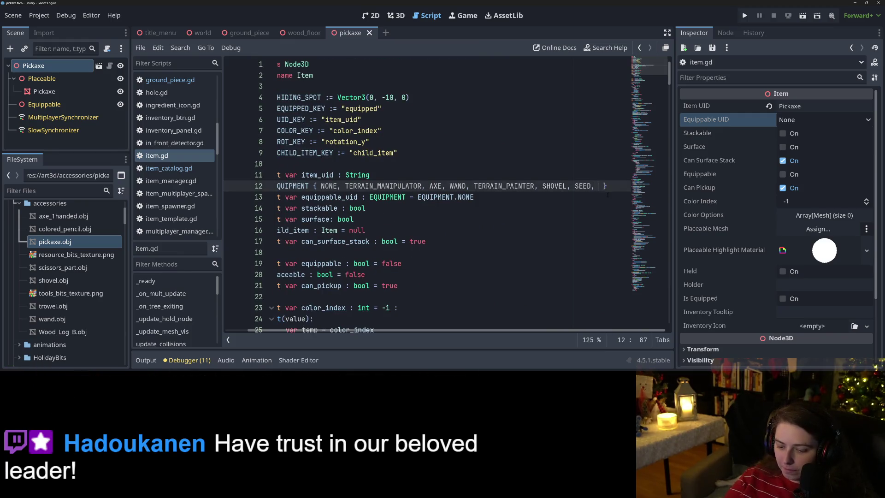
{"action": "type", "text": "CKAXE"}
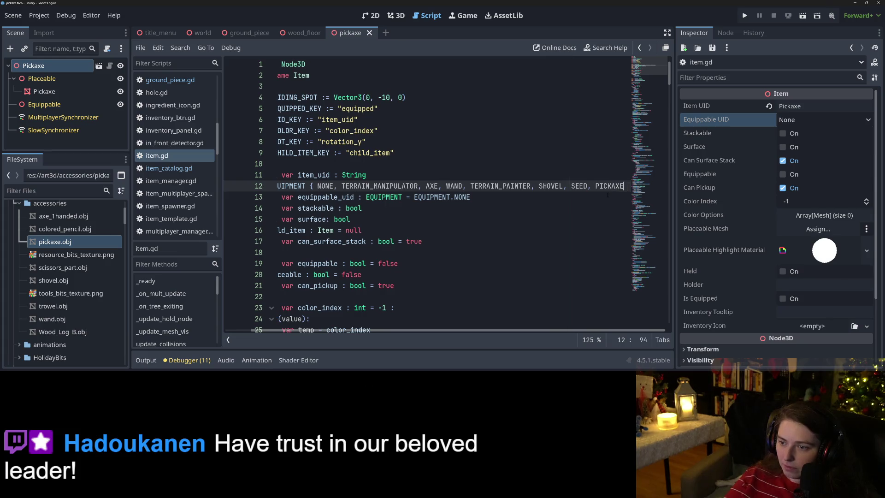
- Set Equippable UID to Pickaxe, enable Equippable, save, and assign the Pickaxe mesh as Placeable Mesh
{"action": "left_click", "coordinate": [815, 119]}
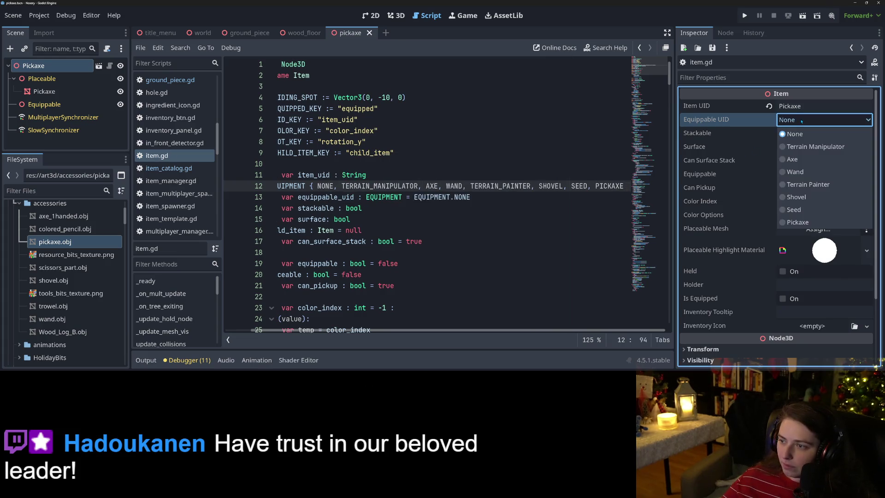
{"action": "left_click", "coordinate": [799, 222]}
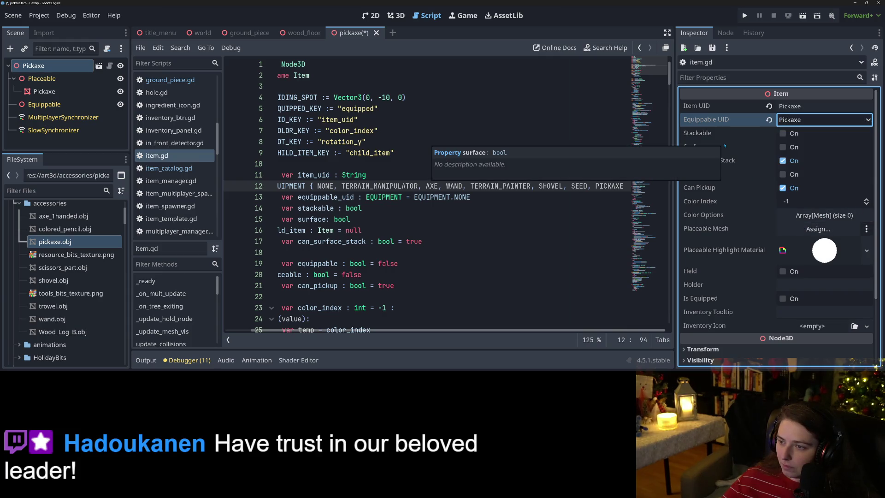
{"action": "left_click", "coordinate": [782, 174]}
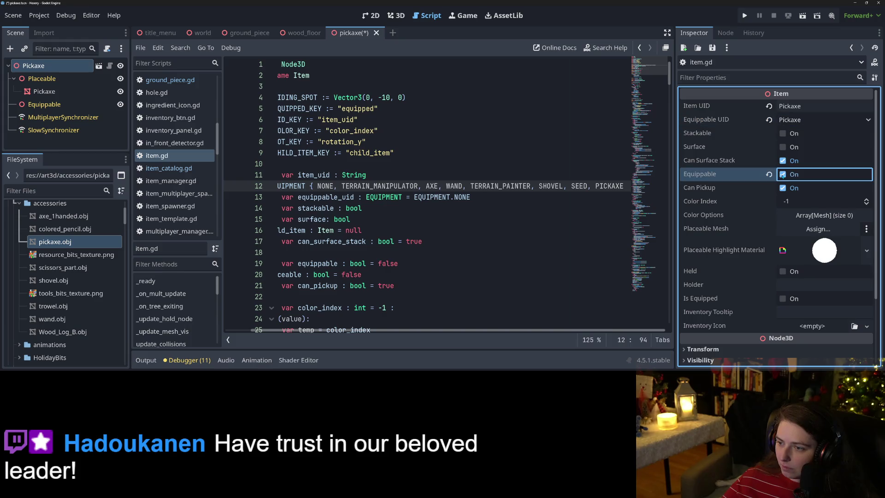
{"action": "key", "text": "ctrl+s"}
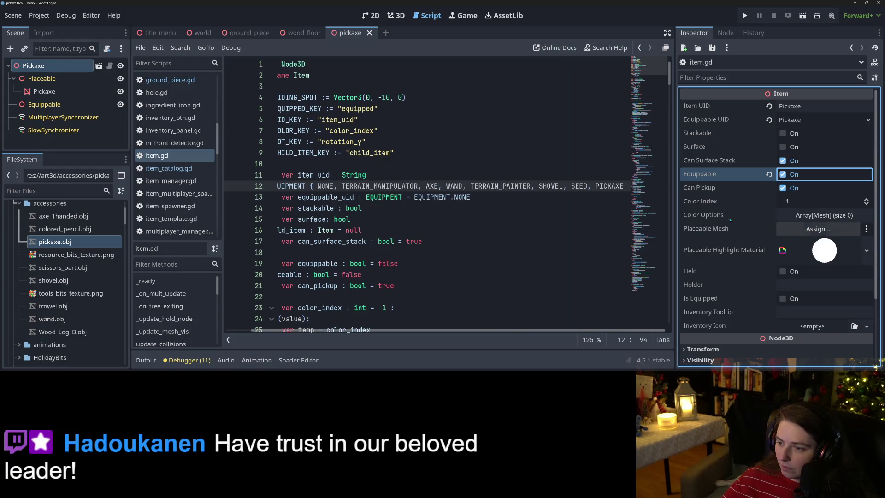
{"action": "mouse_move", "coordinate": [44, 91]}
{"action": "left_mouse_down"}
{"action": "mouse_move", "coordinate": [765, 234]}
{"action": "mouse_move", "coordinate": [783, 229]}
{"action": "left_mouse_up"}
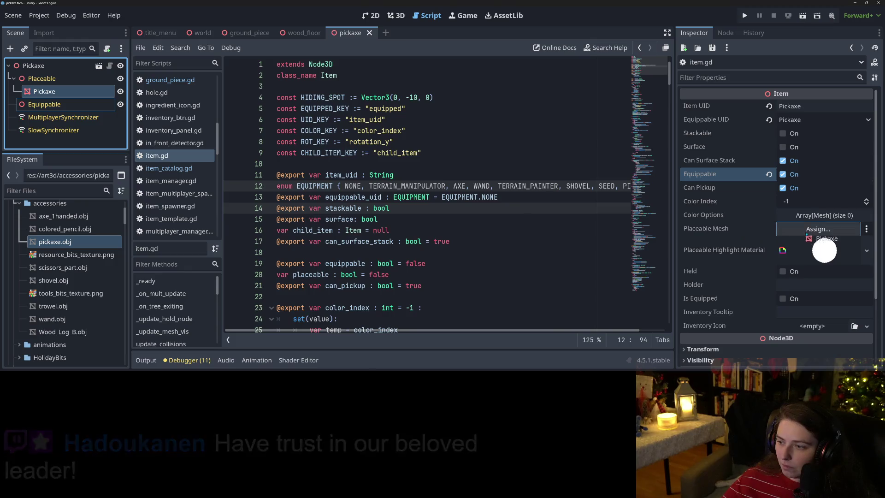
- Paste a copy of the Pickaxe mesh under the Equippable node and save the scene
{"action": "left_click", "coordinate": [76, 93]}
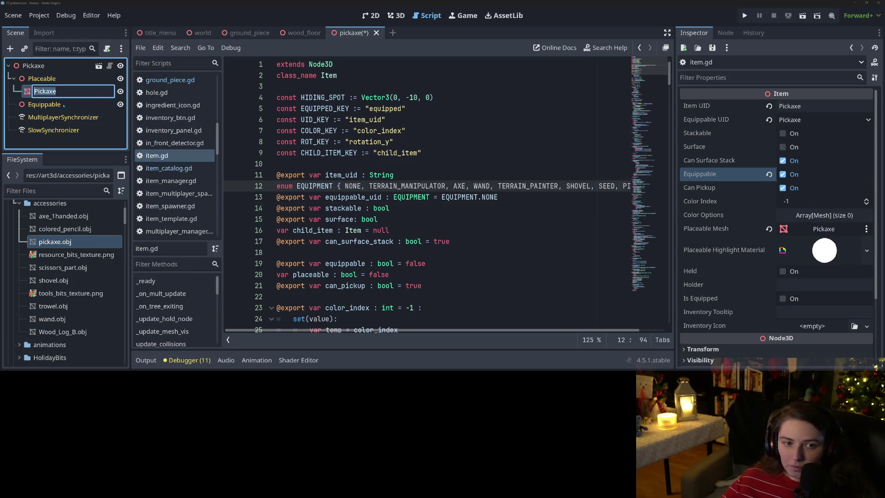
{"action": "key", "text": "Escape"}
{"action": "left_click", "coordinate": [44, 104]}
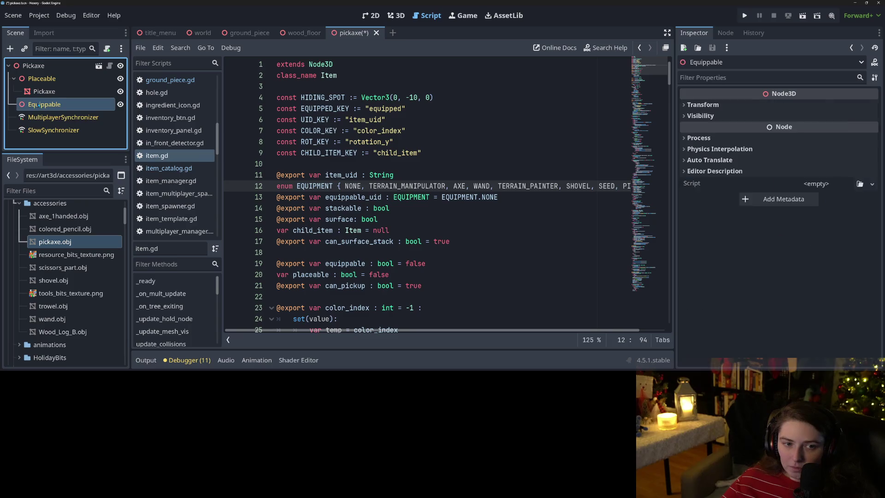
{"action": "key", "text": "ctrl+v"}
{"action": "key", "text": "ctrl+s"}
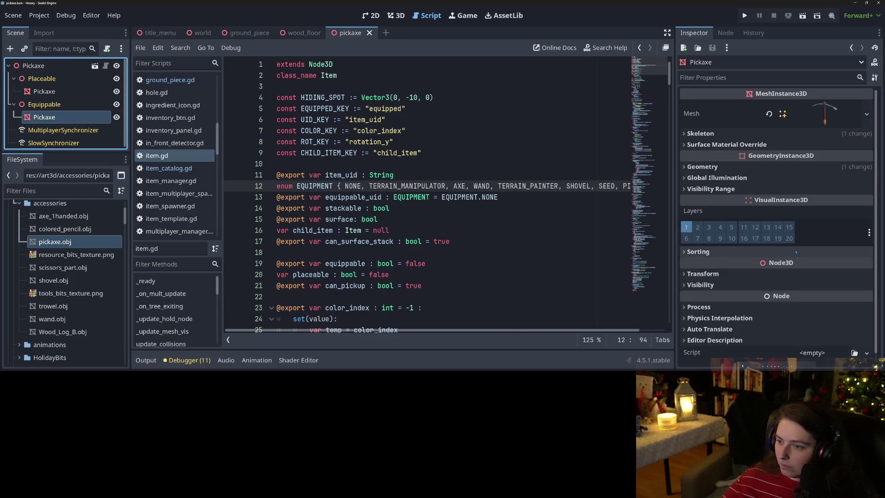
{"action": "left_click", "coordinate": [55, 66]}
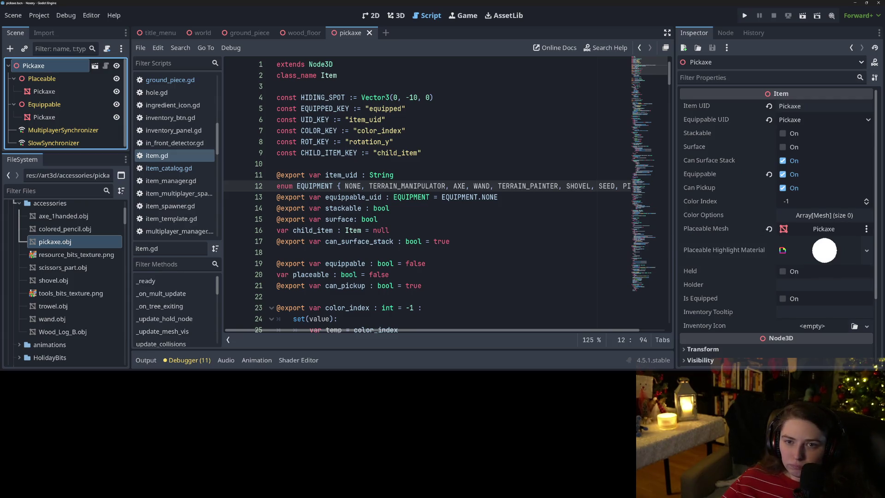
- Inspect the ground piece scene's static body settings for reference
{"action": "left_click", "coordinate": [254, 36]}
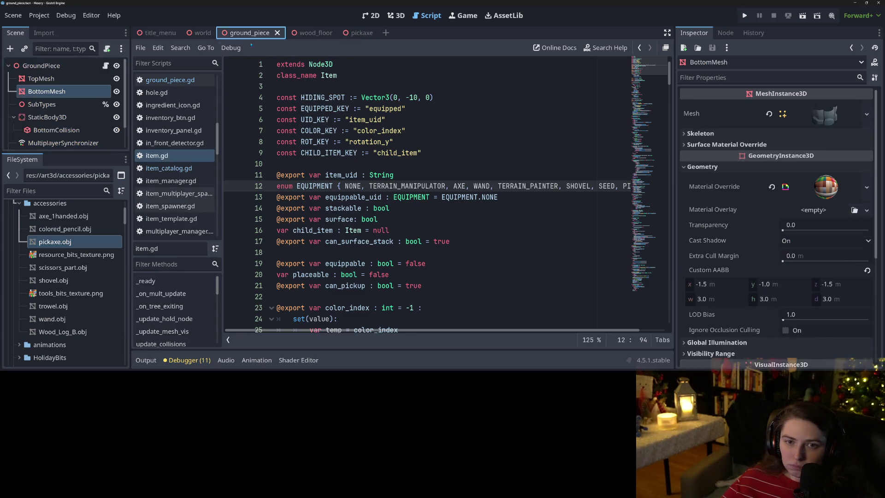
{"action": "left_click", "coordinate": [66, 118]}
{"action": "scroll", "coordinate": [69, 106], "scroll_direction": "down", "scroll_amount": 1}
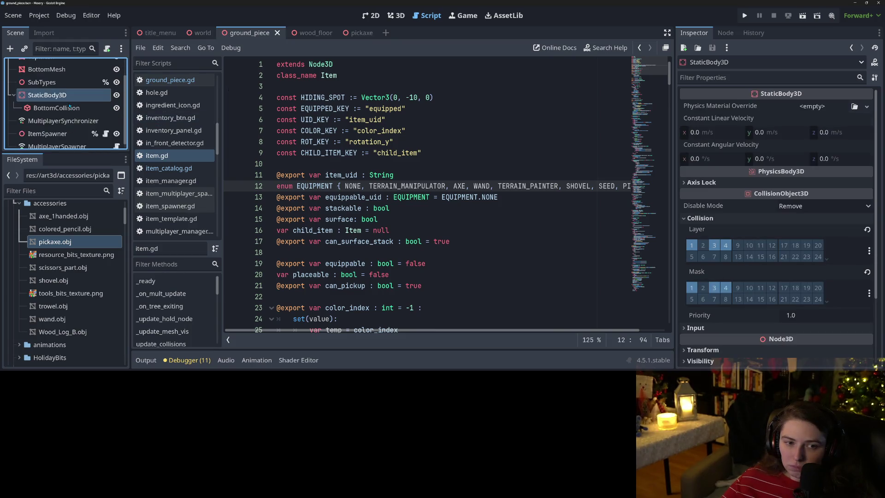
{"action": "scroll", "coordinate": [69, 105], "scroll_direction": "up", "scroll_amount": 1}
- Rename the wood floor's collision shape node, select its InteractZone, and save wood_floor
{"action": "left_click", "coordinate": [304, 33]}
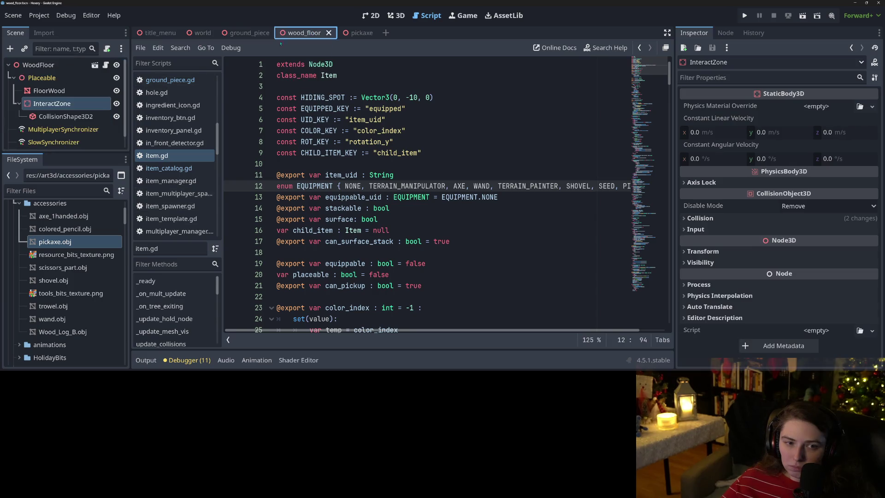
{"action": "left_click", "coordinate": [92, 117]}
{"action": "left_click", "coordinate": [102, 116]}
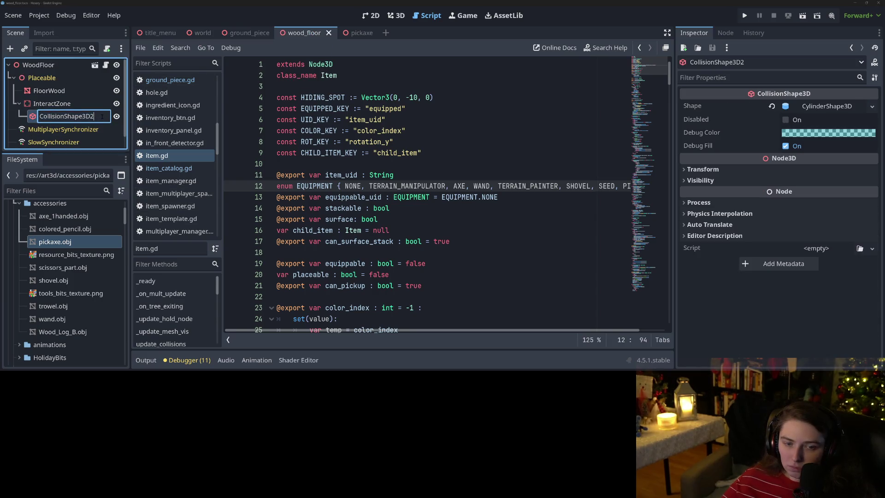
{"action": "key", "text": "Return"}
{"action": "left_click", "coordinate": [69, 104]}
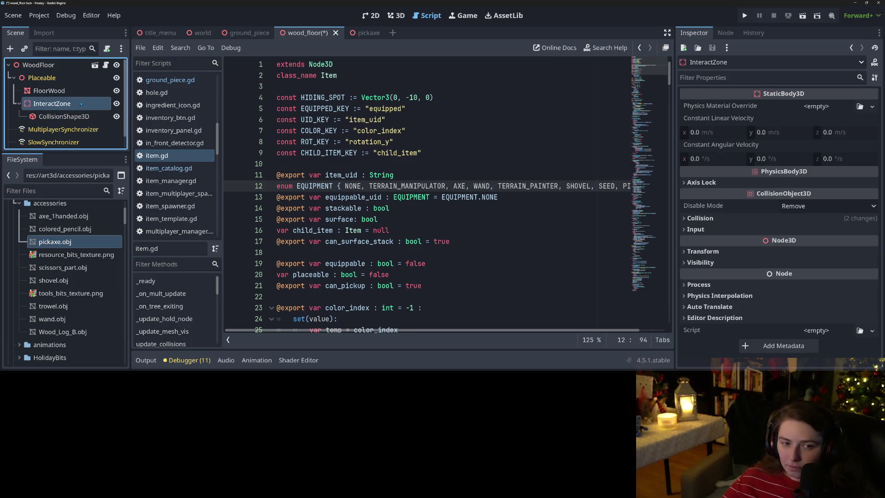
{"action": "key", "text": "ctrl+s"}
- Paste the InteractZone under the pickaxe's Placeable node and check it in the 3D view
{"action": "left_click", "coordinate": [350, 32]}
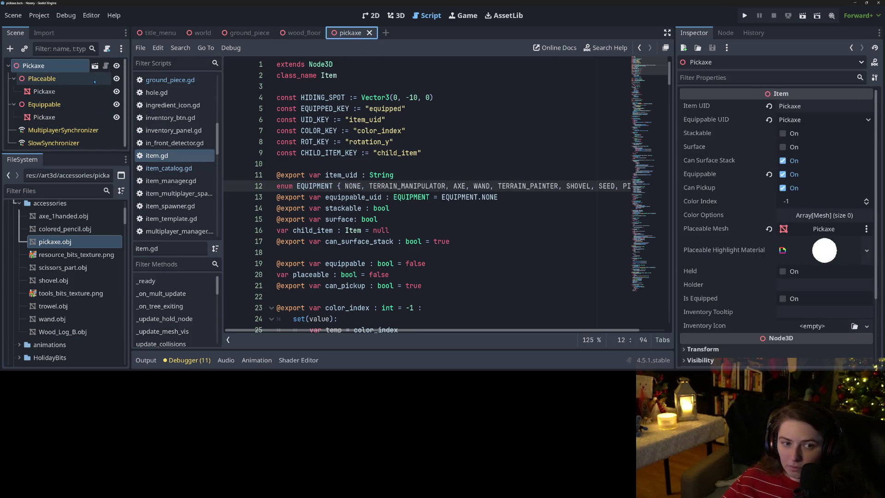
{"action": "left_click", "coordinate": [62, 79]}
{"action": "key", "text": "ctrl+v"}
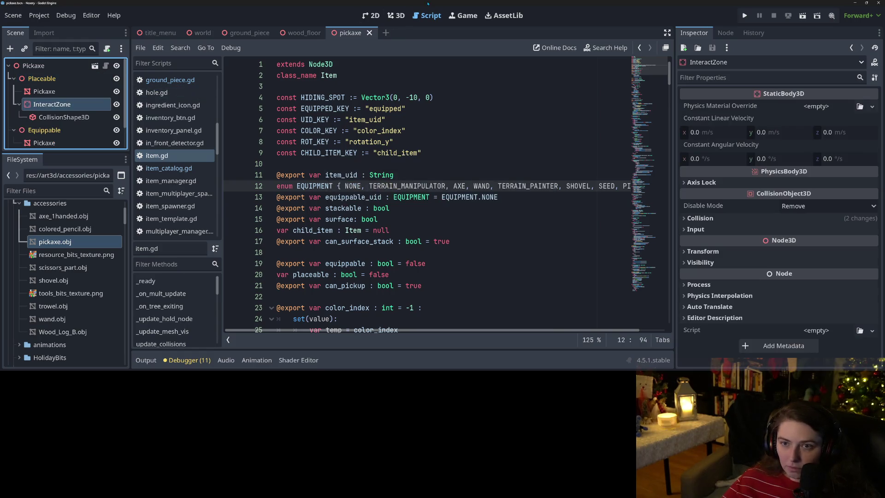
{"action": "left_click", "coordinate": [394, 16]}
{"action": "scroll", "coordinate": [524, 210], "scroll_direction": "up", "scroll_amount": 3}
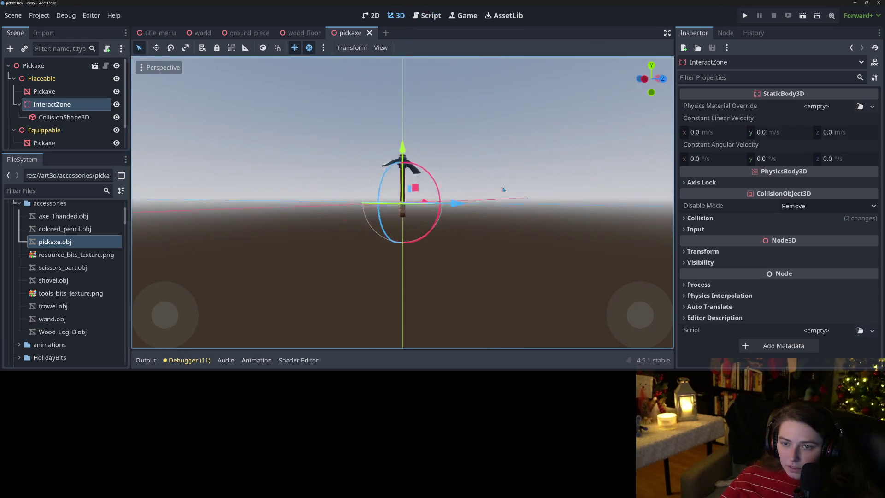
{"action": "left_click_drag", "start_coordinate": [524, 210], "coordinate": [456, 193]}
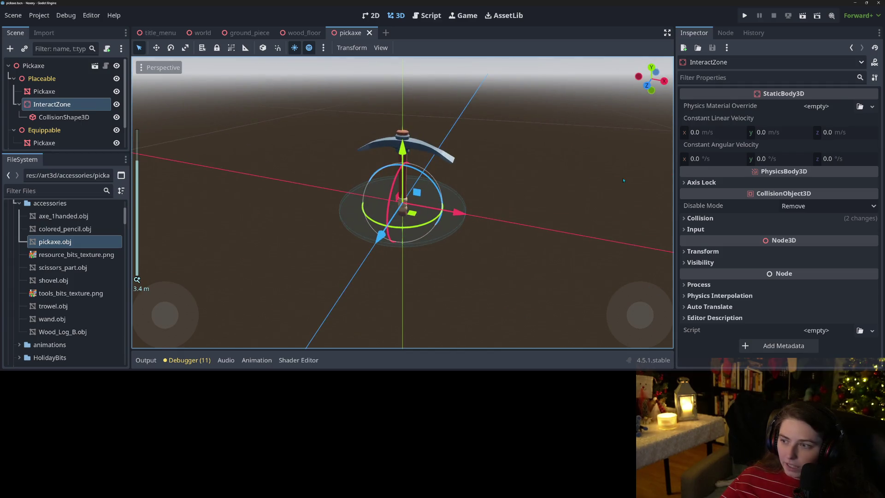
{"action": "left_click", "coordinate": [426, 15]}
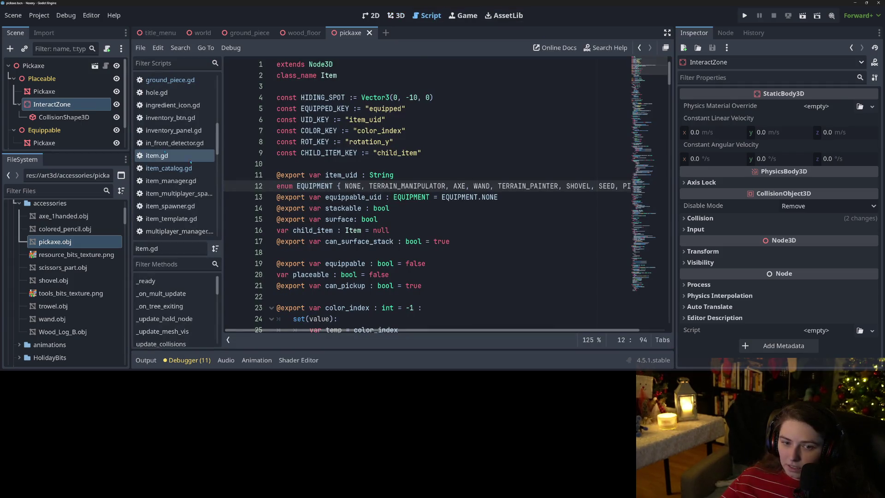
{"action": "left_click", "coordinate": [175, 169]}
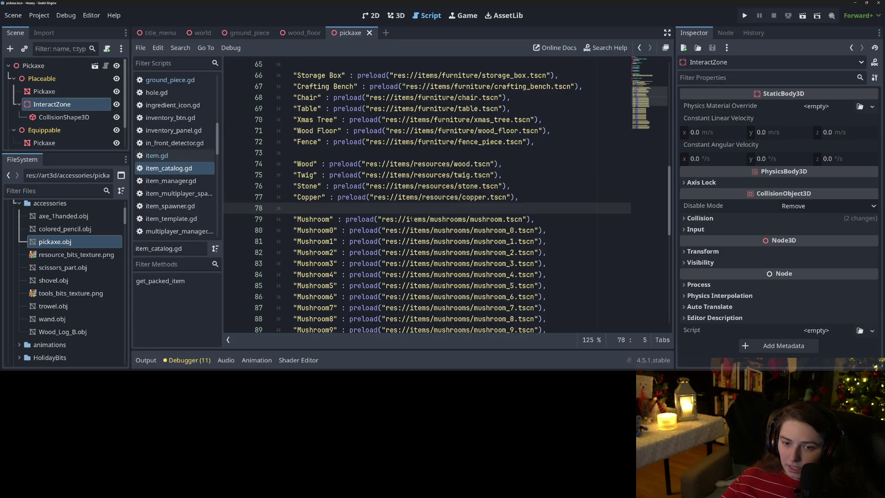
- Add a "Pickaxe" : preload("res://items/tools/pickaxe.tscn") entry after Shovel in item_dict
{"action": "scroll", "coordinate": [412, 220], "scroll_direction": "up", "scroll_amount": 3}
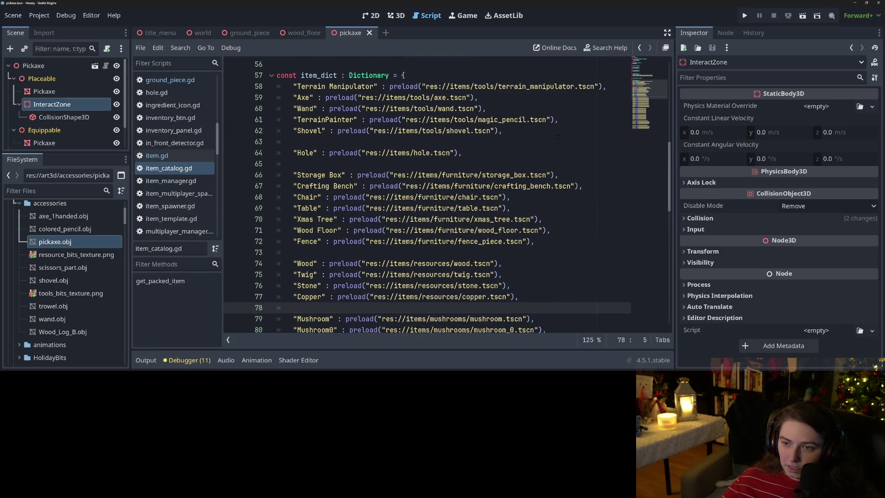
{"action": "left_click", "coordinate": [557, 132]}
{"action": "key", "text": "Return"}
{"action": "type", "text": "\""}
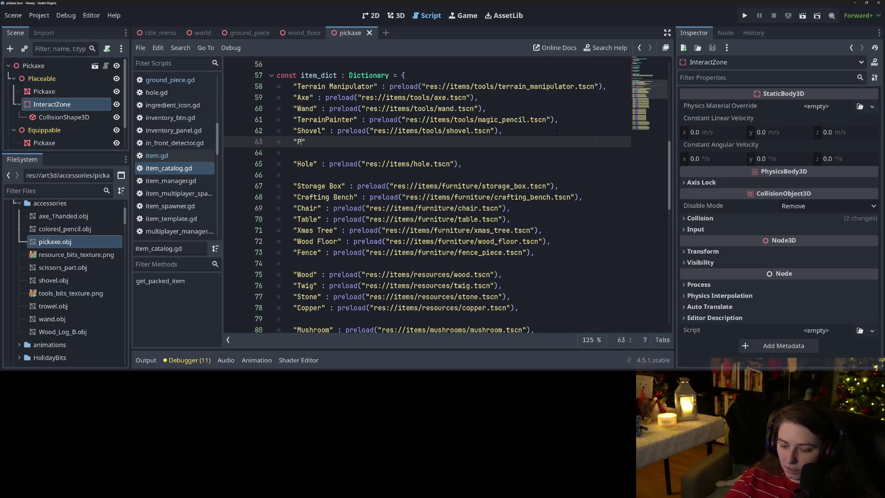
{"action": "type", "text": "Pickaxe\" :"}
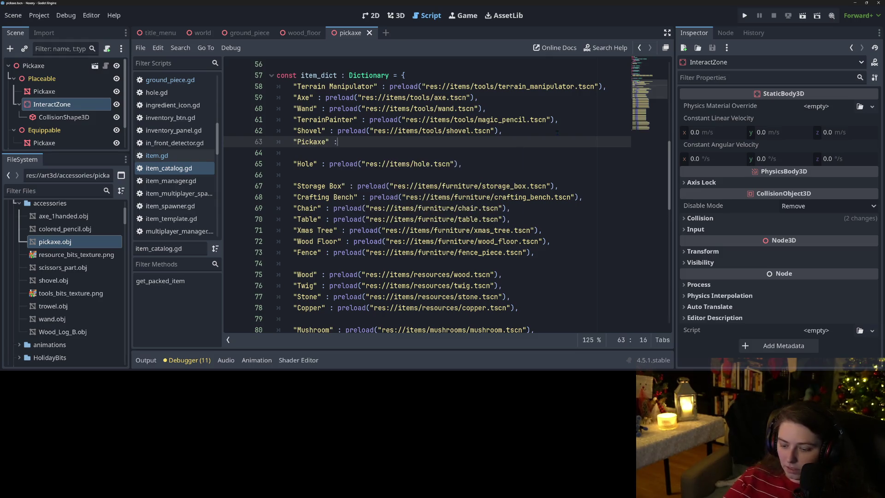
{"action": "type", "text": " preload(\"pick"}
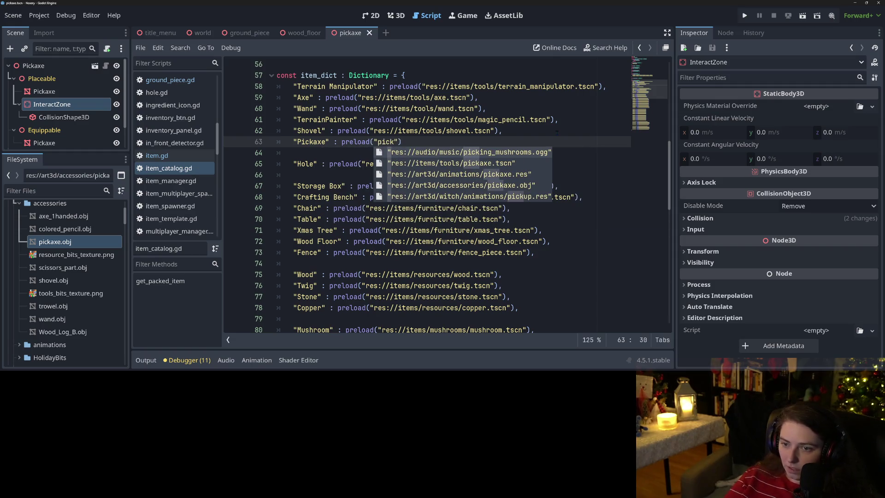
{"action": "key", "text": "Down"}
{"action": "key", "text": "Return"}
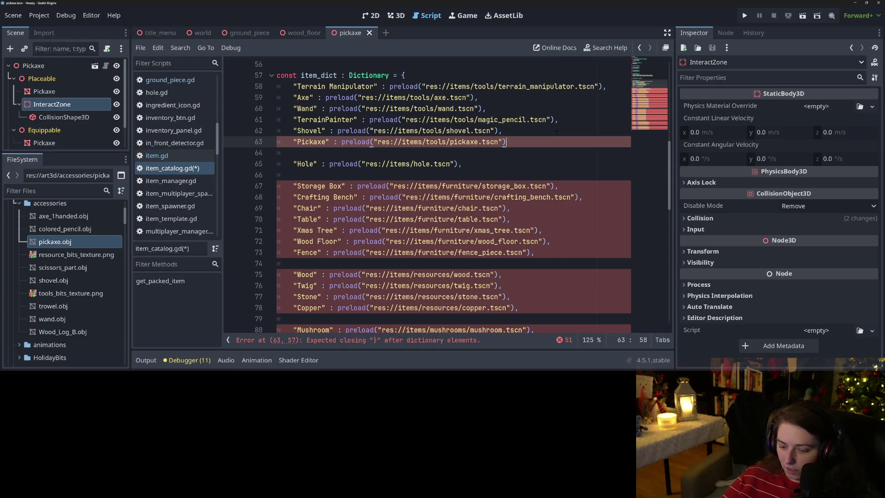
{"action": "type", "text": ","}
{"action": "left_click", "coordinate": [546, 135]}
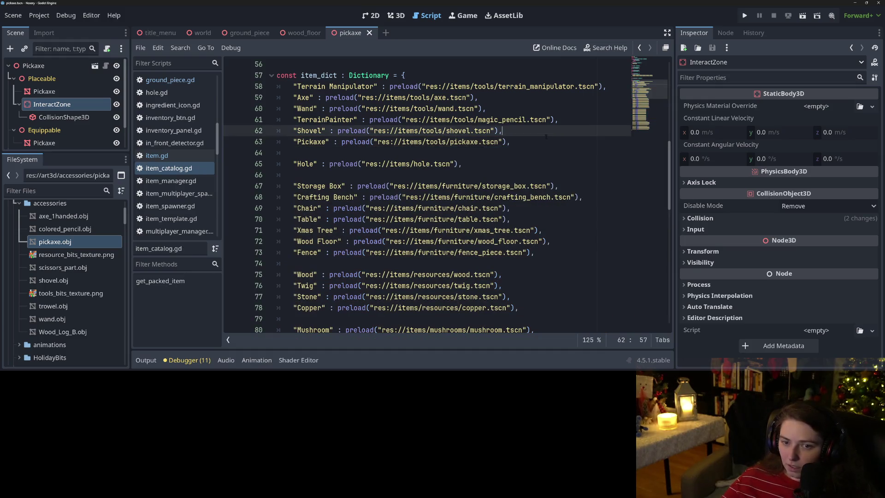
{"action": "left_click", "coordinate": [347, 142]}
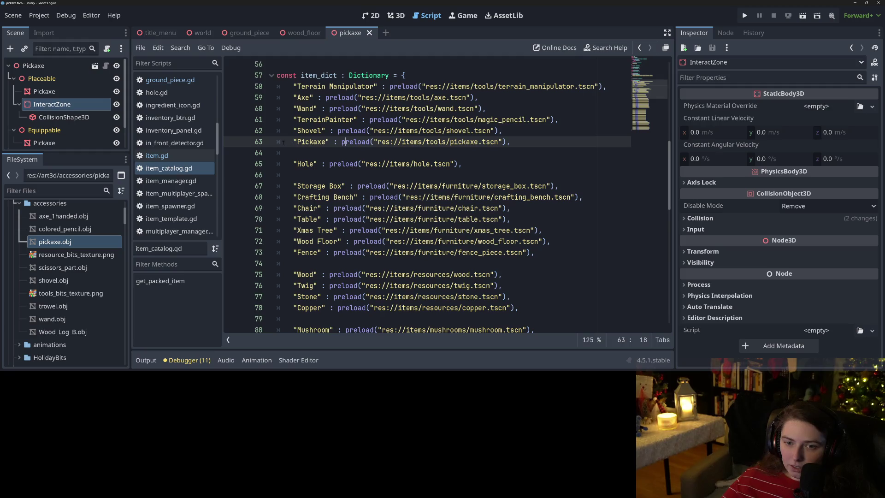
{"action": "left_click_drag", "start_coordinate": [293, 142], "coordinate": [328, 141]}
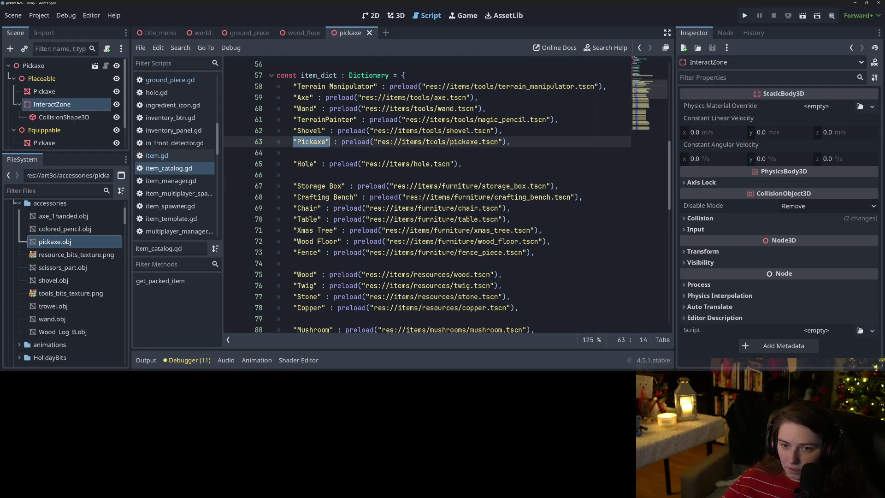
{"action": "scroll", "coordinate": [397, 212], "scroll_direction": "up", "scroll_amount": 15}
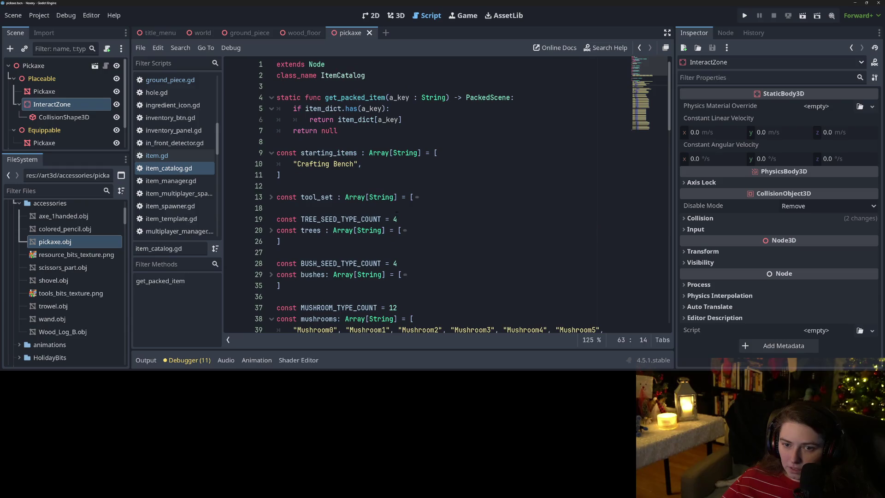
- Append "Pickaxe" after "Shovel" in the tool_set list
{"action": "left_click", "coordinate": [271, 198]}
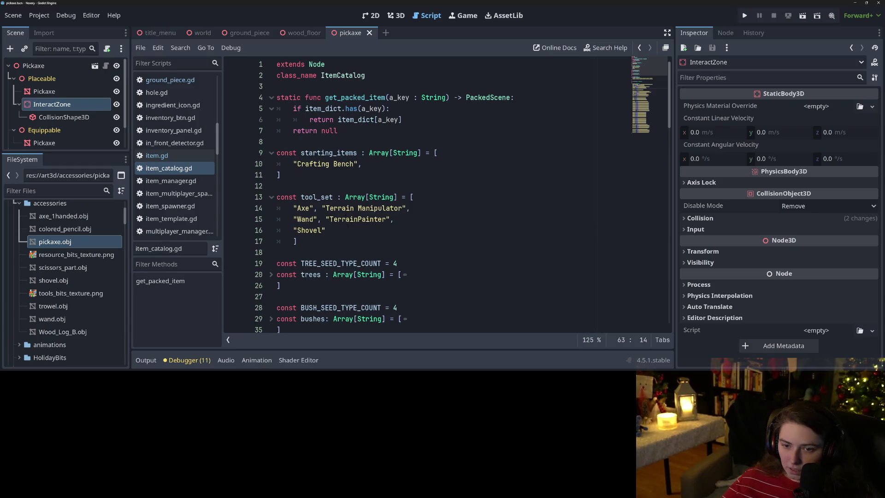
{"action": "left_click", "coordinate": [346, 229]}
{"action": "type", "text": ", \"Pickaxe\""}
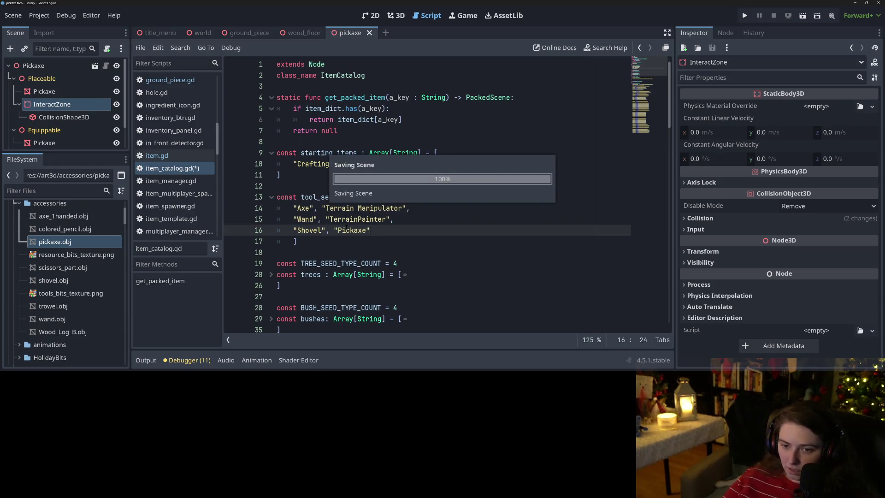
{"action": "key", "text": "F5"}
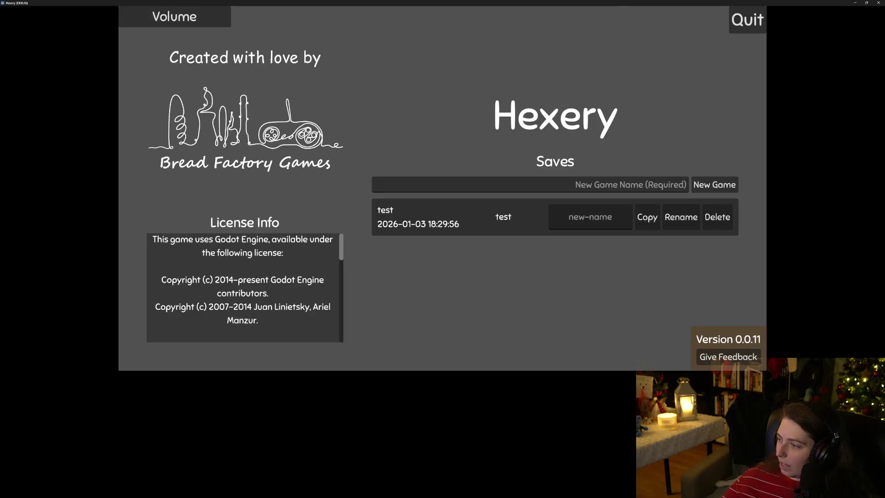
- Load the 'test' save from the Saves list
{"action": "left_click", "coordinate": [496, 223]}
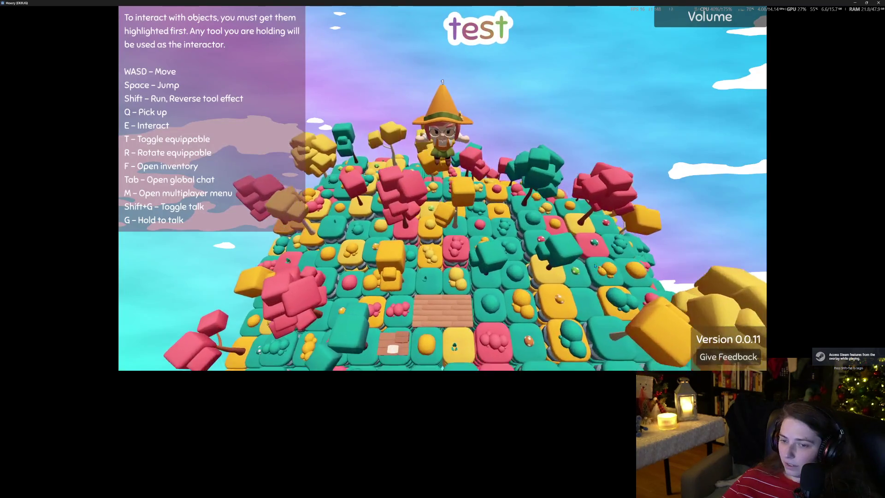
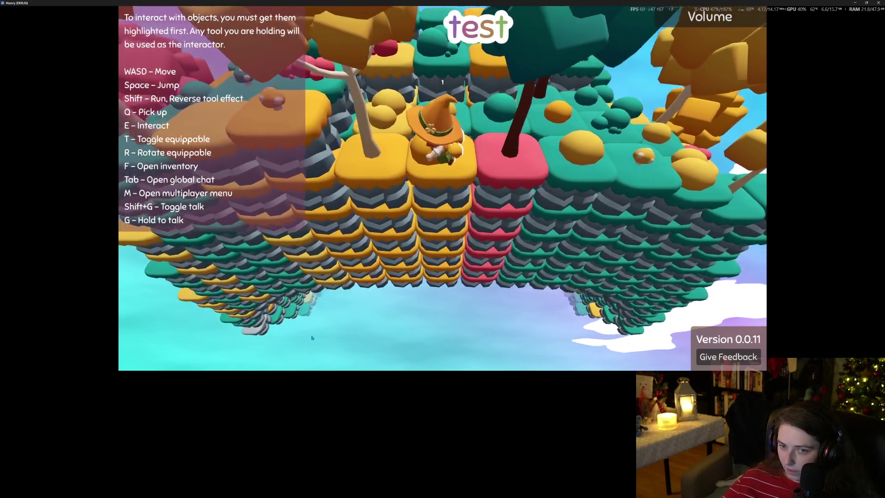
- Walk the pickaxe-holding character left and toward the camera until a pink bush is highlighted
{"action": "key", "text": "a"}
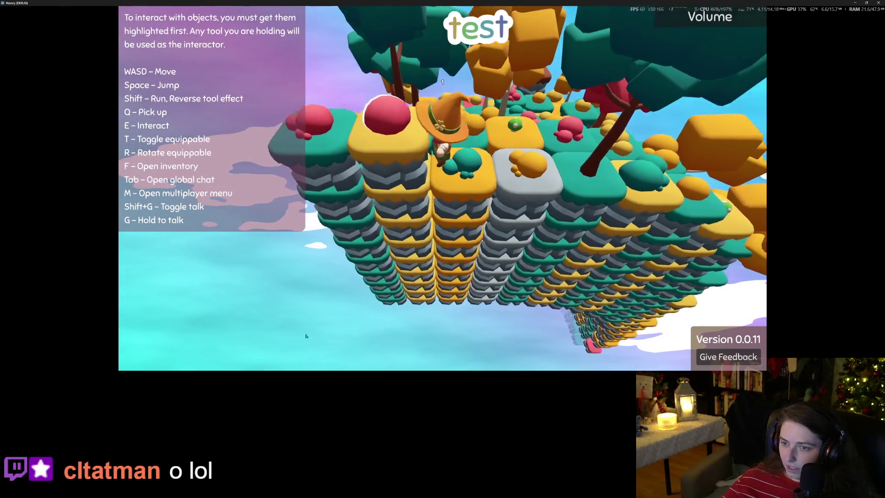
{"action": "key", "text": "s"}
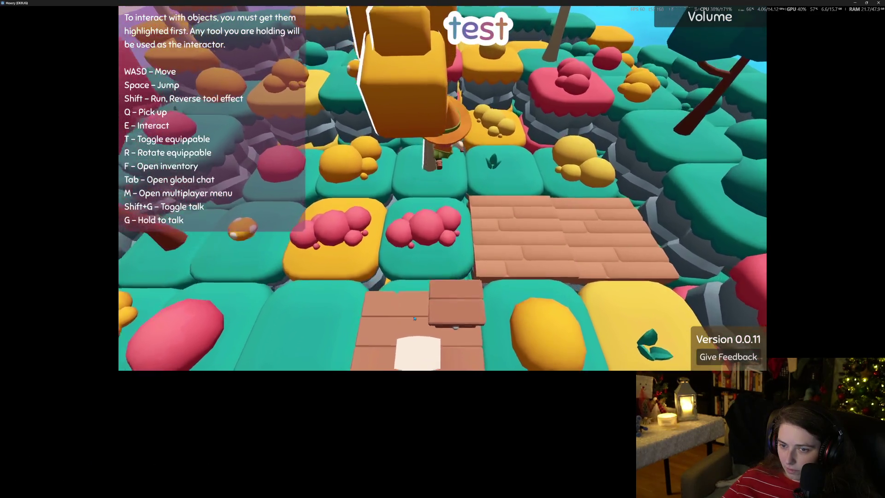
{"action": "key", "text": "s"}
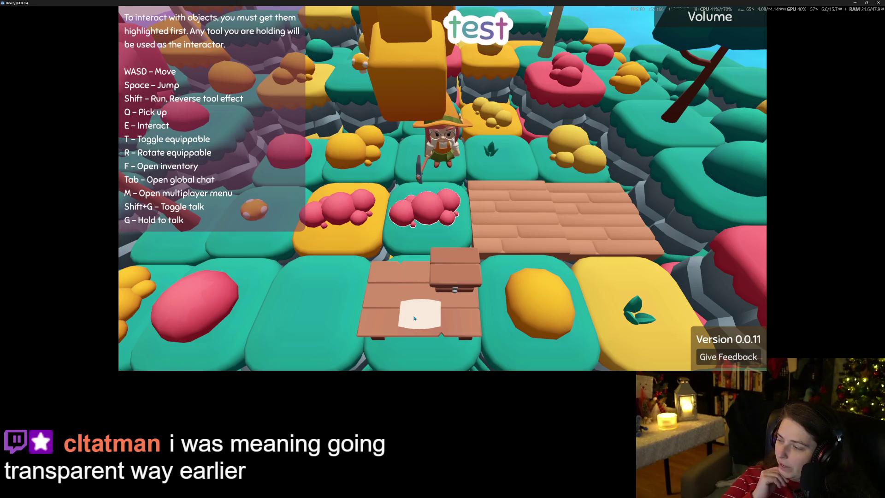
{"action": "scroll", "coordinate": [414, 318], "scroll_direction": "down", "scroll_amount": 5}
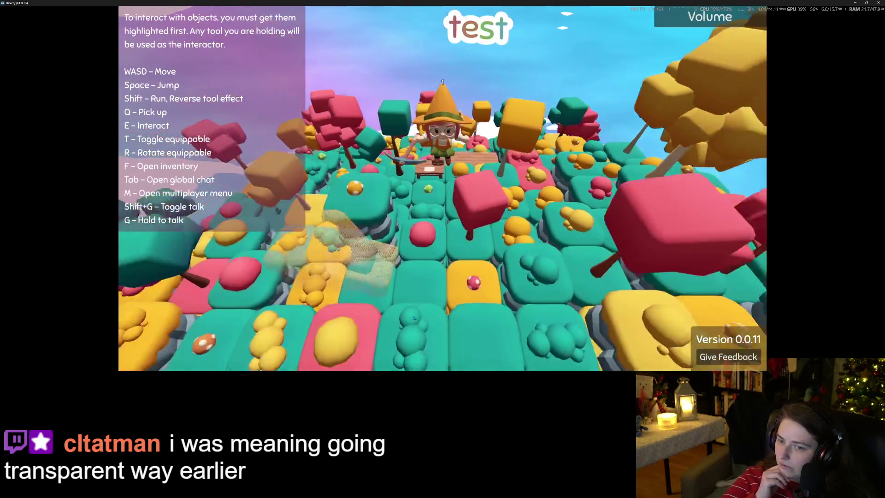
- Zoom and orbit the camera around the character and the island
{"action": "scroll", "coordinate": [414, 318], "scroll_direction": "up", "scroll_amount": 5}
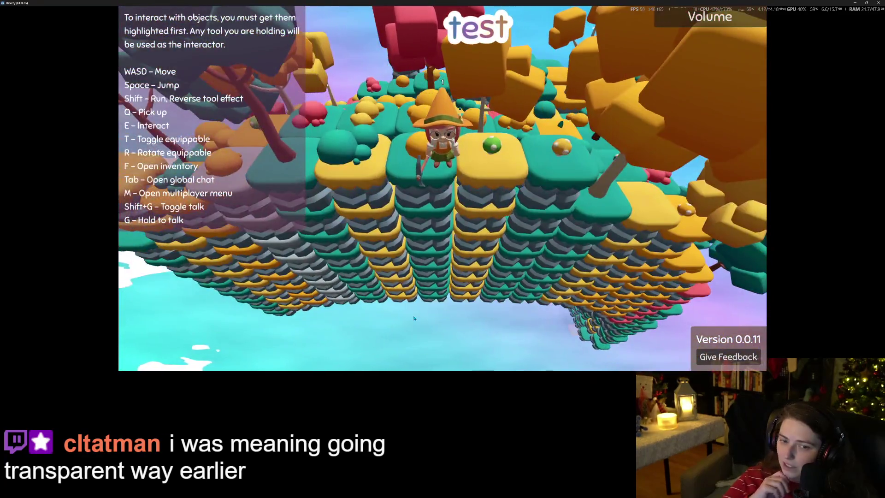
{"action": "left_click_drag", "start_coordinate": [414, 318], "coordinate": [694, 289]}
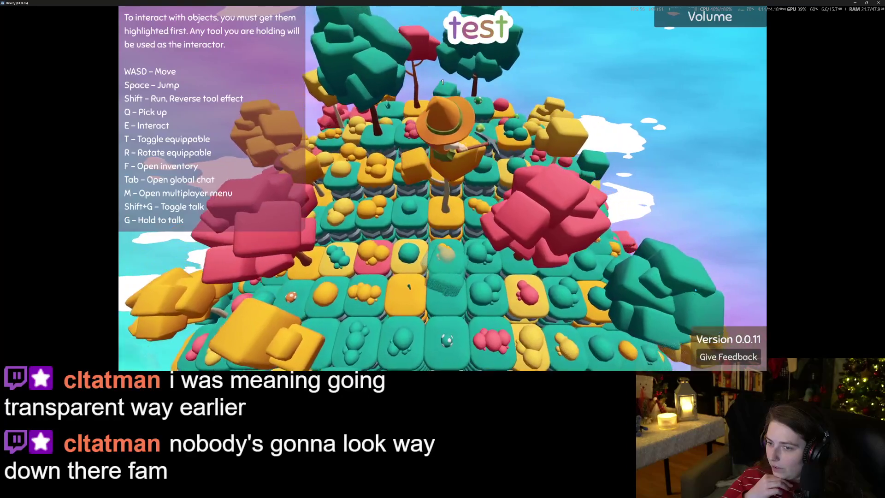
{"action": "scroll", "coordinate": [695, 289], "scroll_direction": "down", "scroll_amount": 3}
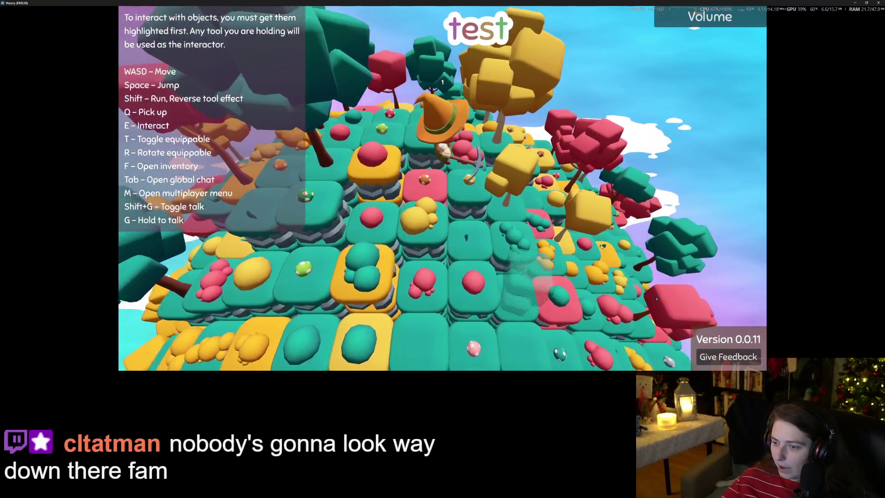
{"action": "mouse_move", "coordinate": [656, 299]}
{"action": "left_mouse_down"}
{"action": "mouse_move", "coordinate": [688, 249]}
{"action": "mouse_move", "coordinate": [667, 268]}
{"action": "left_mouse_up"}
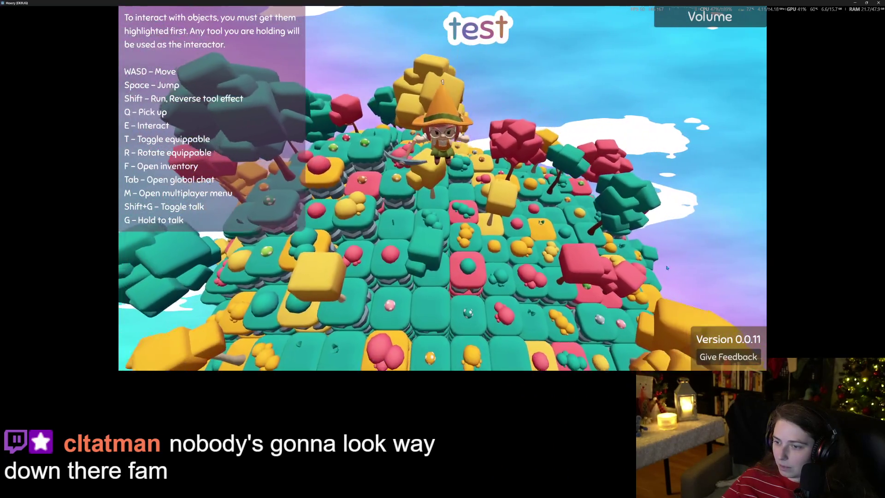
{"action": "scroll", "coordinate": [641, 281], "scroll_direction": "up", "scroll_amount": 4}
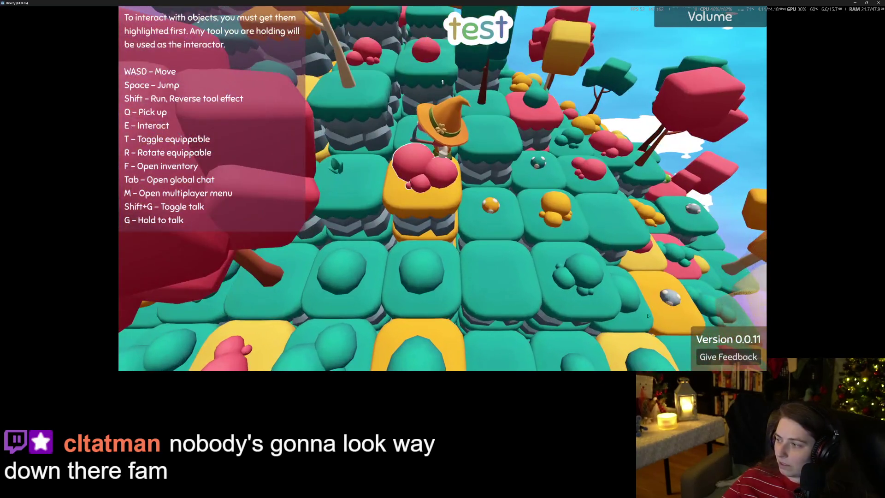
- Walk the character forward and back along the path, watching nearby scenery turn translucent
{"action": "key", "text": "w"}
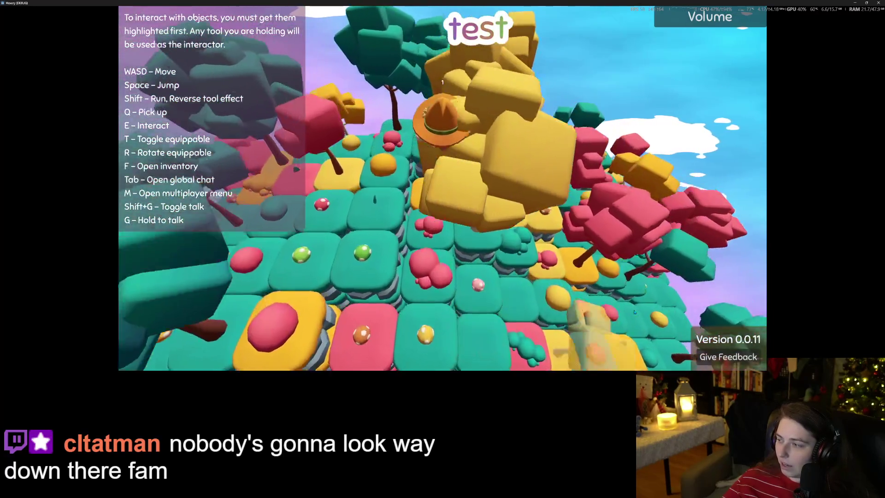
{"action": "scroll", "coordinate": [634, 313], "scroll_direction": "down", "scroll_amount": 4}
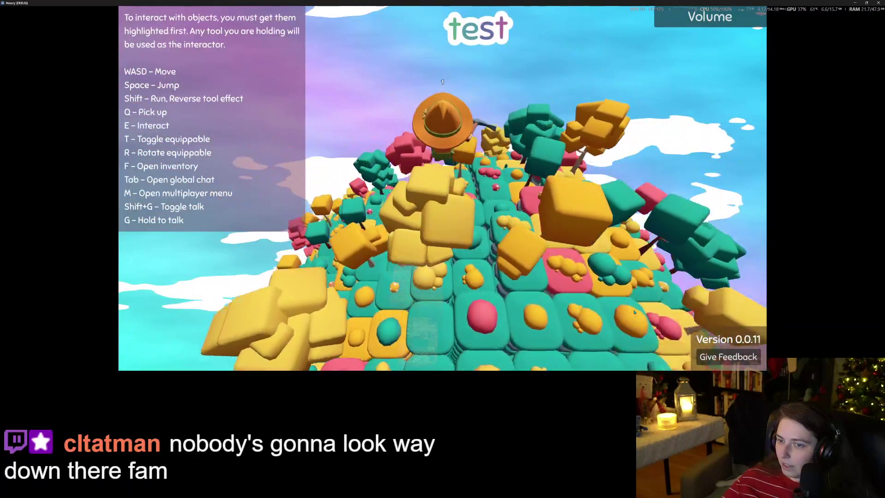
{"action": "scroll", "coordinate": [632, 311], "scroll_direction": "up", "scroll_amount": 5}
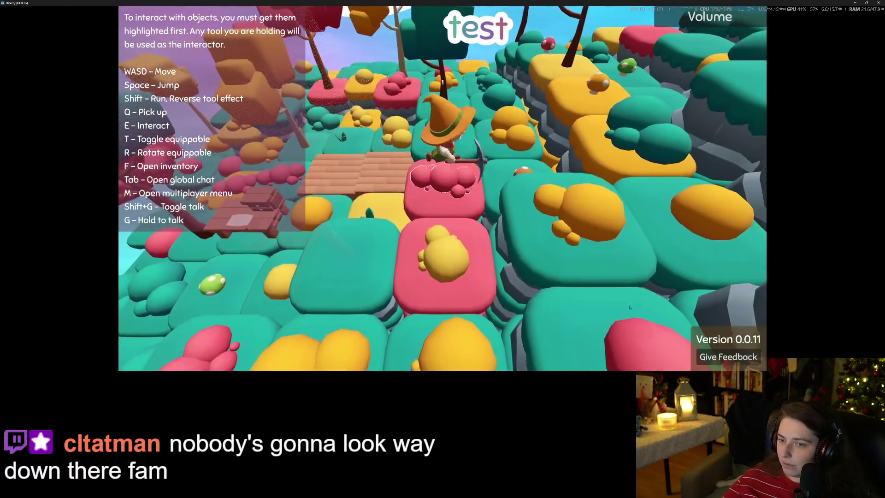
{"action": "key", "text": "s"}
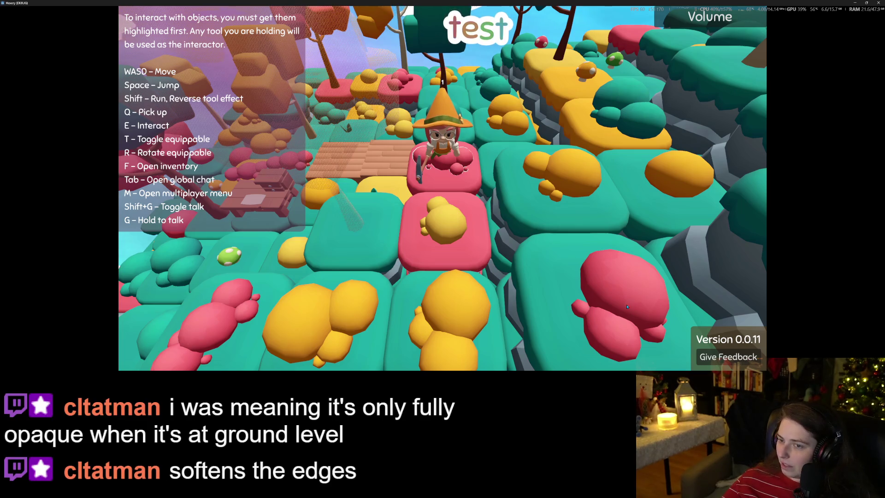
{"action": "scroll", "coordinate": [626, 307], "scroll_direction": "down", "scroll_amount": 5}
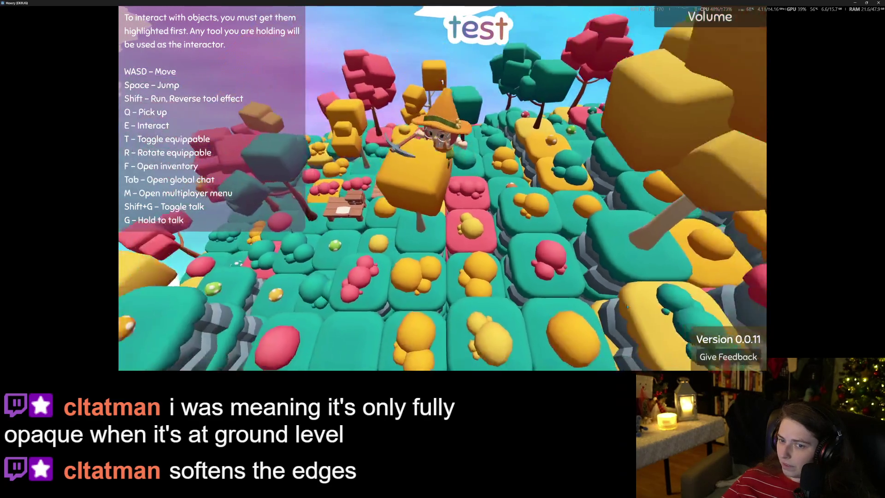
{"action": "key", "text": "w"}
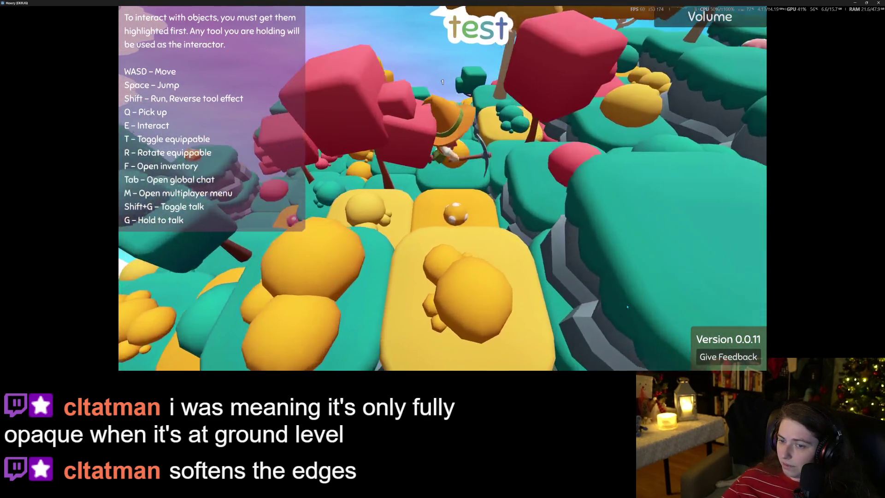
{"action": "key", "text": "w"}
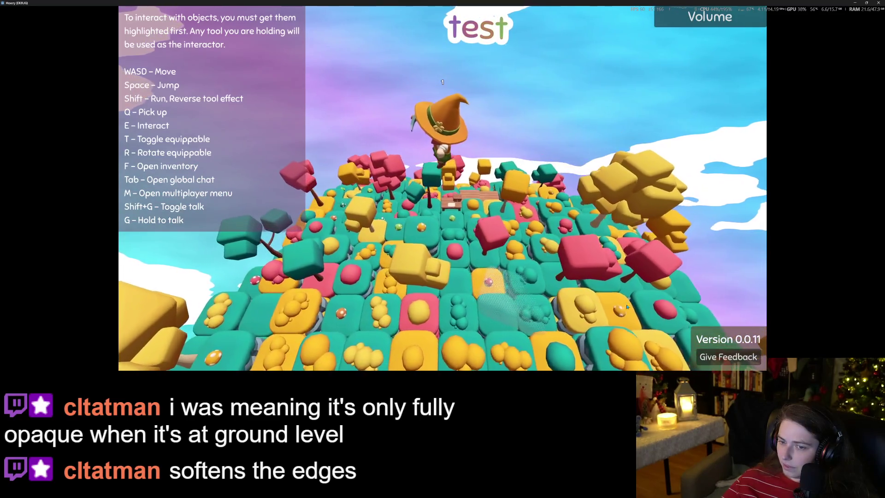
{"action": "key", "text": "s"}
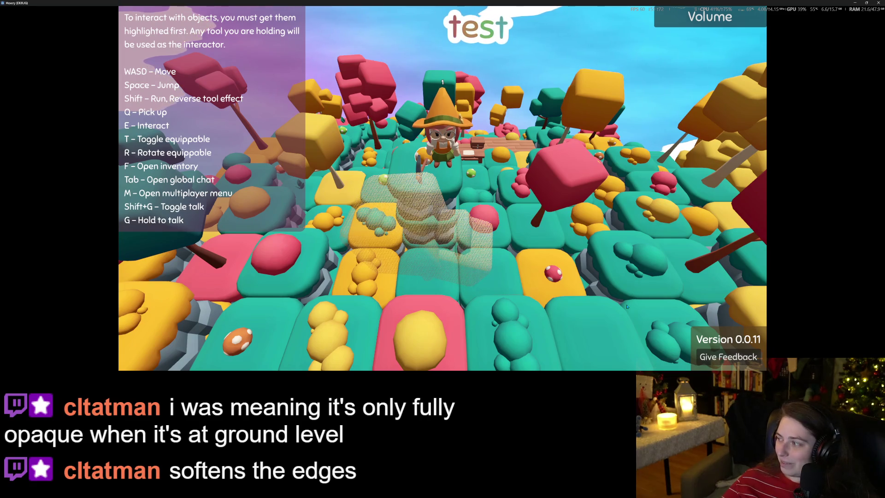
- Jump the character repeatedly high above the island
{"action": "key", "text": "space"}
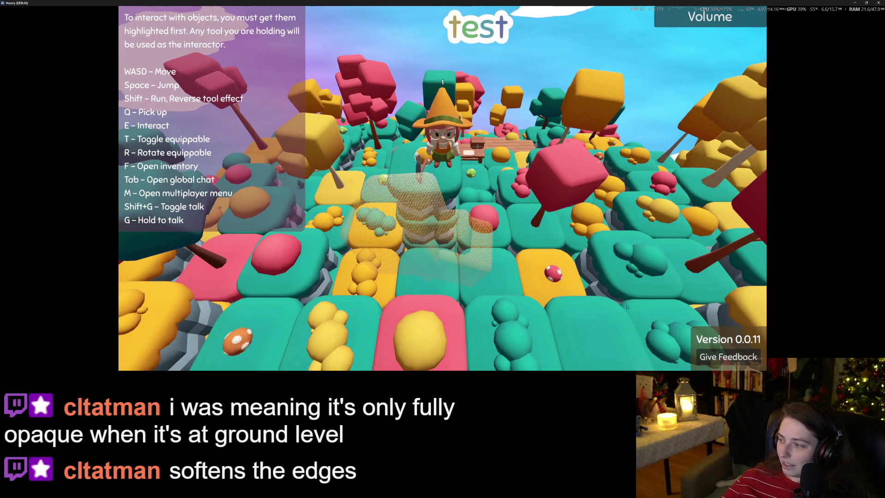
{"action": "key", "text": "space"}
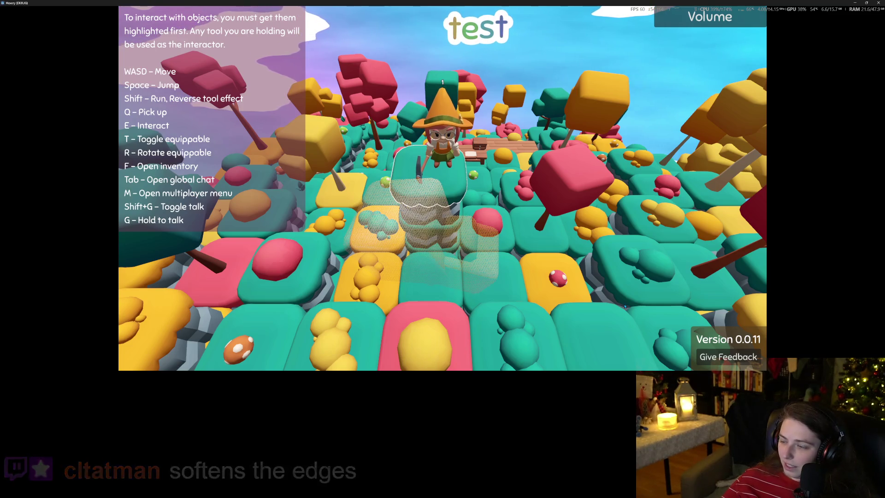
{"action": "key", "text": "space"}
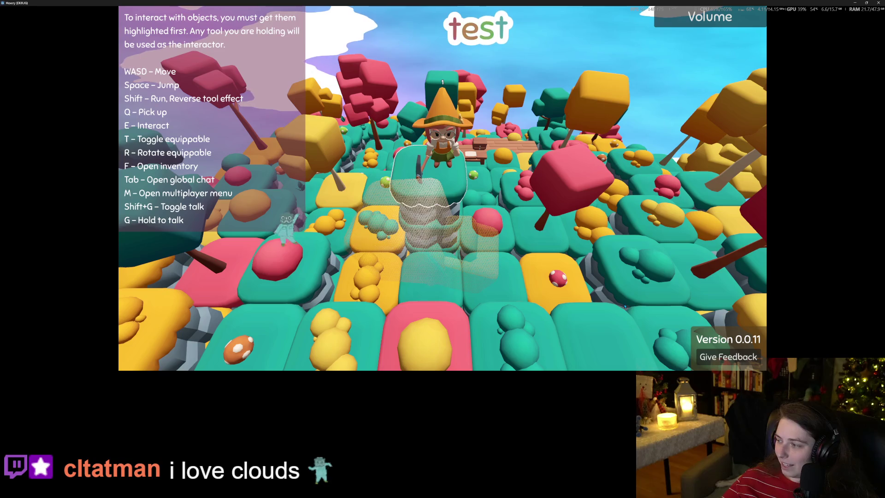
- Jump to view the island, then walk right and toward the camera past the mushroom
{"action": "key", "text": "space"}
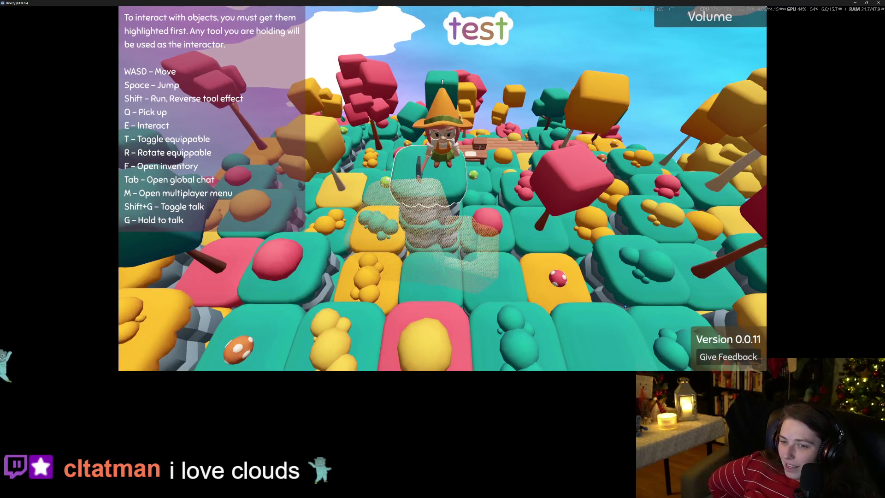
{"action": "key", "text": "w"}
{"action": "key", "text": "d"}
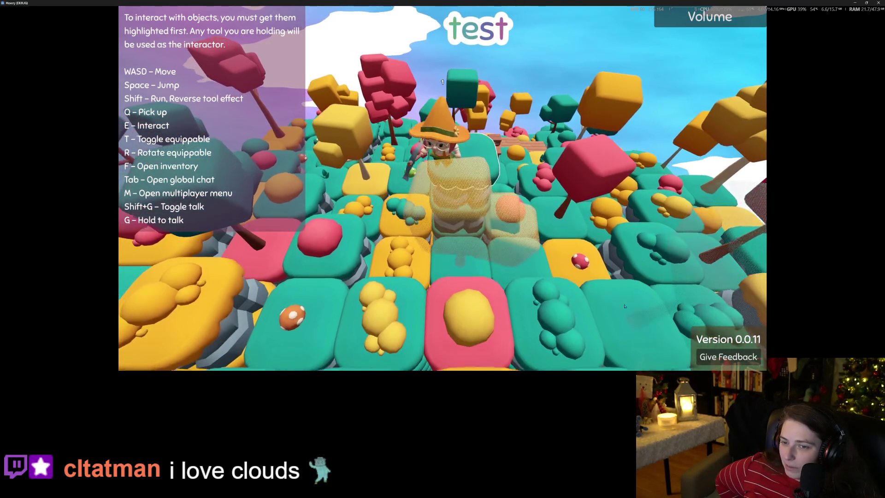
{"action": "key", "text": "s"}
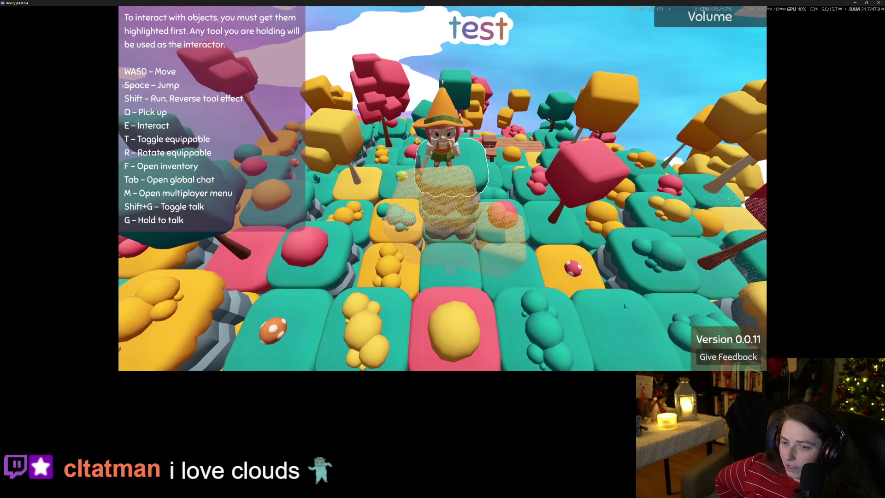
{"action": "key", "text": "s"}
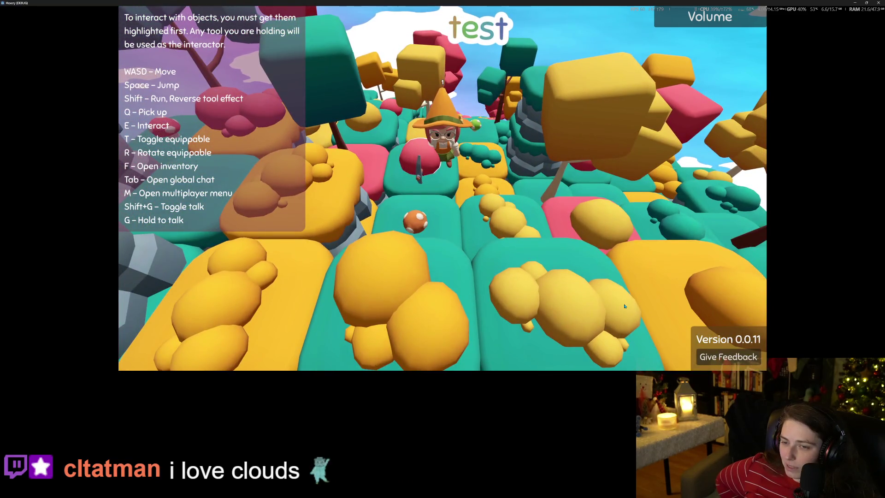
{"action": "key", "text": "s"}
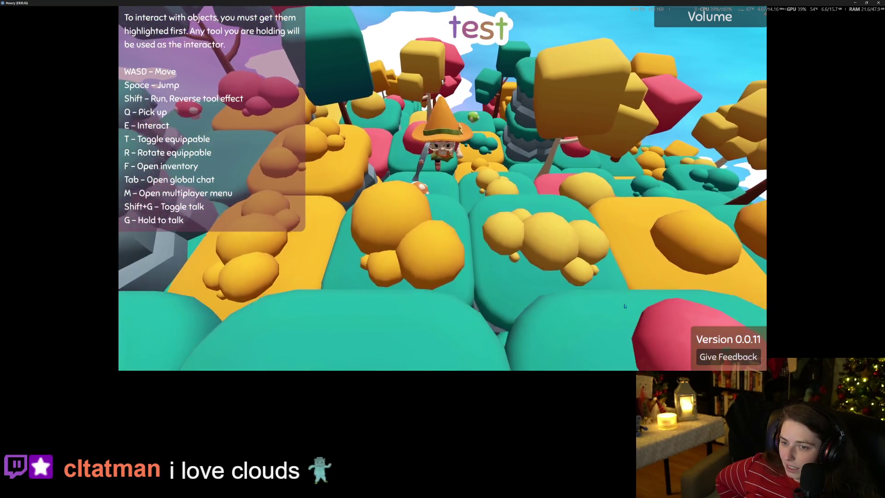
{"action": "key", "text": "w"}
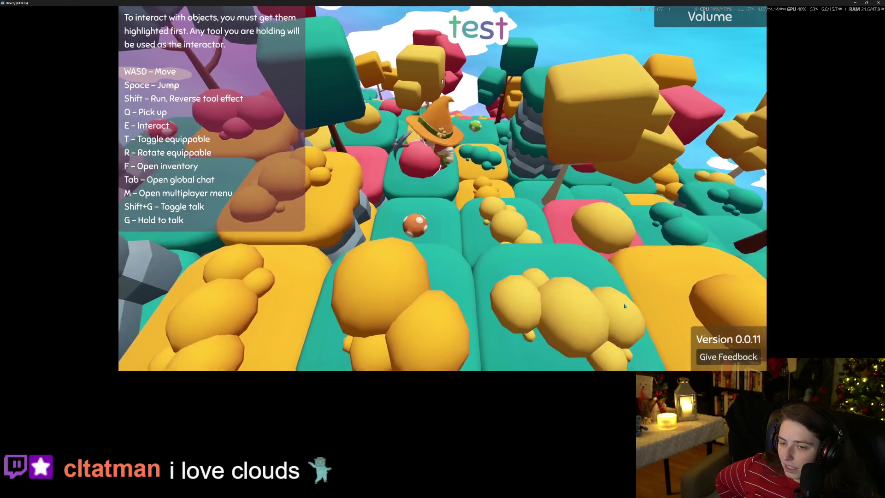
{"action": "key", "text": "s"}
{"action": "key", "text": "s"}
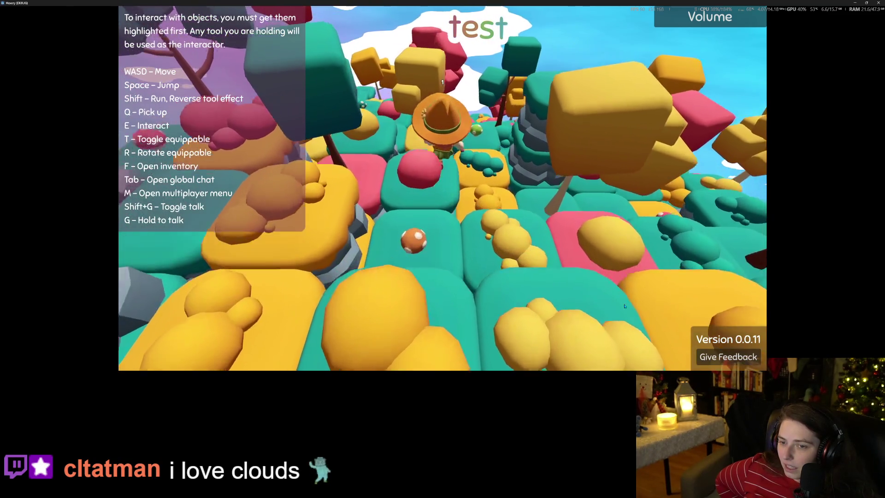
{"action": "key", "text": "w"}
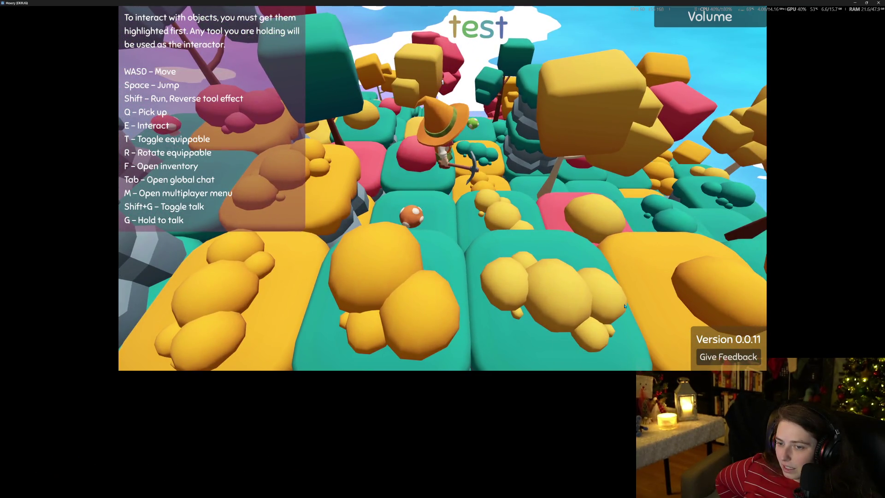
- Walk the character back toward the camera past the tree and then left
{"action": "key", "text": "s"}
{"action": "key", "text": "s"}
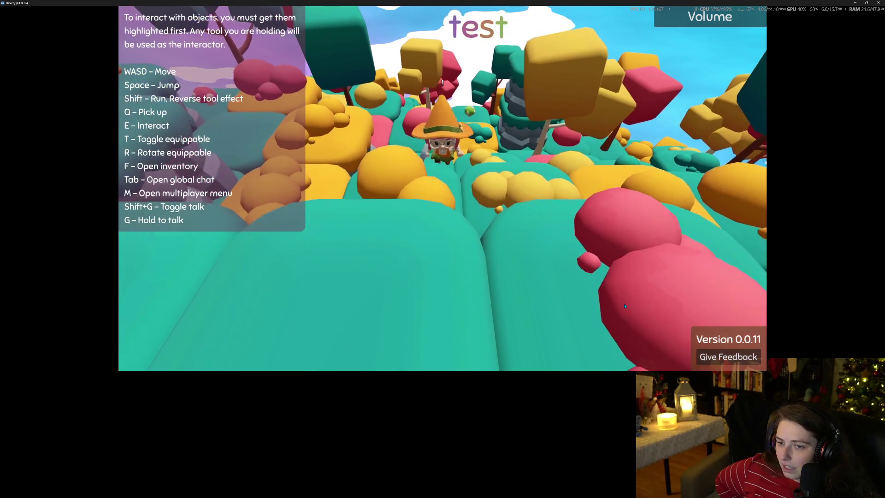
{"action": "key", "text": "s"}
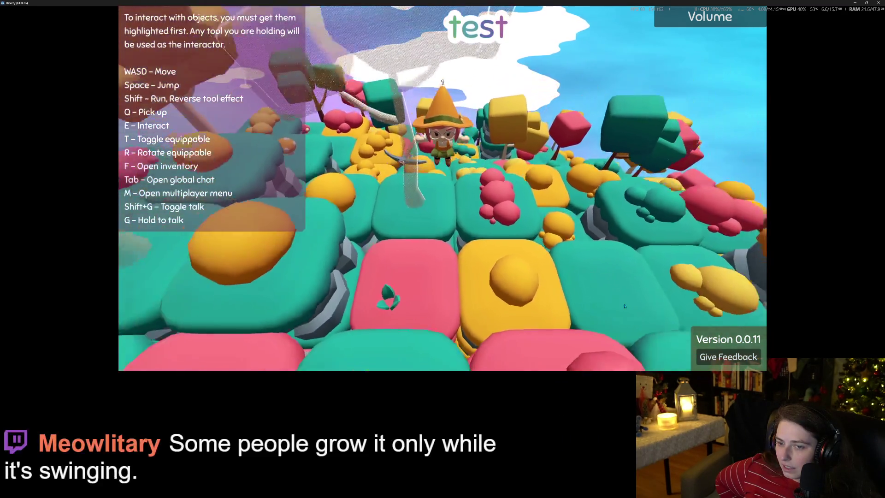
{"action": "key", "text": "s"}
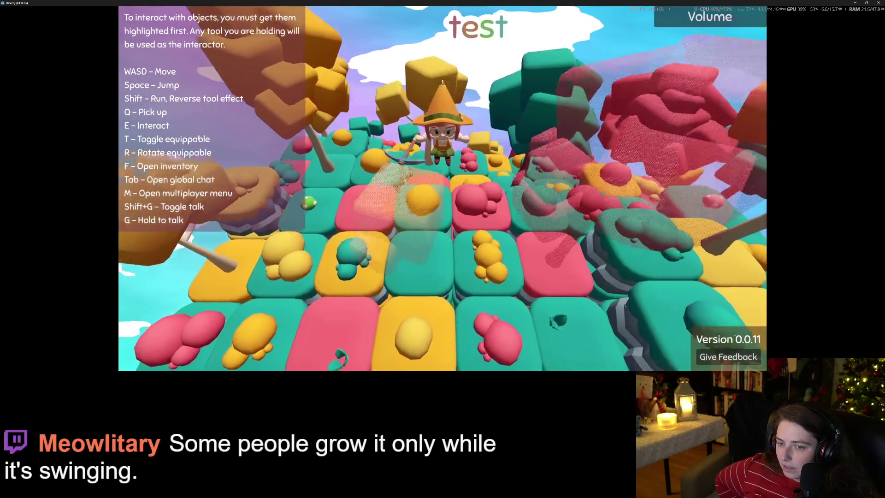
{"action": "key", "text": "s"}
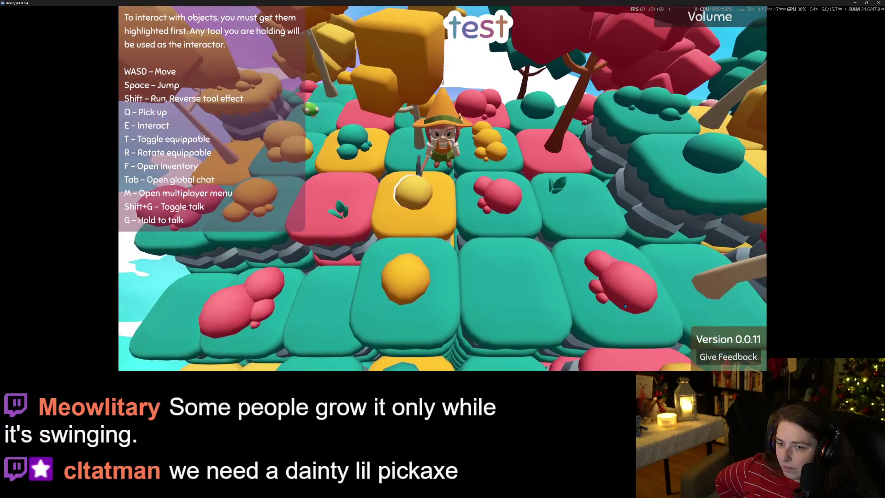
{"action": "key", "text": "w"}
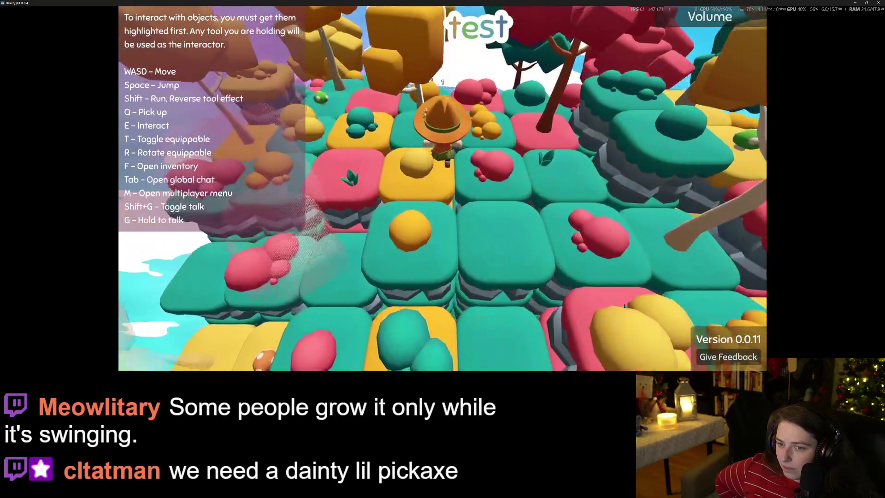
{"action": "key", "text": "s"}
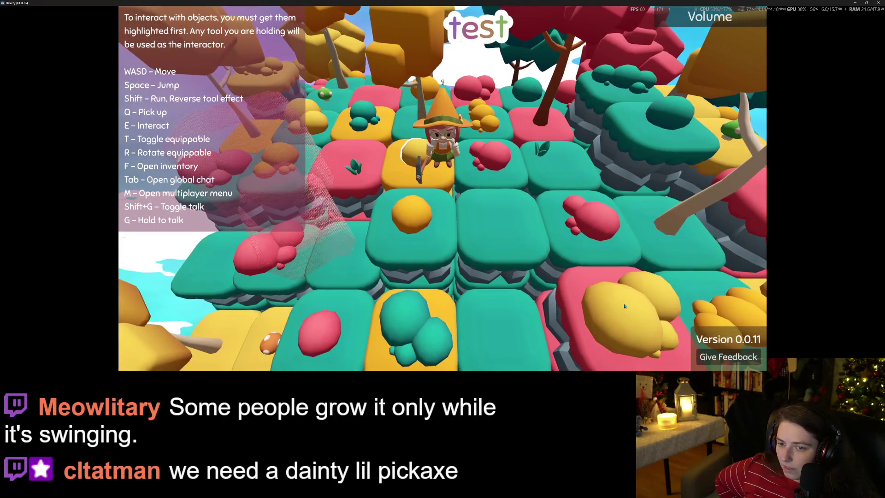
{"action": "key", "text": "s"}
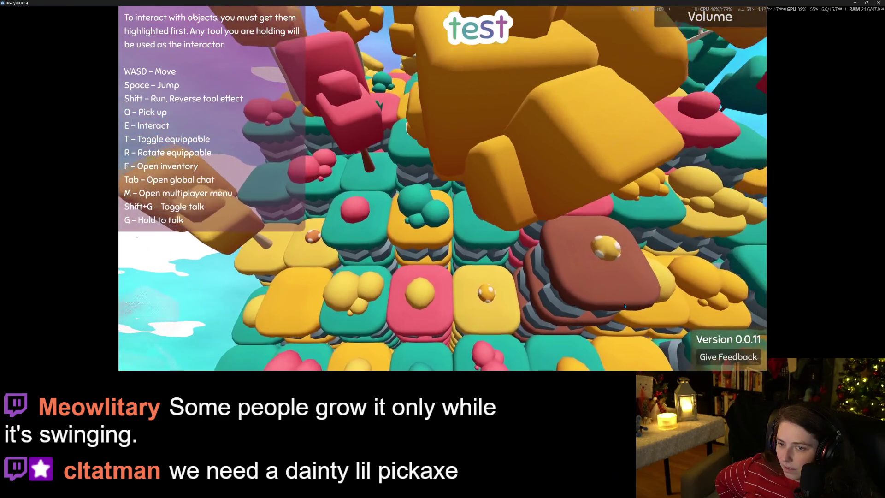
{"action": "key", "text": "s"}
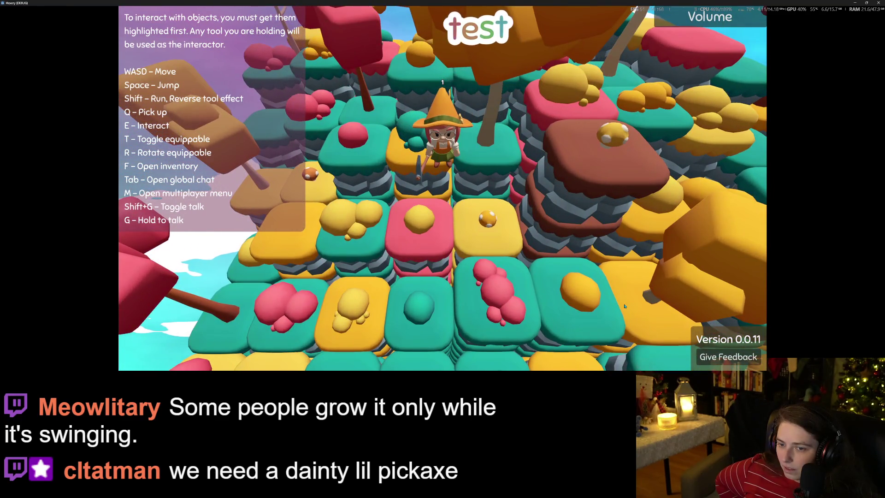
{"action": "key", "text": "a"}
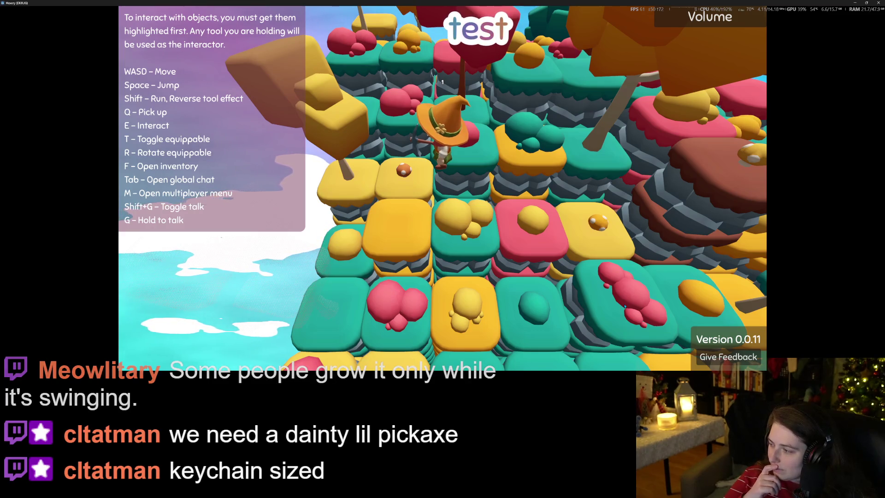
- Step beside the red ball, teal and yellow bushes to highlight each, then close the game
{"action": "key", "text": "w"}
{"action": "key", "text": "s"}
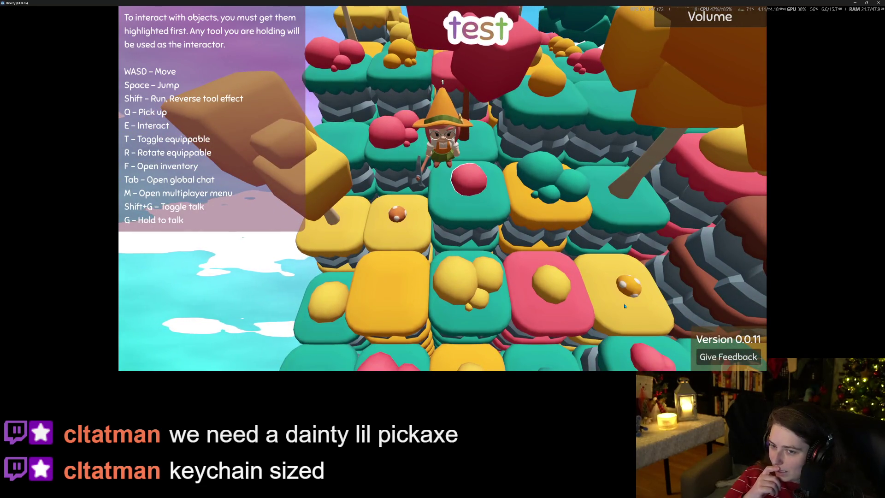
{"action": "key", "text": "w"}
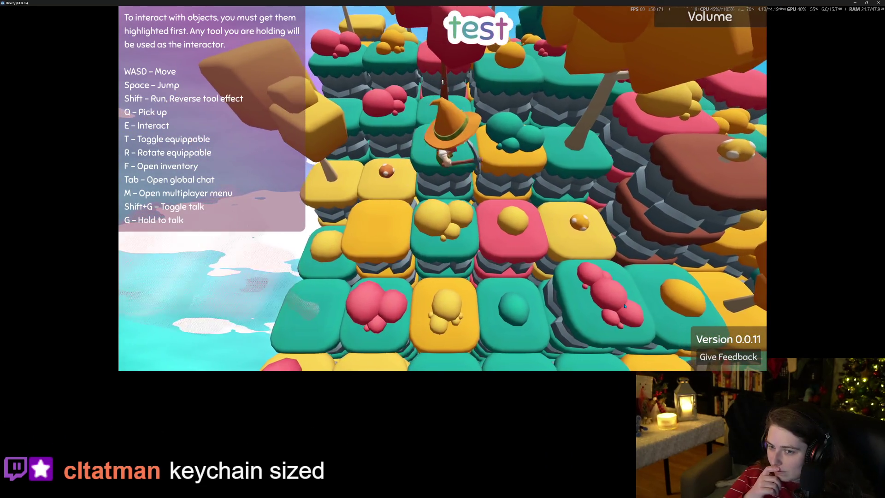
{"action": "key", "text": "d"}
{"action": "key", "text": "s"}
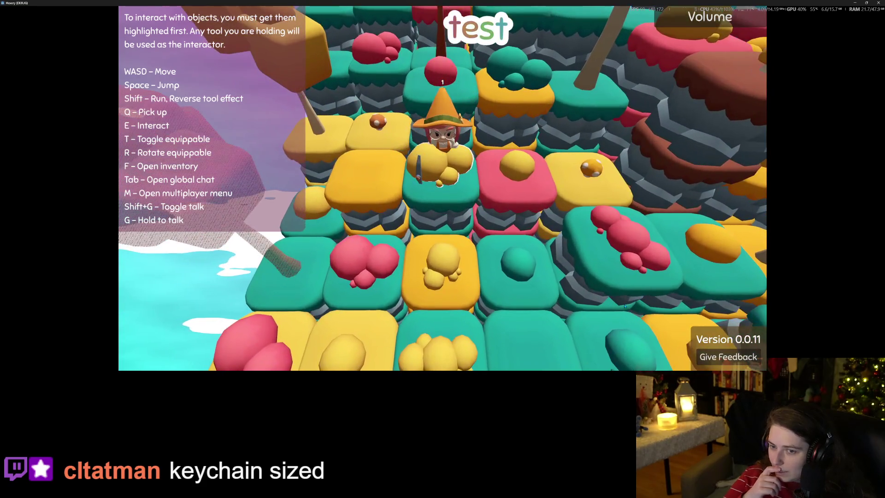
{"action": "key", "text": "w"}
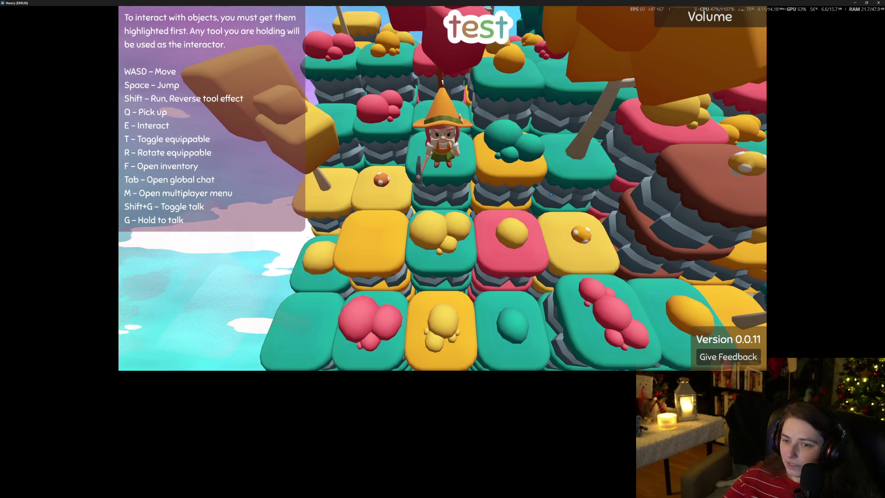
{"action": "key", "text": "d"}
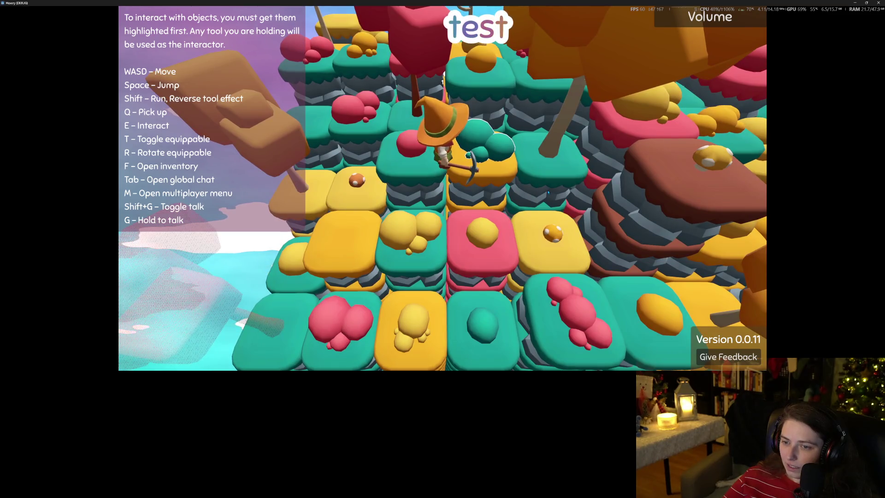
{"action": "left_click", "coordinate": [877, 3]}
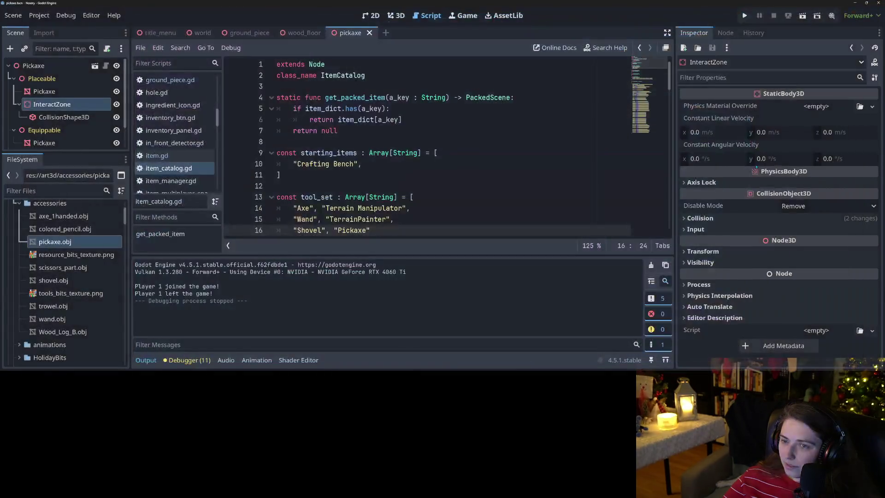
- In the 3D view, hide the Placeable pickaxe and save the scene
{"action": "left_click", "coordinate": [397, 17]}
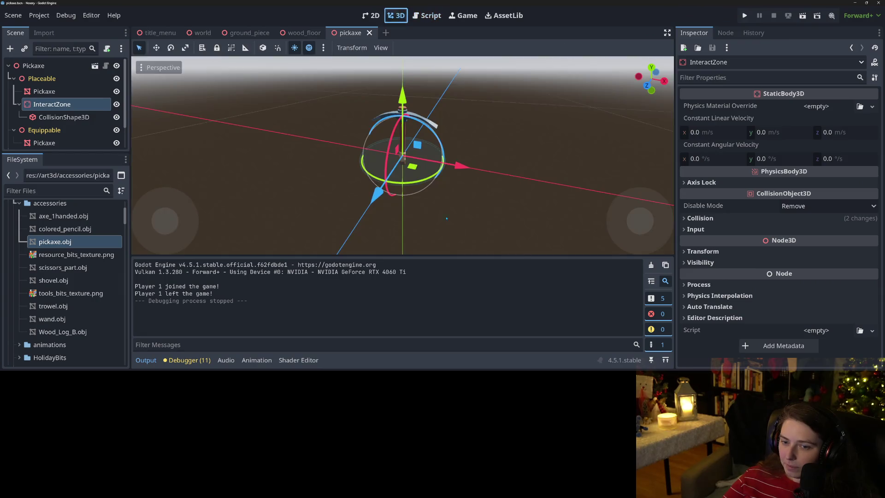
{"action": "left_click", "coordinate": [146, 360]}
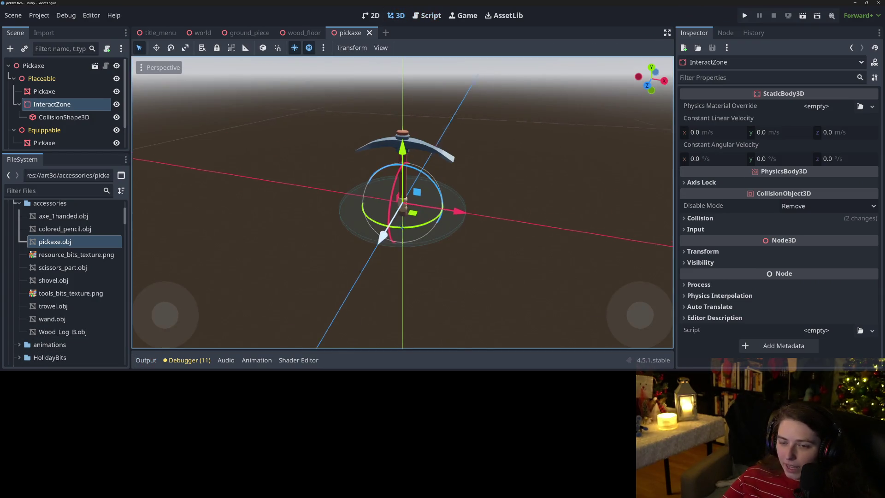
{"action": "scroll", "coordinate": [290, 171], "scroll_direction": "up", "scroll_amount": 3}
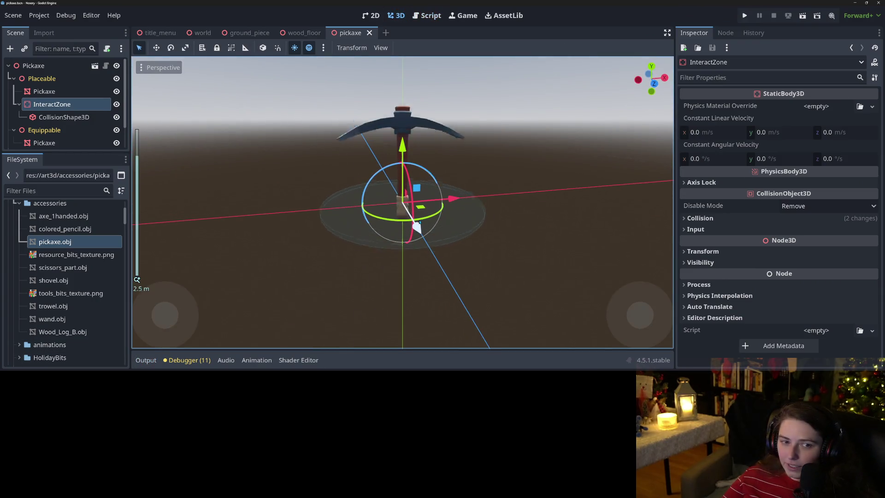
{"action": "left_click", "coordinate": [116, 79]}
{"action": "key", "text": "ctrl+s"}
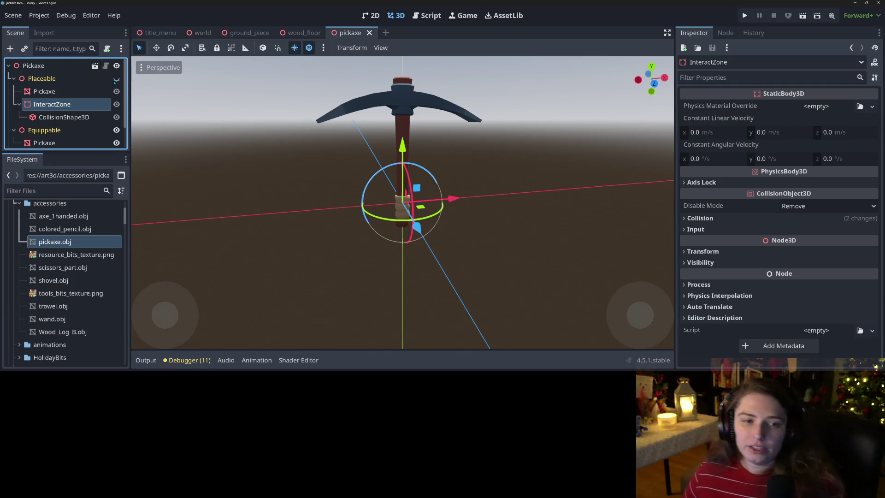
- Lower the Equippable Pickaxe mesh about 0.354 units on Y, save, and run the game
{"action": "left_click", "coordinate": [45, 142]}
{"action": "left_click_drag", "start_coordinate": [396, 156], "coordinate": [381, 203]}
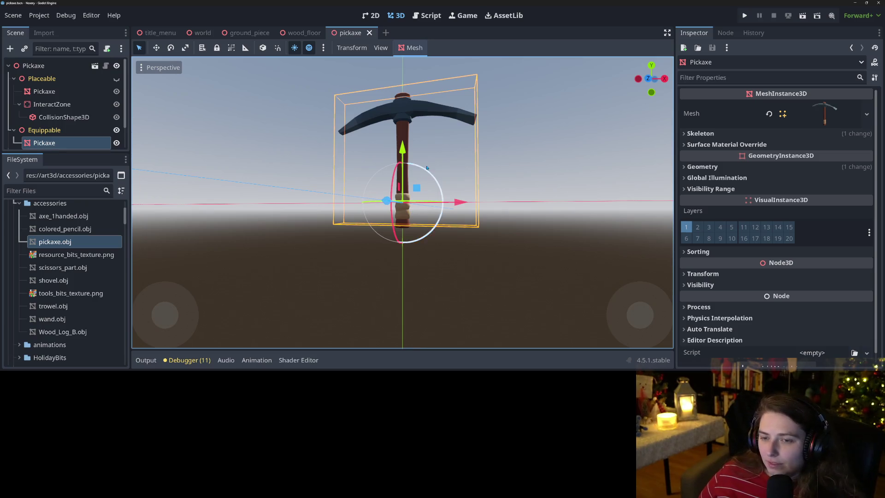
{"action": "left_click_drag", "start_coordinate": [409, 156], "coordinate": [403, 186]}
{"action": "key", "text": "ctrl+s"}
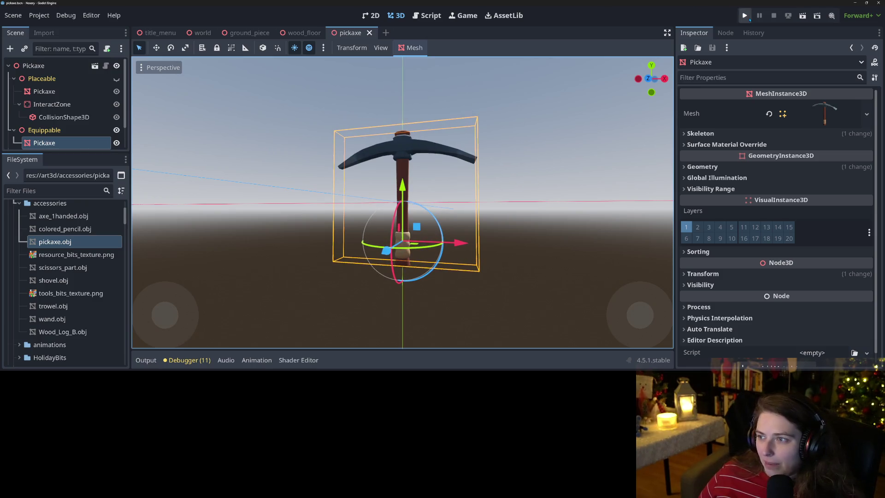
{"action": "left_click", "coordinate": [748, 18]}
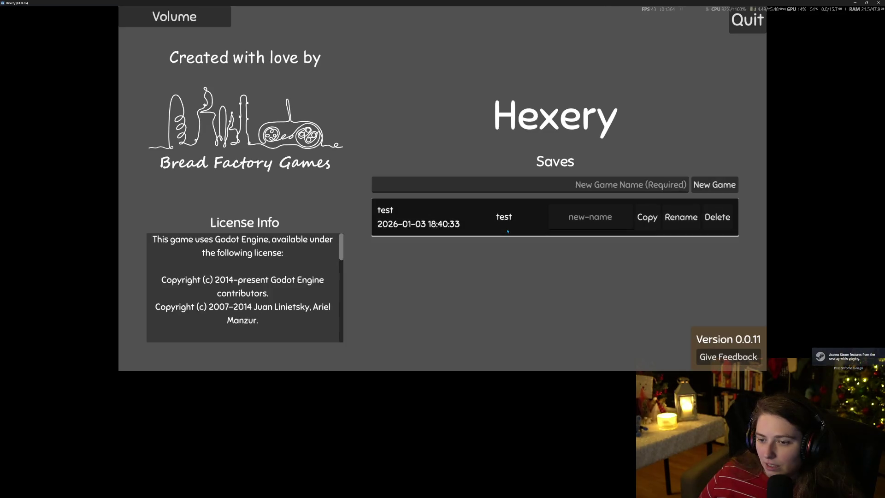
- Load the 'test' save, close the game, and undo the pickaxe's downward move
{"action": "left_click", "coordinate": [612, 231]}
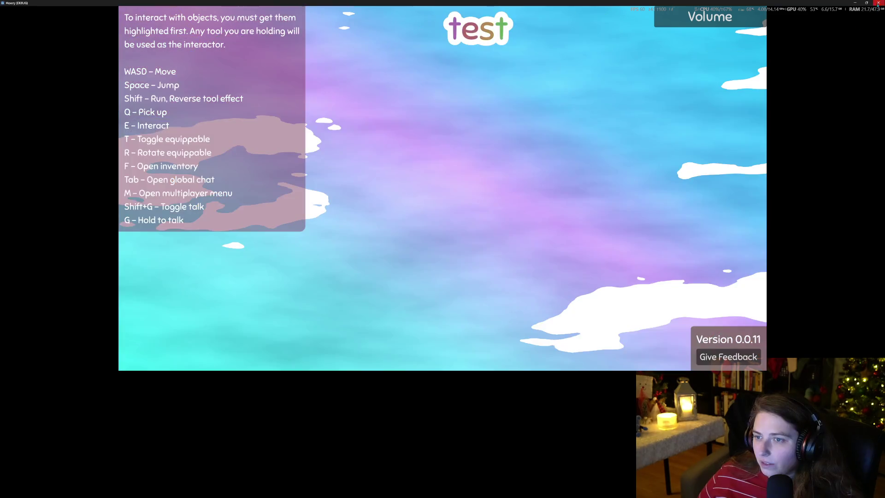
{"action": "left_click", "coordinate": [878, 3]}
{"action": "key", "text": "ctrl+z"}
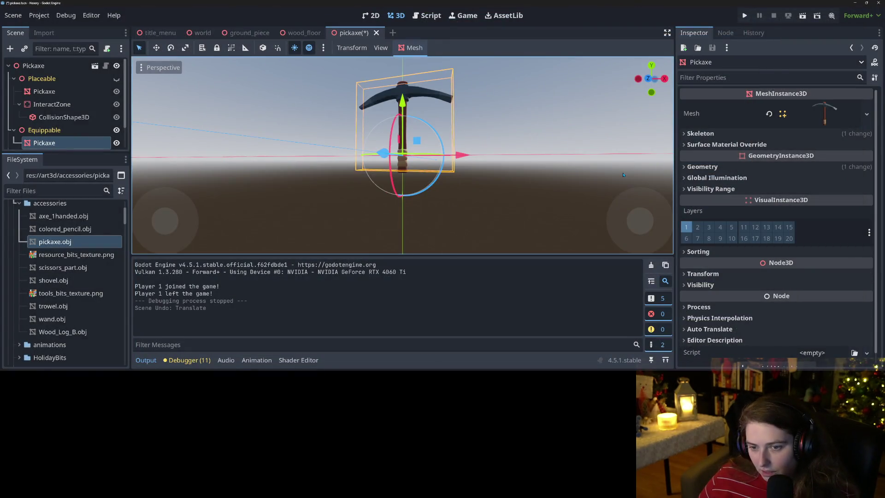
- Save the scene after the undo and orbit around the pickaxe to inspect it
{"action": "key", "text": "ctrl+s"}
{"action": "mouse_move", "coordinate": [479, 172]}
{"action": "left_mouse_down"}
{"action": "mouse_move", "coordinate": [438, 241]}
{"action": "mouse_move", "coordinate": [627, 172]}
{"action": "left_mouse_up"}
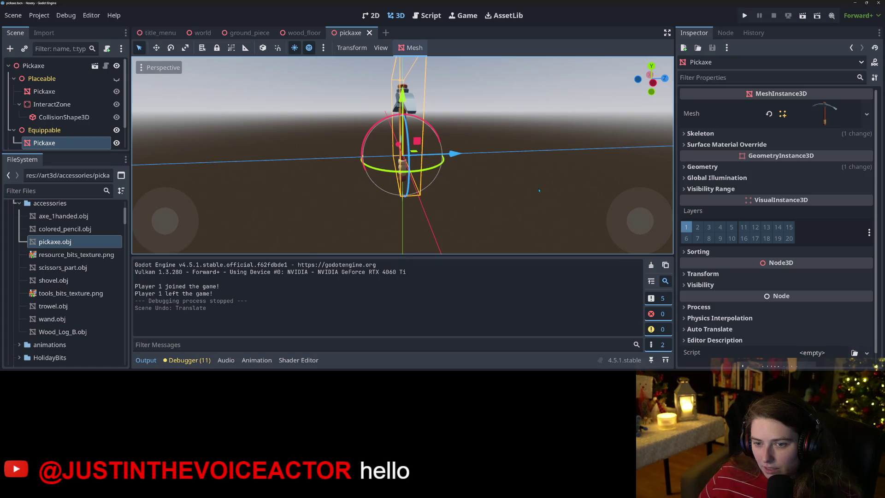
{"action": "mouse_move", "coordinate": [539, 190]}
{"action": "left_mouse_down"}
{"action": "mouse_move", "coordinate": [583, 189]}
{"action": "mouse_move", "coordinate": [487, 198]}
{"action": "left_mouse_up"}
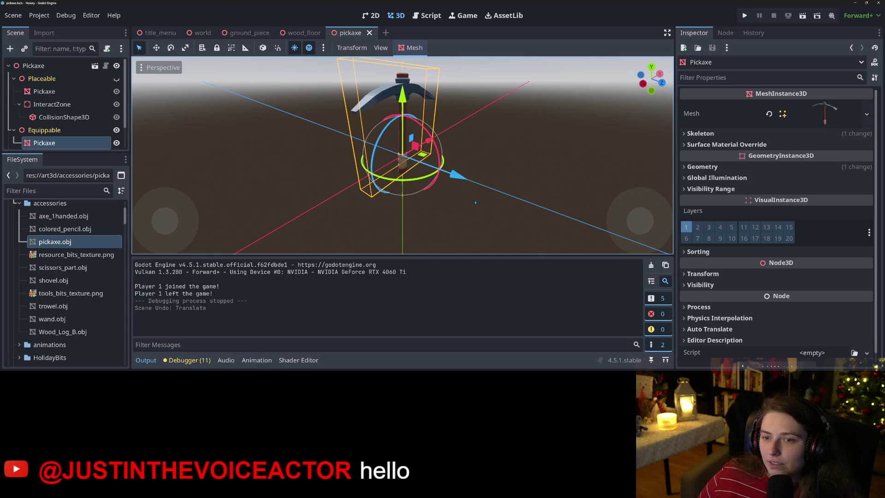
{"action": "mouse_move", "coordinate": [475, 202]}
{"action": "left_mouse_down"}
{"action": "mouse_move", "coordinate": [342, 194]}
{"action": "mouse_move", "coordinate": [444, 209]}
{"action": "left_mouse_up"}
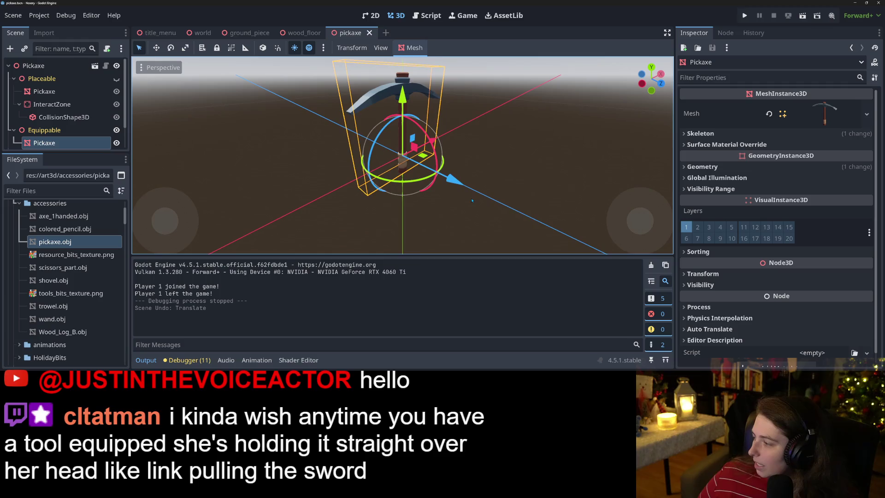
{"action": "scroll", "coordinate": [469, 200], "scroll_direction": "down", "scroll_amount": 2}
{"action": "mouse_move", "coordinate": [453, 192]}
{"action": "left_mouse_down"}
{"action": "mouse_move", "coordinate": [279, 176]}
{"action": "mouse_move", "coordinate": [301, 167]}
{"action": "mouse_move", "coordinate": [457, 189]}
{"action": "mouse_move", "coordinate": [364, 156]}
{"action": "left_mouse_up"}
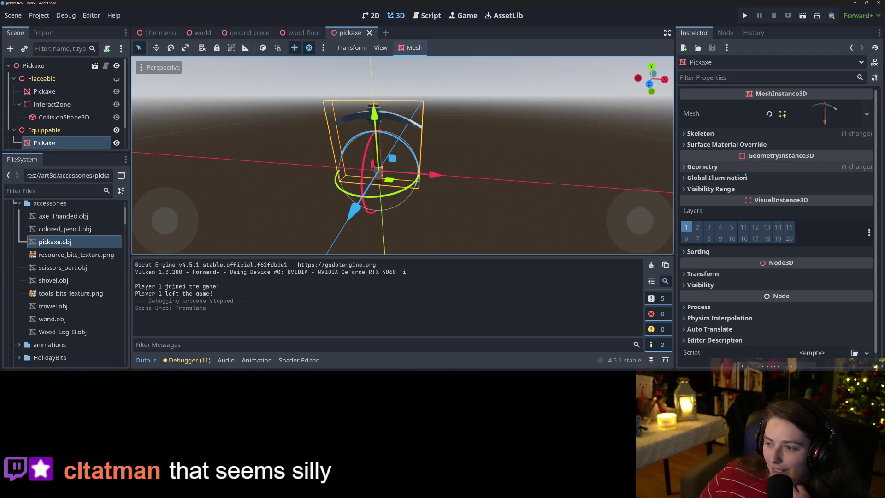
- Scale the Equippable Pickaxe mesh to 0.6, save, and run the game
{"action": "left_click", "coordinate": [737, 167]}
{"action": "left_click", "coordinate": [737, 167]}
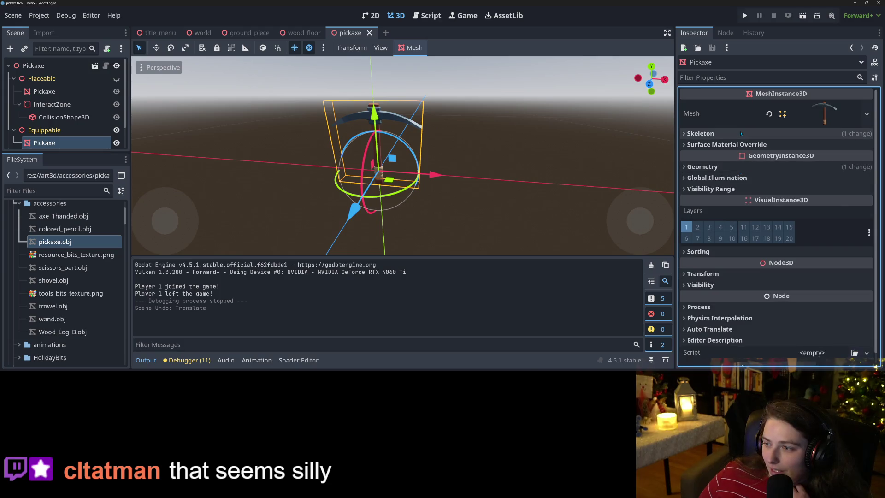
{"action": "double_click", "coordinate": [740, 145]}
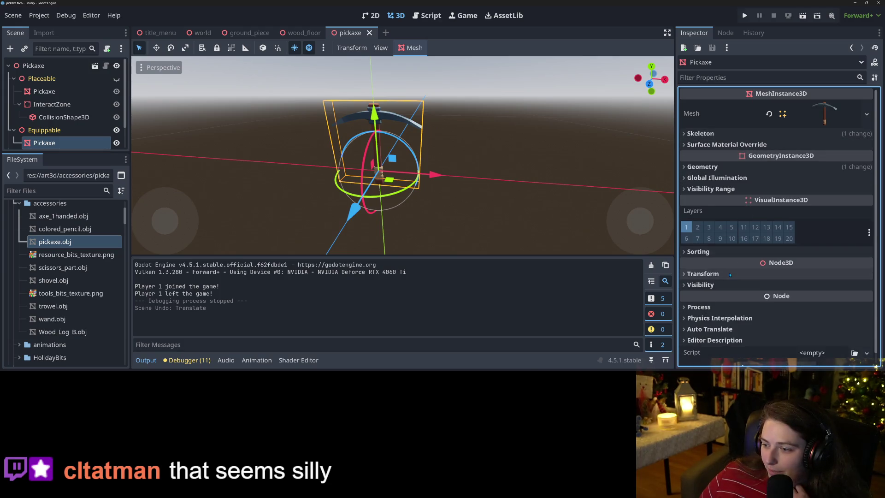
{"action": "left_click", "coordinate": [703, 274]}
{"action": "left_click", "coordinate": [829, 356]}
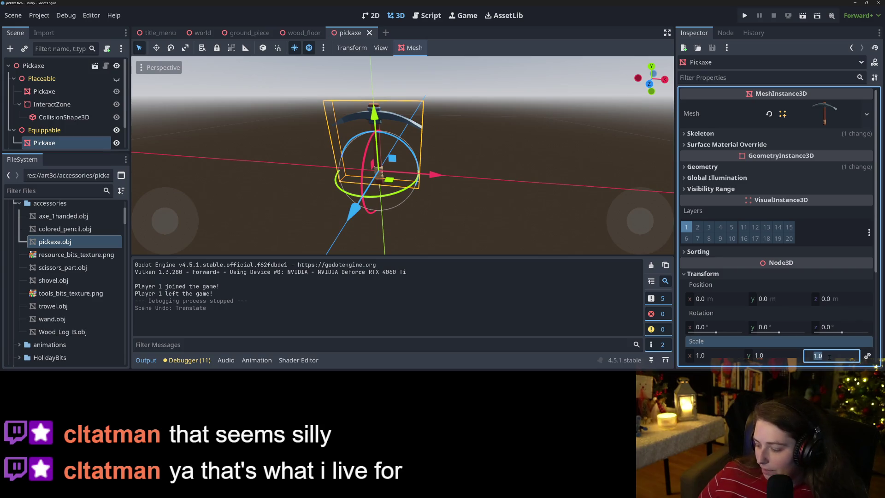
{"action": "type", "text": "0.6"}
{"action": "key", "text": "Return"}
{"action": "key", "text": "ctrl+s"}
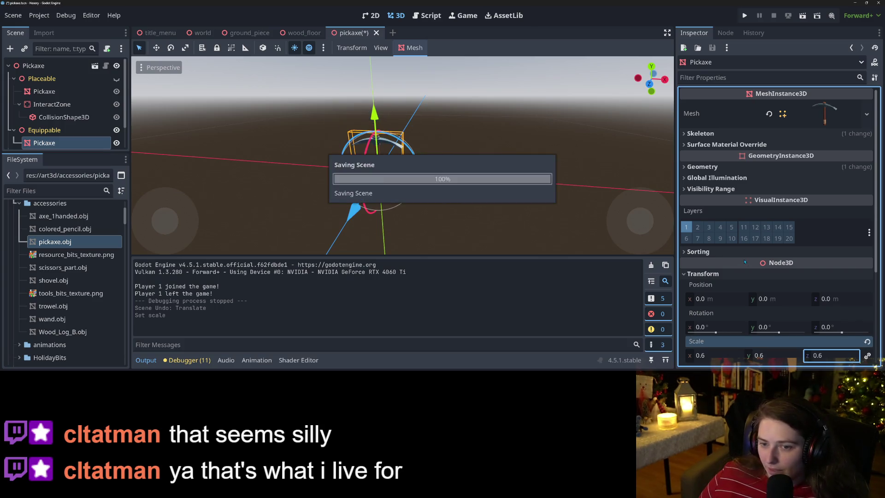
{"action": "left_click", "coordinate": [744, 16]}
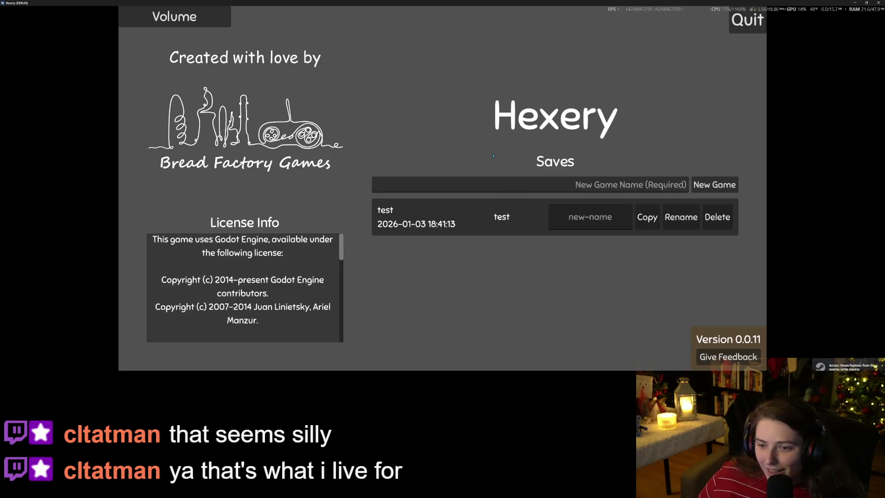
- Load the 'test' save, walk around the platform to view the 0.6-scaled pickaxe, then close the game
{"action": "left_click", "coordinate": [482, 204]}
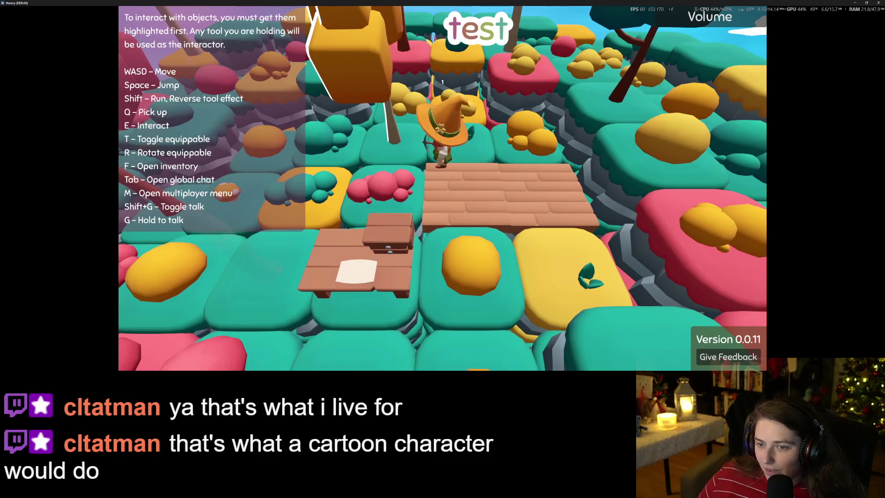
{"action": "key", "text": "a"}
{"action": "key", "text": "d"}
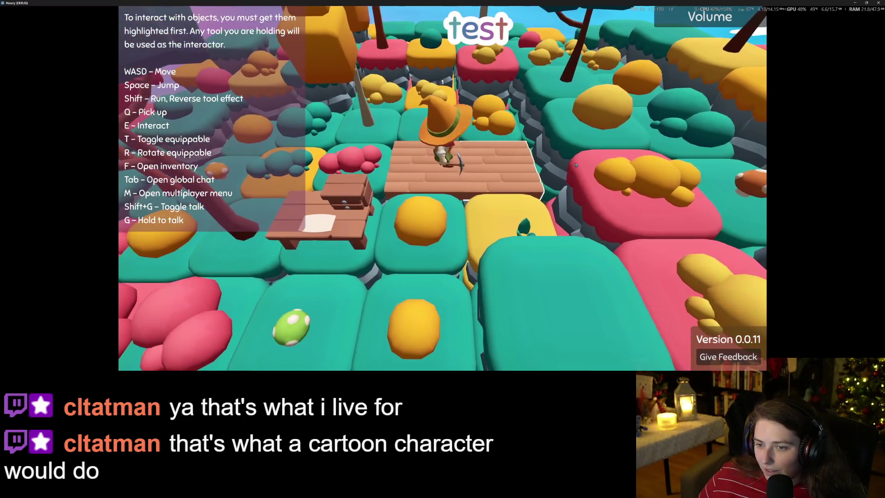
{"action": "key", "text": "w"}
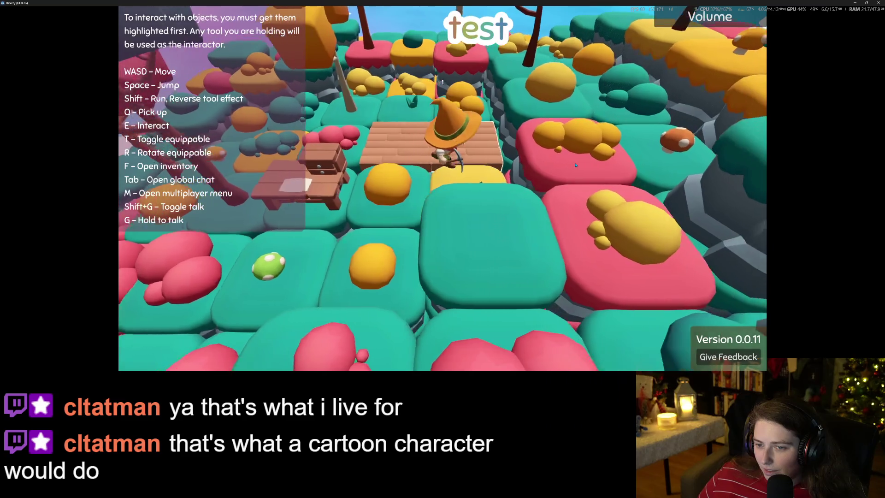
{"action": "key", "text": "s"}
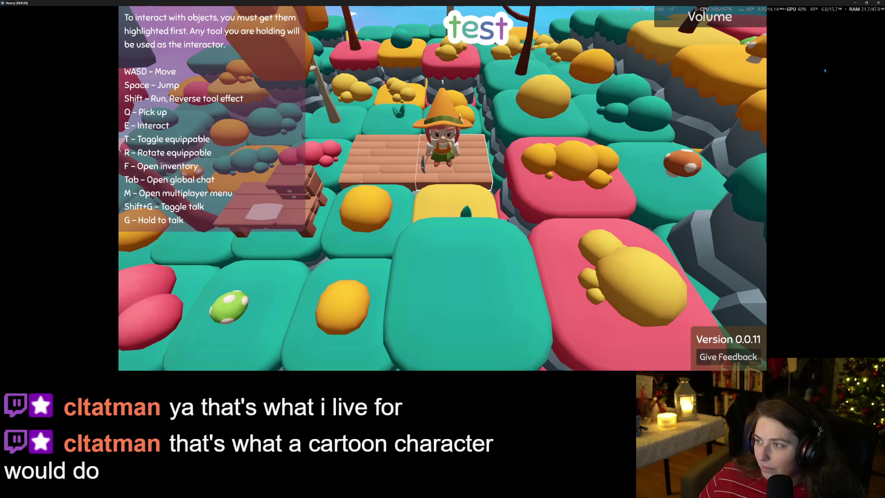
{"action": "left_click", "coordinate": [879, 4]}
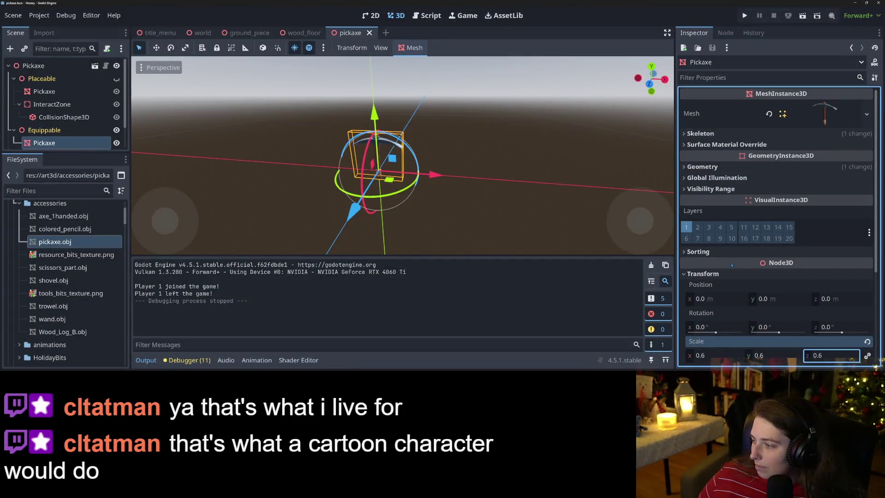
- Reset the pickaxe mesh scale to 1.0 and orbit to inspect it
{"action": "left_click", "coordinate": [867, 342]}
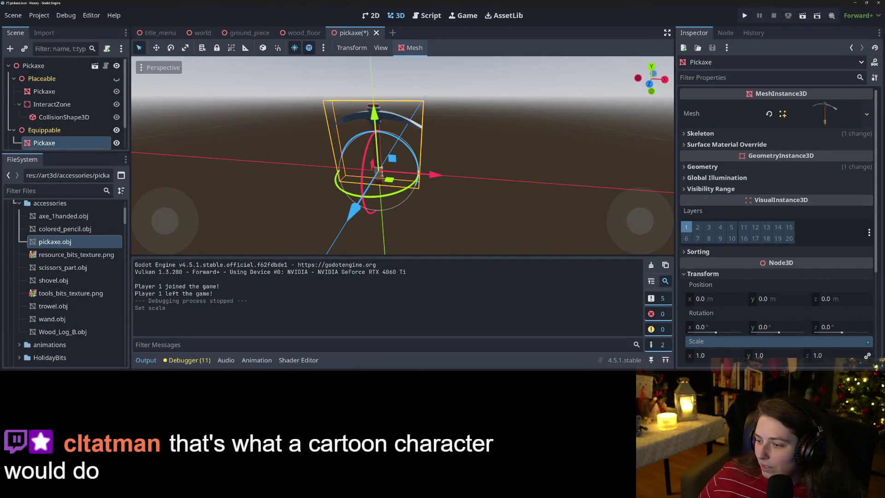
{"action": "left_click_drag", "start_coordinate": [456, 189], "coordinate": [428, 184]}
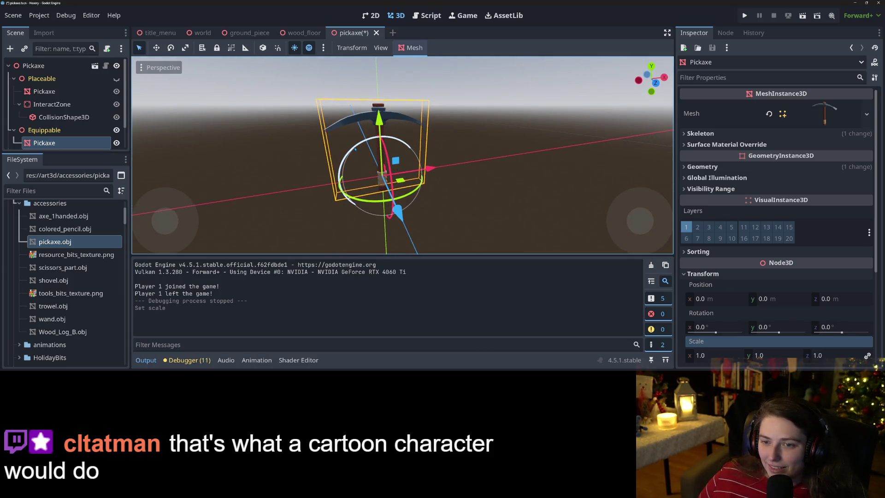
{"action": "left_click_drag", "start_coordinate": [449, 169], "coordinate": [436, 158]}
- Rotate the pickaxe 15° about Z, save the scene, and relaunch the game
{"action": "left_click_drag", "start_coordinate": [371, 149], "coordinate": [355, 155]}
{"action": "left_click", "coordinate": [828, 328]}
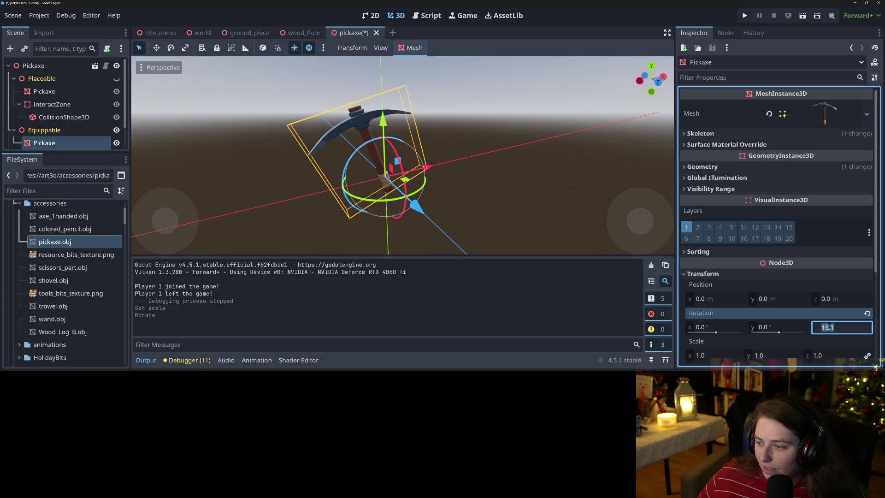
{"action": "type", "text": "15"}
{"action": "key", "text": "Return"}
{"action": "key", "text": "ctrl+s"}
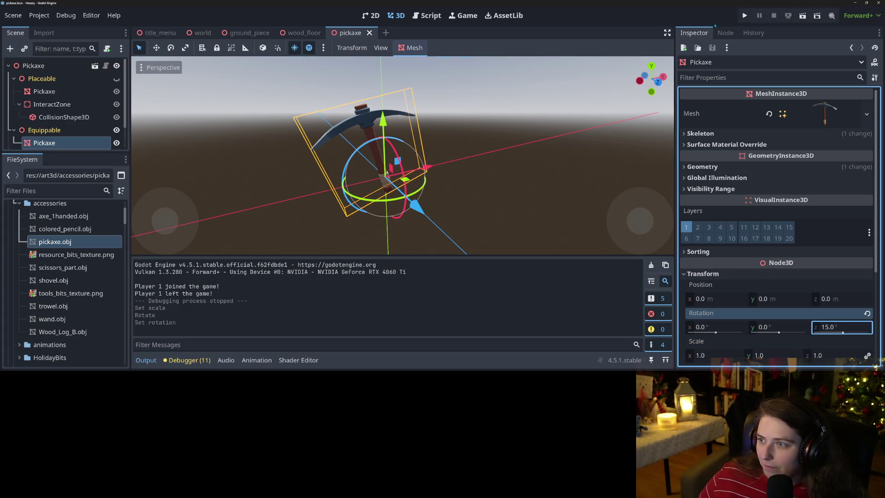
{"action": "left_click", "coordinate": [745, 16]}
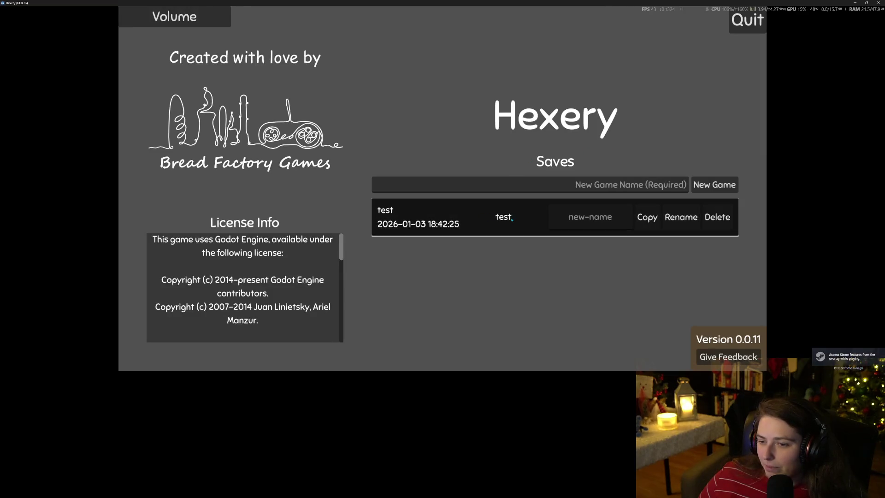
- Load the 'test' save, walk along the plank to inspect the tilted pickaxe, and quit with F8
{"action": "left_click", "coordinate": [511, 215]}
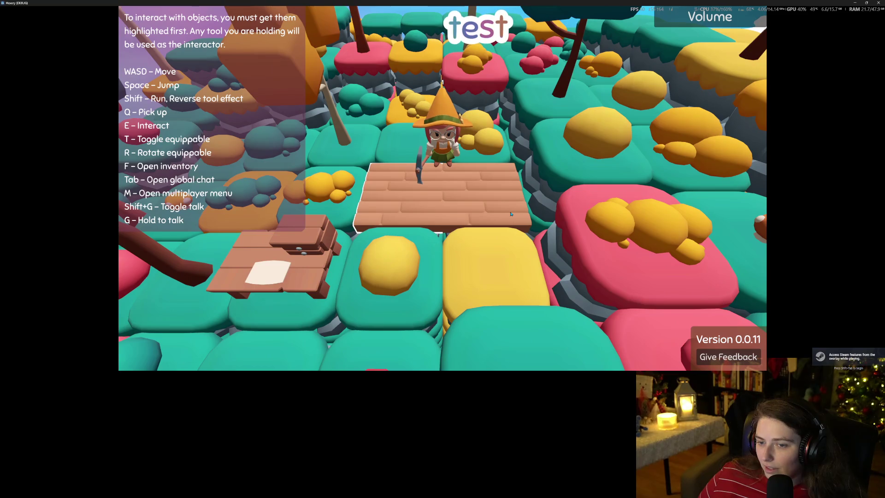
{"action": "key", "text": "s"}
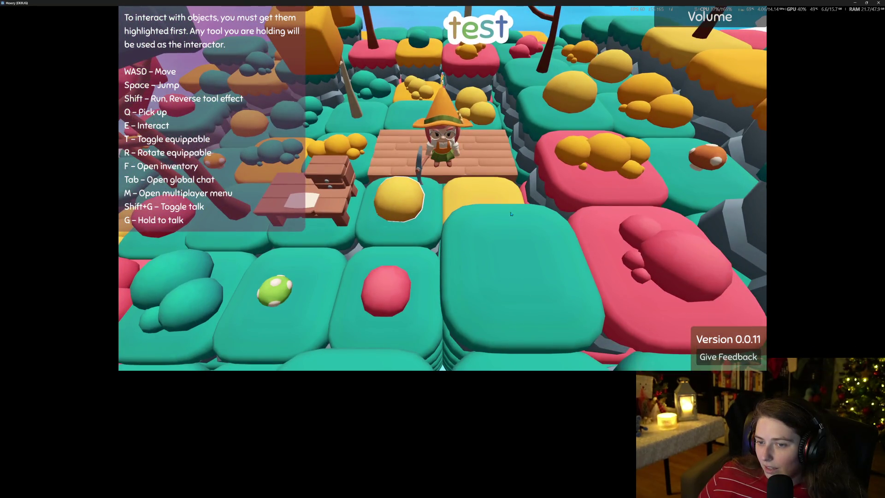
{"action": "key", "text": "w"}
{"action": "key", "text": "s"}
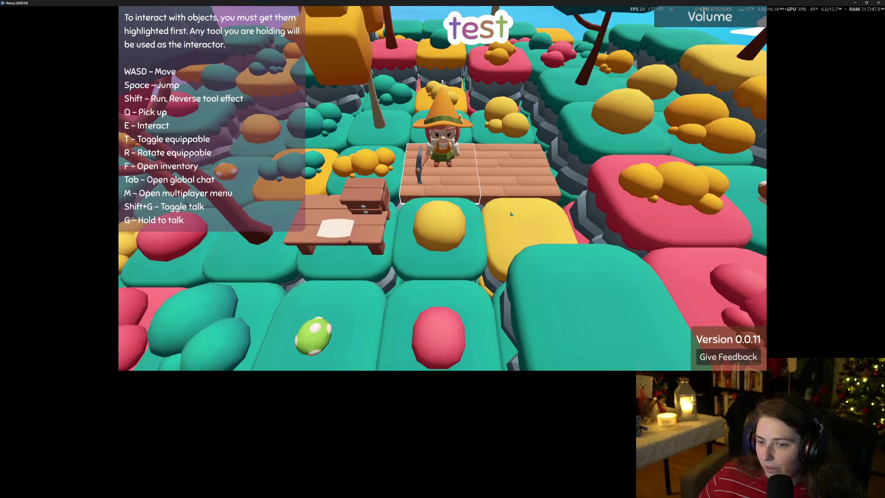
{"action": "key", "text": "d"}
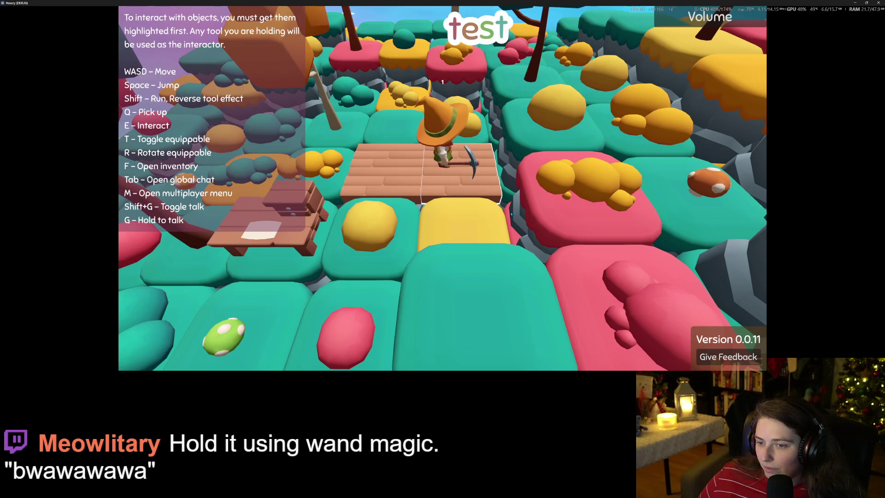
{"action": "key", "text": "s"}
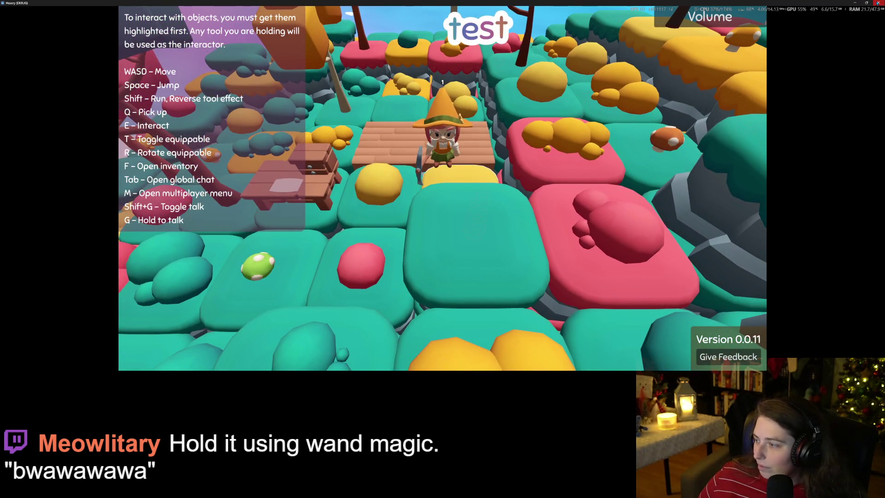
{"action": "key", "text": "F8"}
{"action": "left_click", "coordinate": [834, 331]}
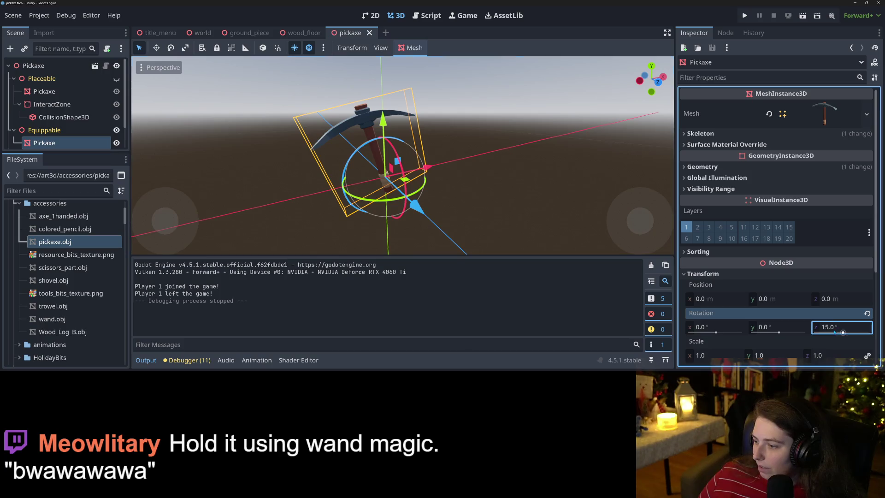
- Commit 30 in the pickaxe mesh's Rotation Z field and relaunch the Hexery debug build
{"action": "type", "text": "0"}
{"action": "key", "text": "Return"}
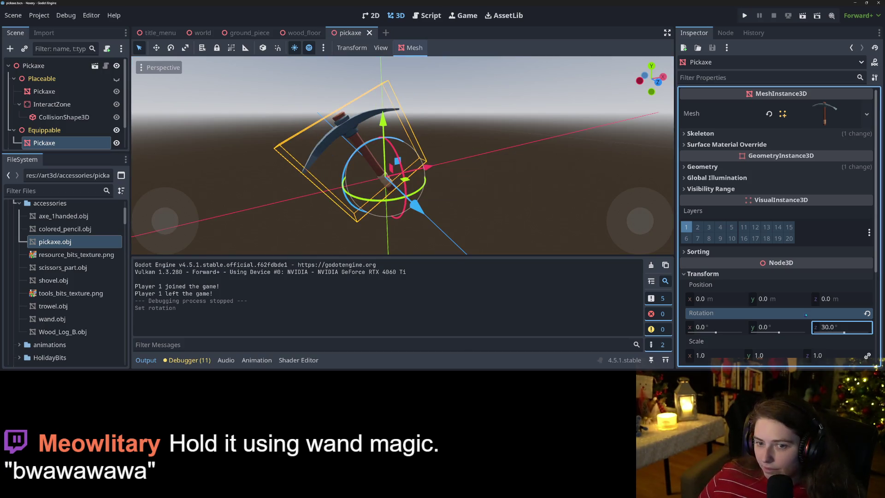
{"action": "left_click", "coordinate": [744, 16]}
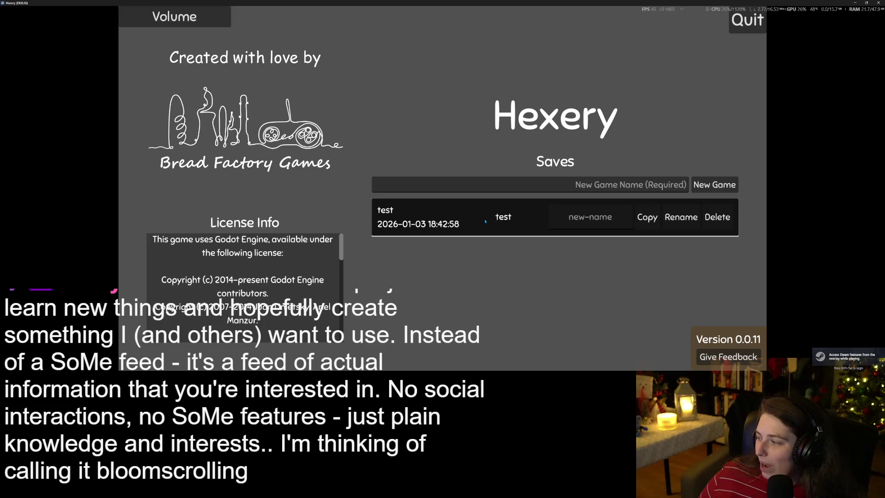
- Load the 'test' save, walk along the plank and beside the red bush, then close the game
{"action": "left_click", "coordinate": [485, 221]}
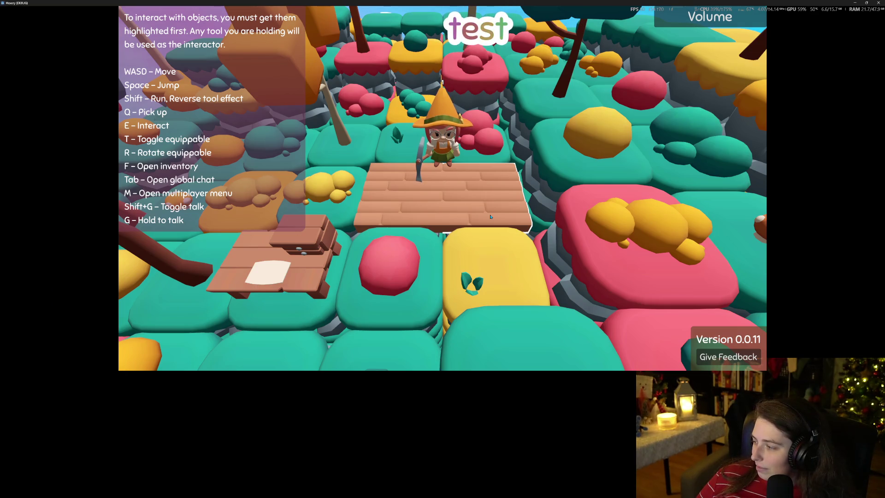
{"action": "key", "text": "d"}
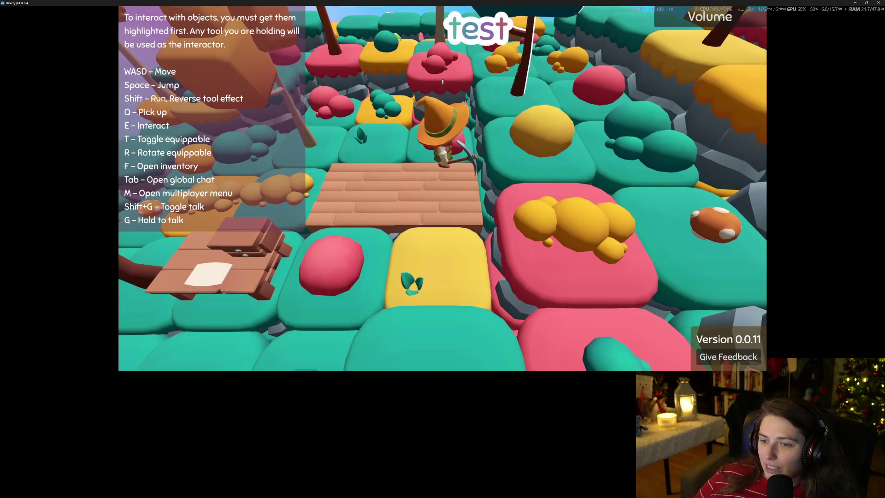
{"action": "key", "text": "s"}
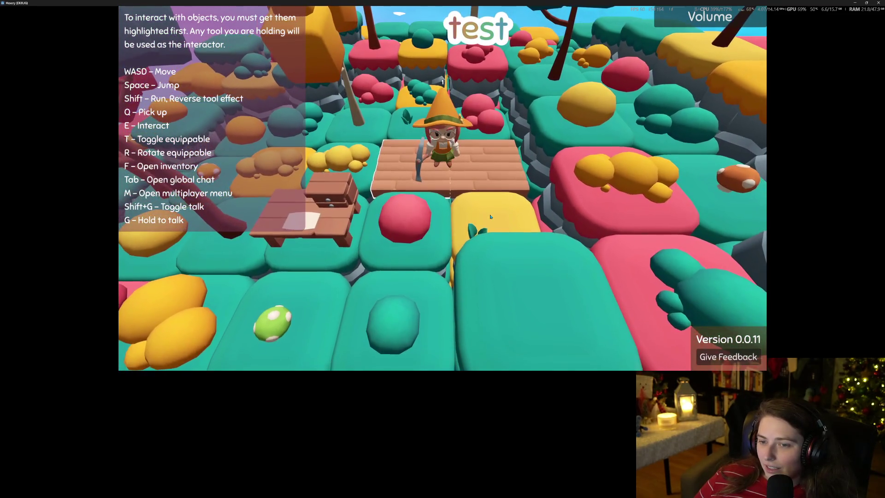
{"action": "key", "text": "d"}
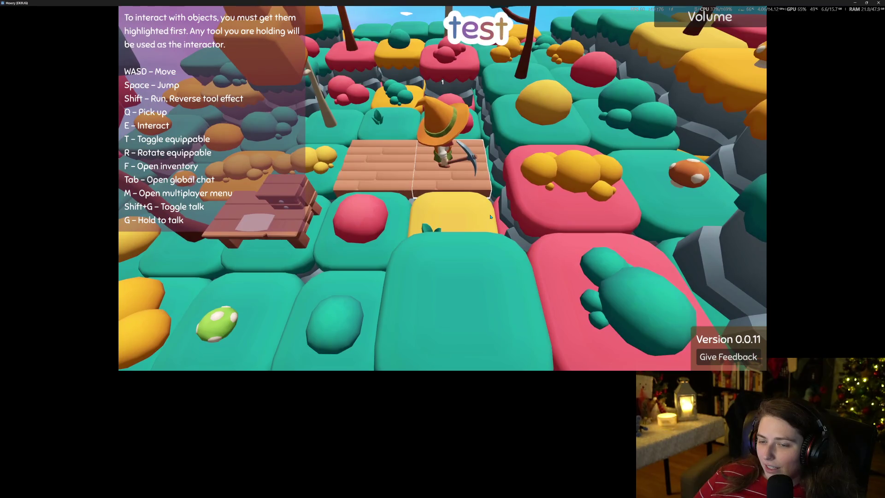
{"action": "key", "text": "a"}
{"action": "key", "text": "s"}
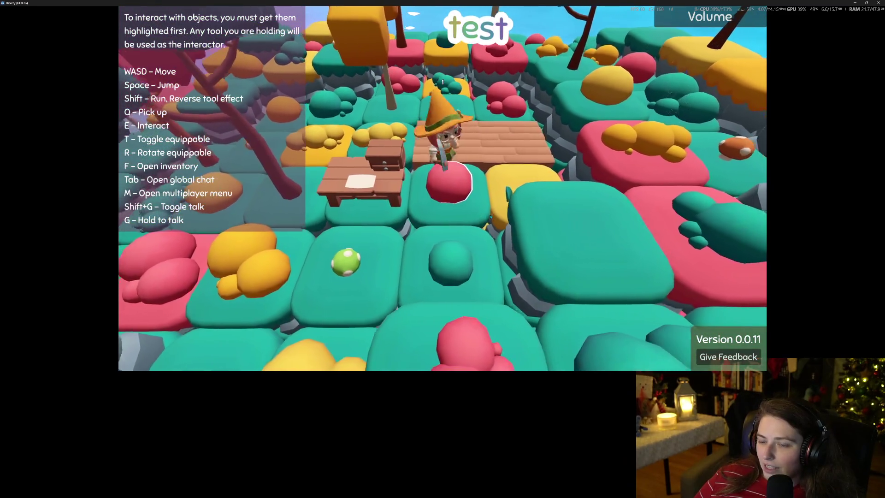
{"action": "key", "text": "w"}
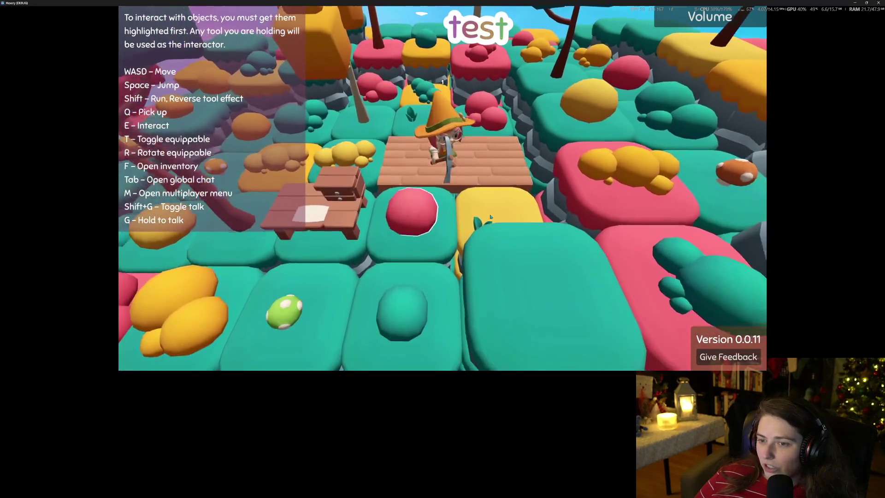
{"action": "key", "text": "s"}
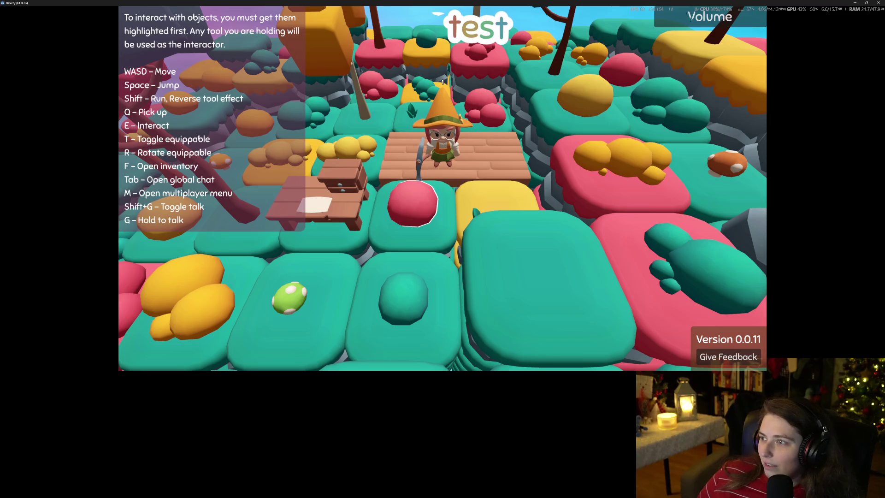
{"action": "key", "text": "alt+F4"}
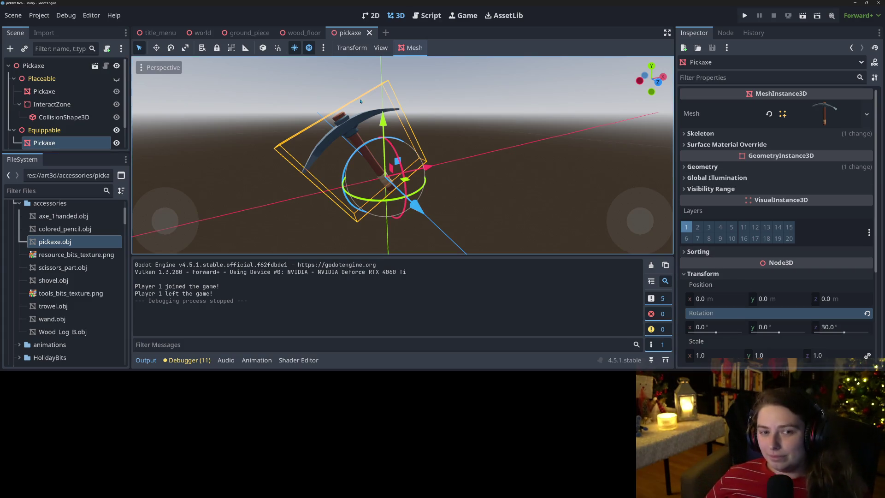
- Create a new scene inheriting from generic_item.tscn
{"action": "scroll", "coordinate": [85, 311], "scroll_direction": "down", "scroll_amount": 10}
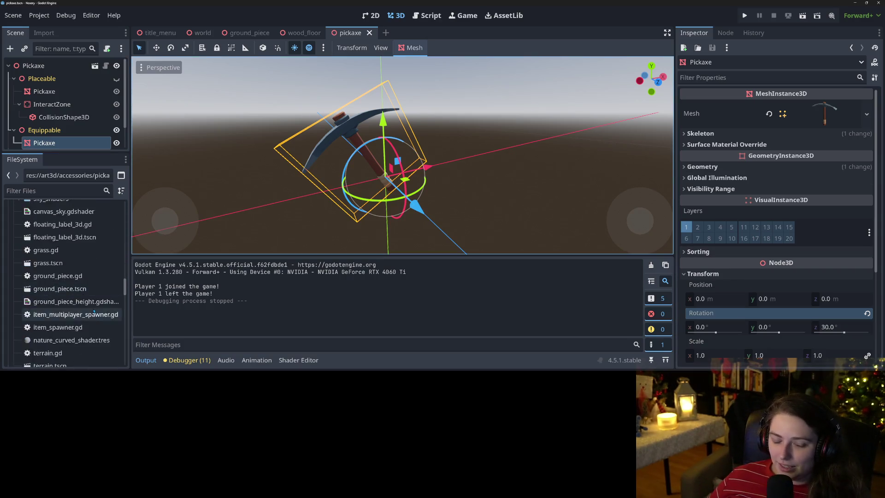
{"action": "scroll", "coordinate": [85, 311], "scroll_direction": "down", "scroll_amount": 5}
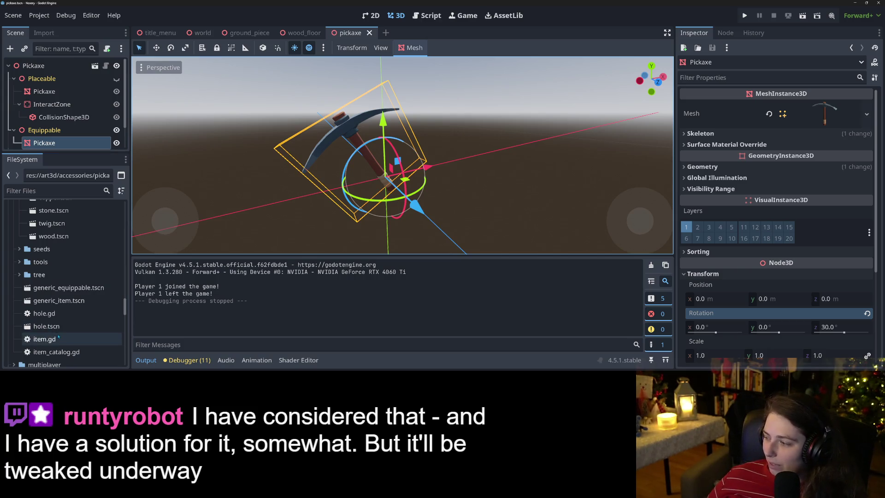
{"action": "scroll", "coordinate": [28, 326], "scroll_direction": "up", "scroll_amount": 1}
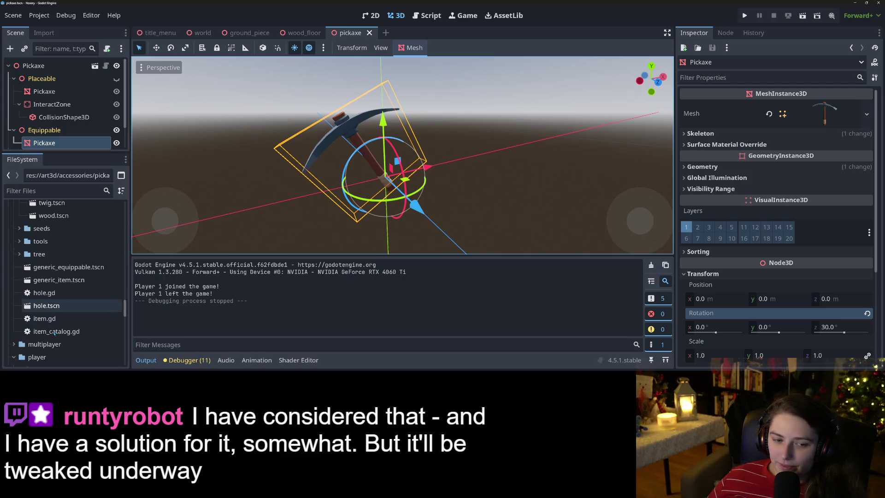
{"action": "right_click", "coordinate": [67, 321]}
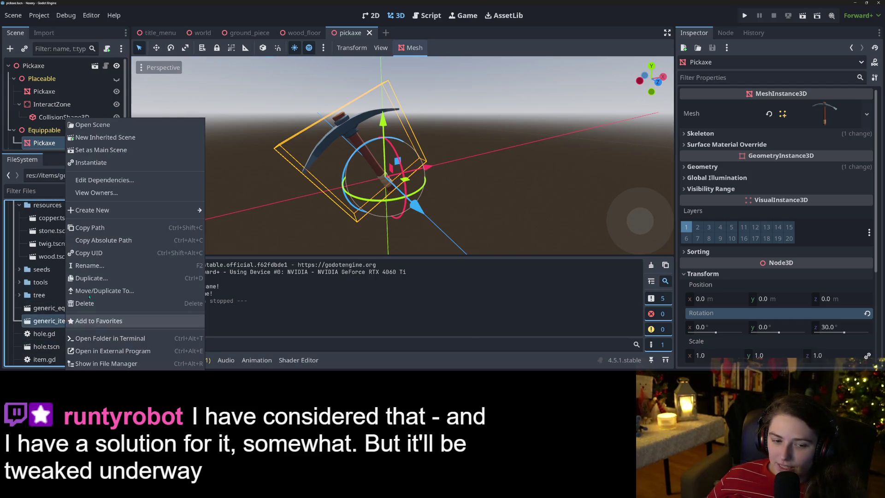
{"action": "left_click", "coordinate": [134, 137]}
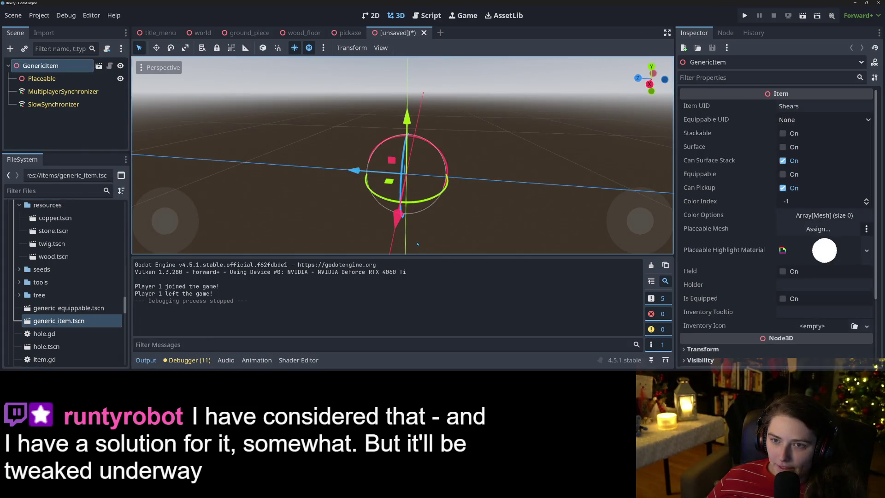
- Rename the root node to Rock, set its Item UID to Rock, and return to the pickaxe scene
{"action": "right_click", "coordinate": [75, 69]}
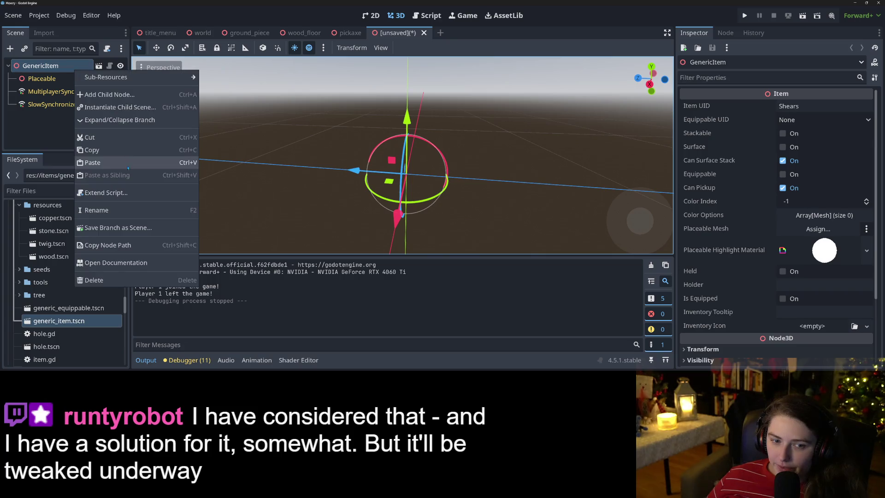
{"action": "left_click", "coordinate": [123, 212]}
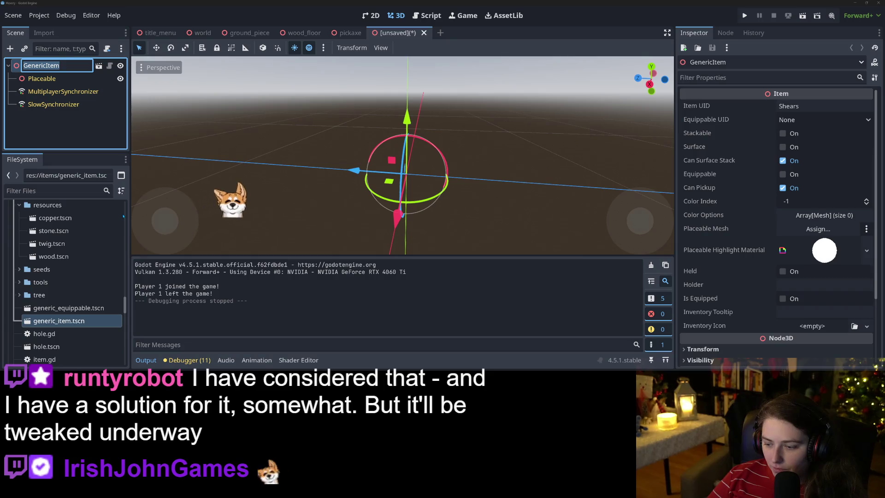
{"action": "type", "text": "Rock"}
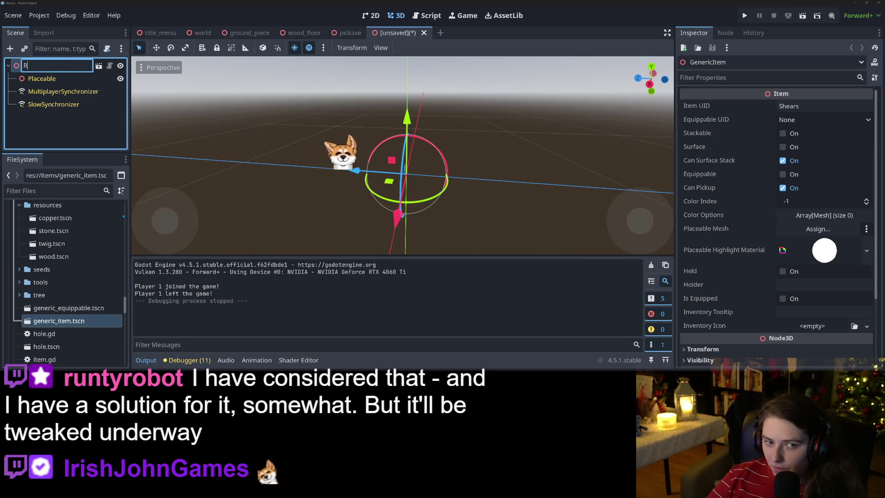
{"action": "key", "text": "Return"}
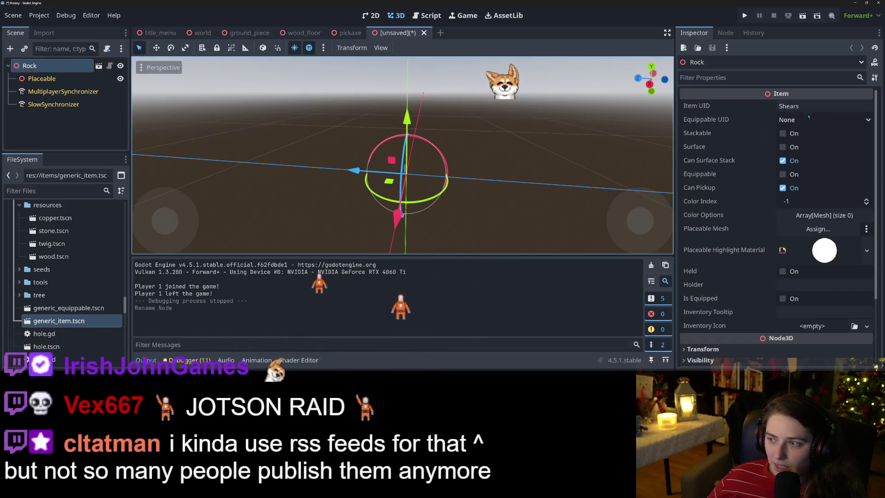
{"action": "left_click", "coordinate": [821, 109]}
{"action": "type", "text": "Rock"}
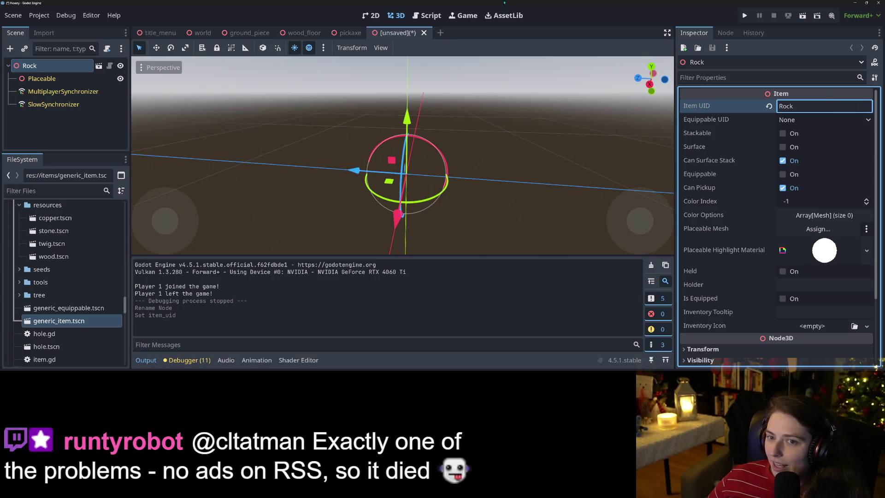
{"action": "left_click", "coordinate": [372, 30]}
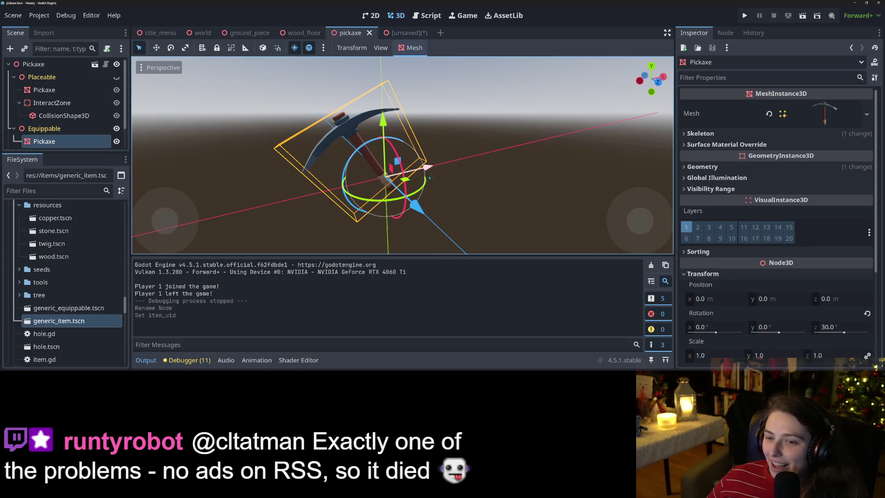
- Open copper.tscn and stone.tscn from the FileSystem dock for reference
{"action": "mouse_move", "coordinate": [461, 138]}
{"action": "left_mouse_down"}
{"action": "mouse_move", "coordinate": [498, 158]}
{"action": "mouse_move", "coordinate": [304, 63]}
{"action": "left_mouse_up"}
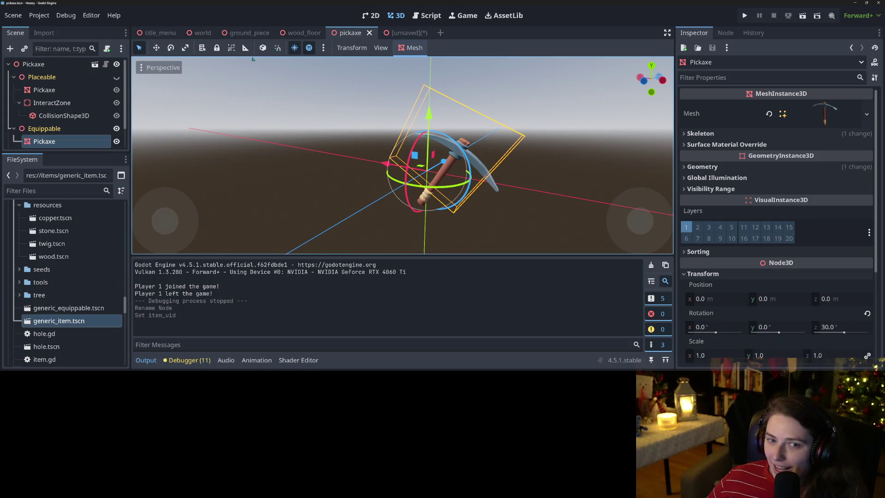
{"action": "scroll", "coordinate": [65, 268], "scroll_direction": "up", "scroll_amount": 5}
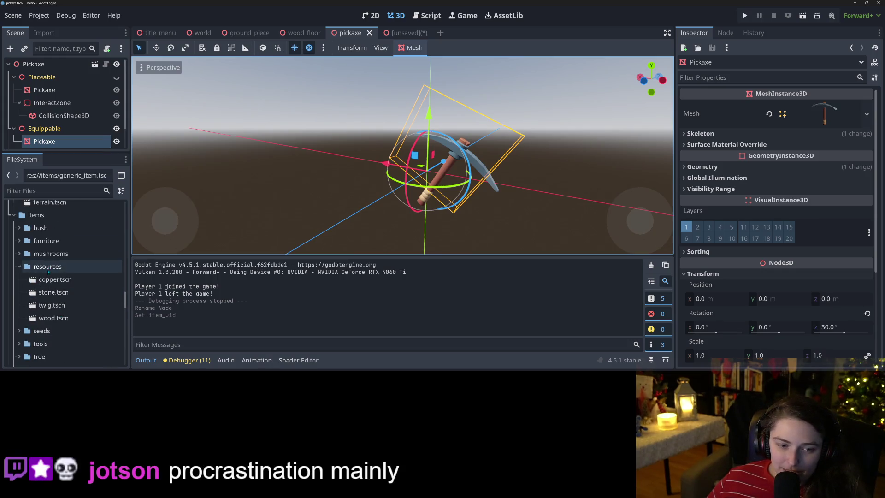
{"action": "double_click", "coordinate": [47, 280]}
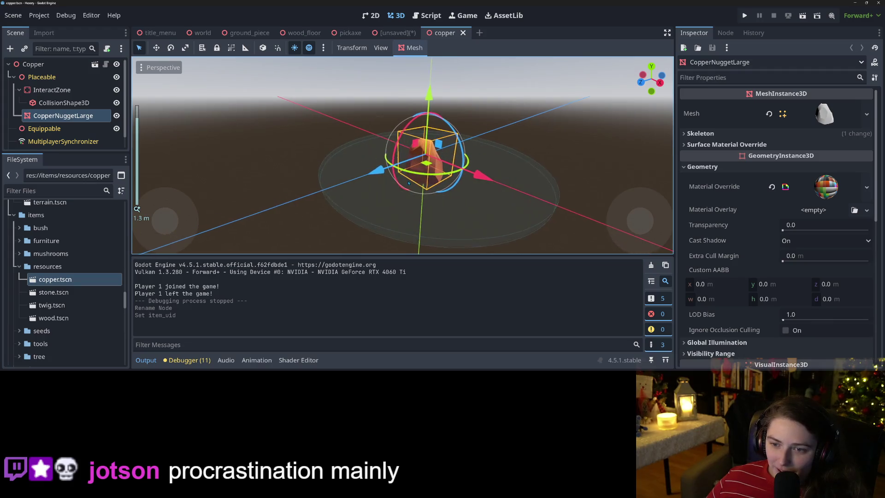
{"action": "double_click", "coordinate": [53, 292]}
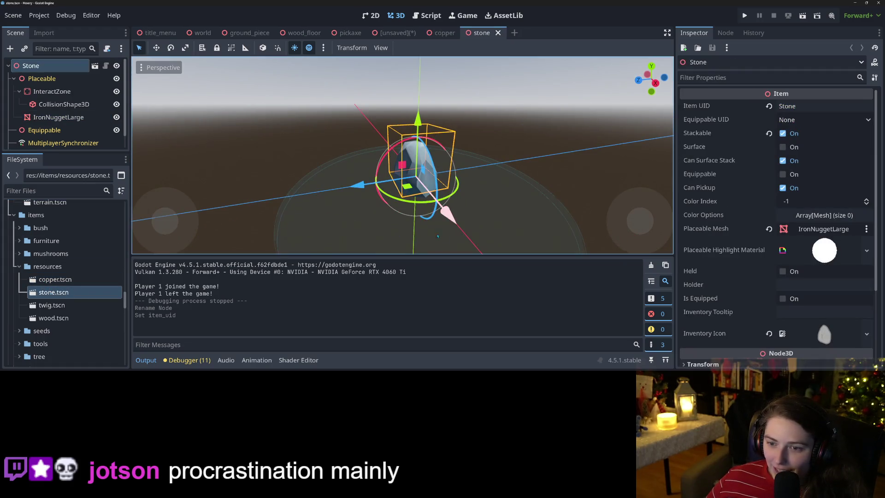
- Return to the unsaved Rock scene and start saving it as rock.tscn
{"action": "left_click_drag", "start_coordinate": [320, 231], "coordinate": [433, 185]}
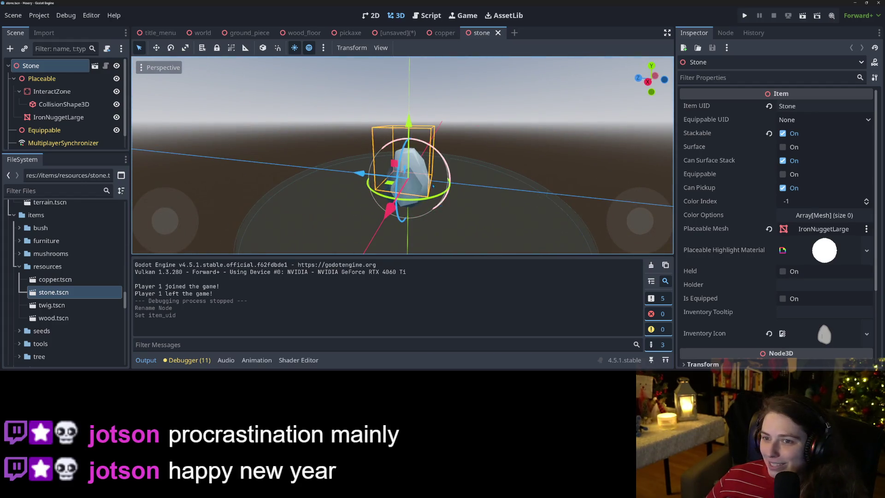
{"action": "left_click", "coordinate": [386, 36]}
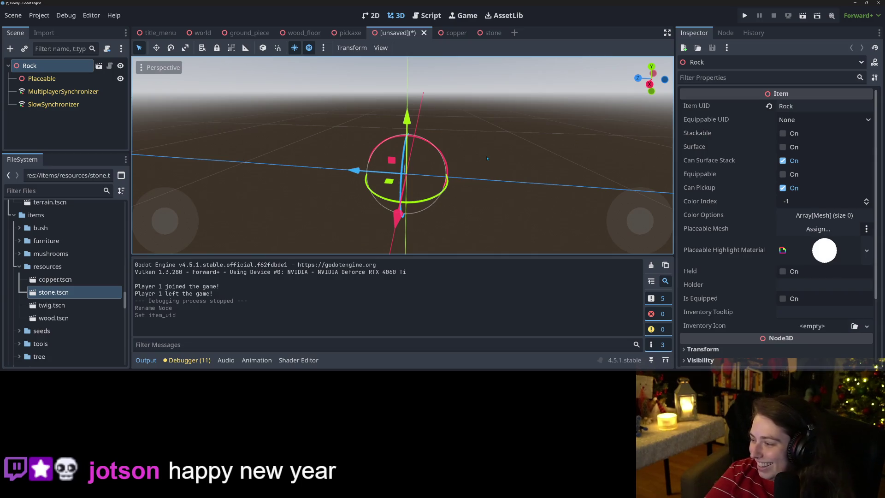
{"action": "key", "text": "ctrl+s"}
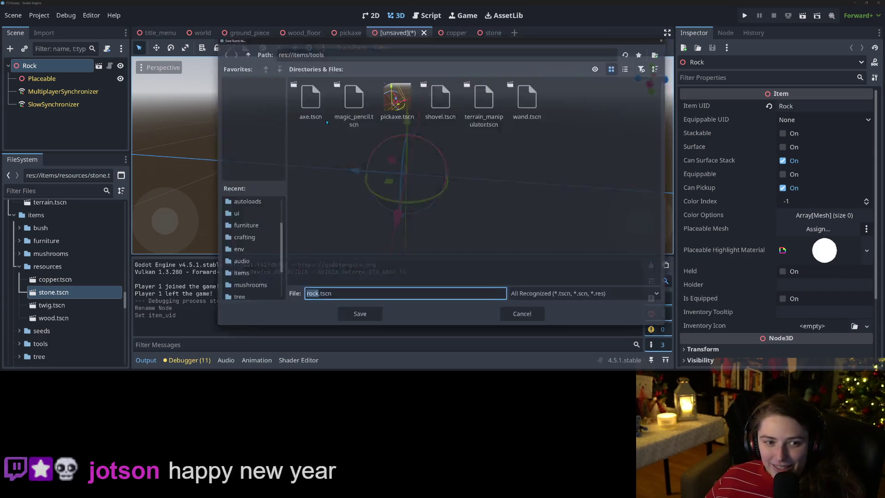
- Save the scene as rock.tscn in res://items after peeking into the resources folder
{"action": "left_click", "coordinate": [238, 47]}
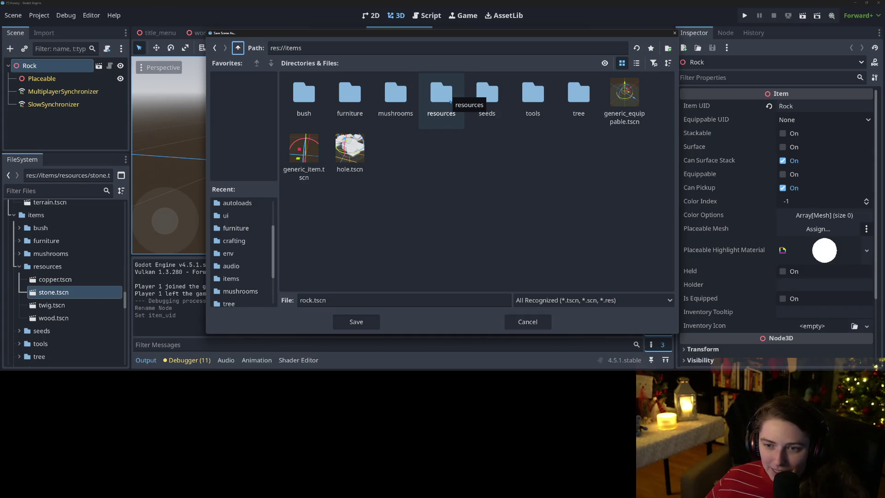
{"action": "double_click", "coordinate": [442, 97]}
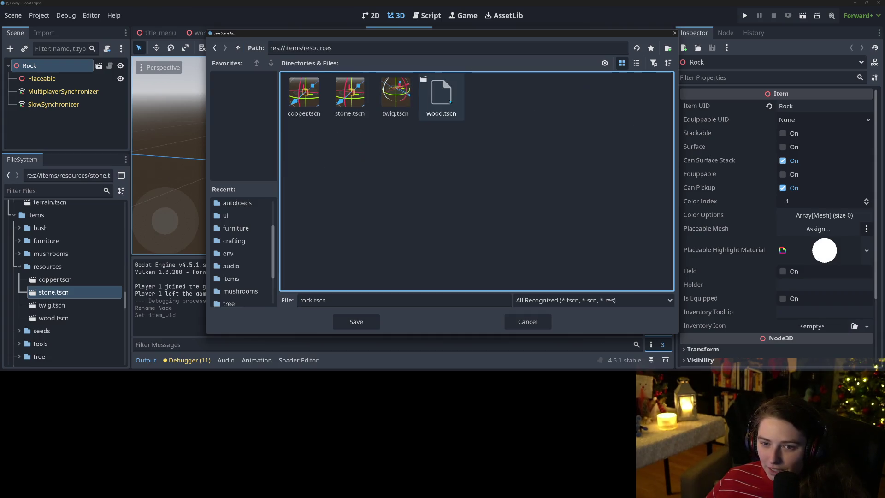
{"action": "left_click", "coordinate": [238, 47]}
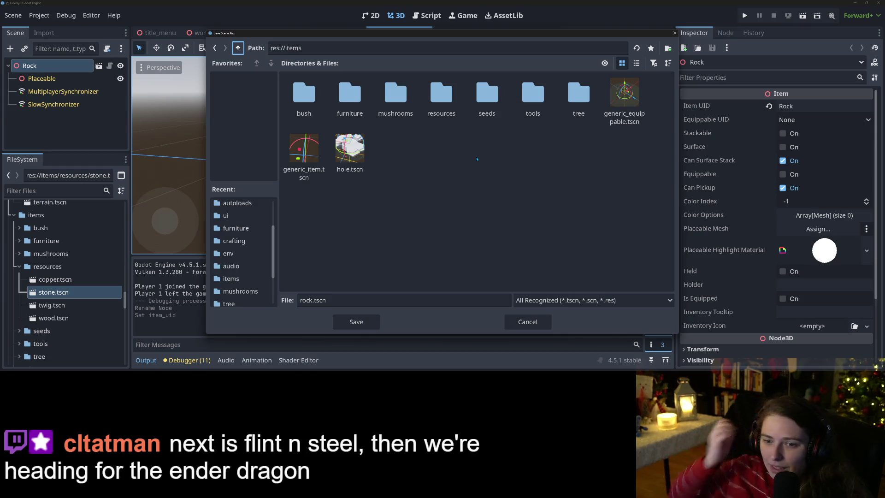
{"action": "left_click", "coordinate": [352, 320]}
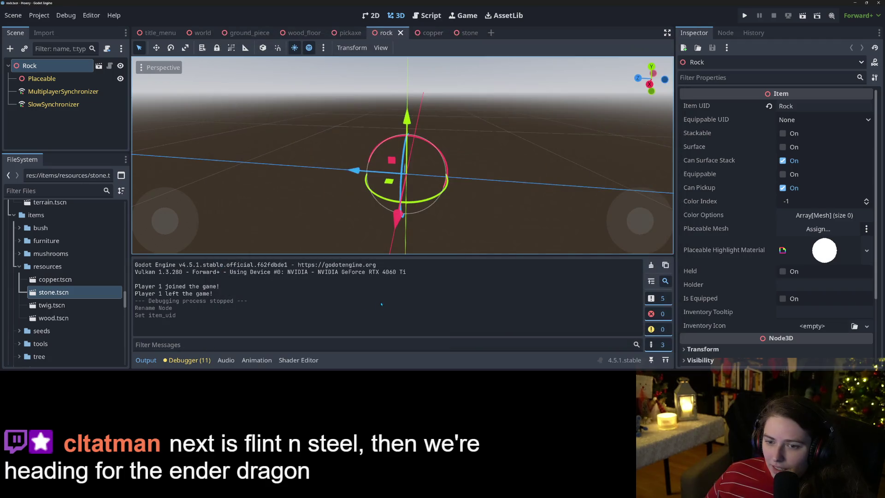
- Open the nature/Color4 models folder and try adding Bush_1_G_Color4, then undo it
{"action": "scroll", "coordinate": [416, 189], "scroll_direction": "up", "scroll_amount": 2}
{"action": "mouse_move", "coordinate": [416, 189]}
{"action": "left_mouse_down"}
{"action": "mouse_move", "coordinate": [443, 208]}
{"action": "mouse_move", "coordinate": [466, 202]}
{"action": "mouse_move", "coordinate": [439, 204]}
{"action": "mouse_move", "coordinate": [428, 193]}
{"action": "left_mouse_up"}
{"action": "scroll", "coordinate": [447, 214], "scroll_direction": "up", "scroll_amount": 5}
{"action": "scroll", "coordinate": [439, 204], "scroll_direction": "down", "scroll_amount": 3}
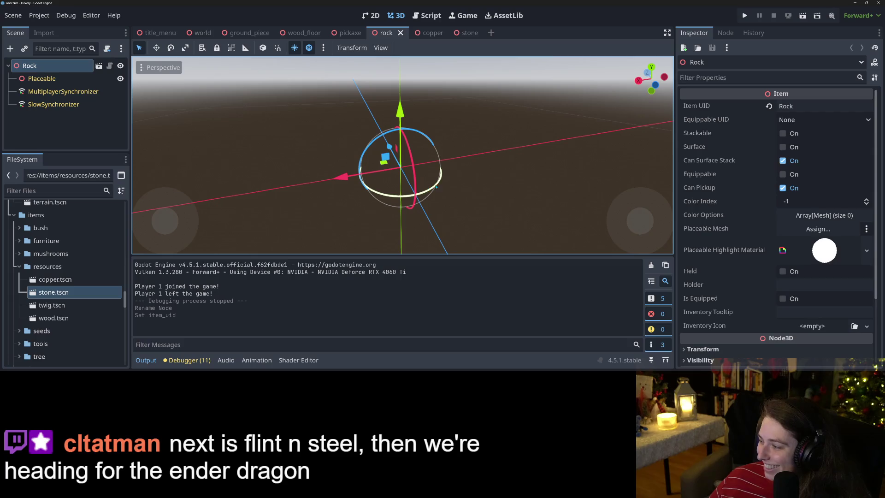
{"action": "scroll", "coordinate": [73, 323], "scroll_direction": "up", "scroll_amount": 10}
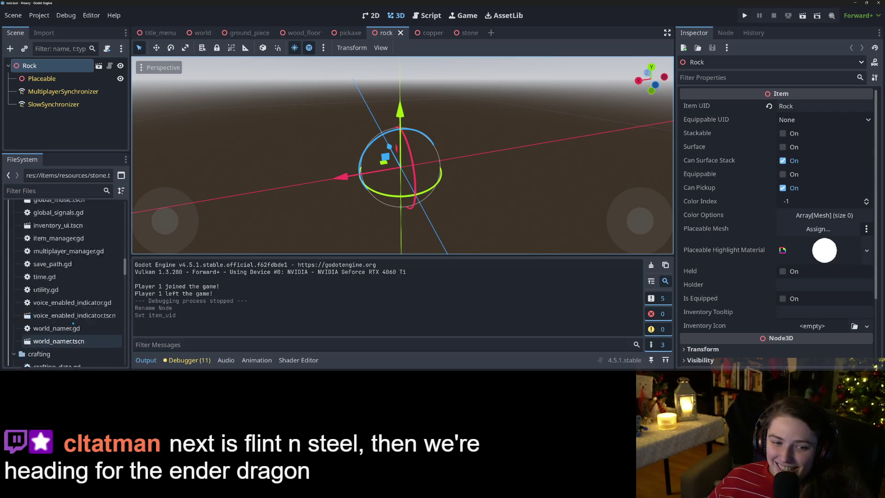
{"action": "scroll", "coordinate": [73, 323], "scroll_direction": "up", "scroll_amount": 10}
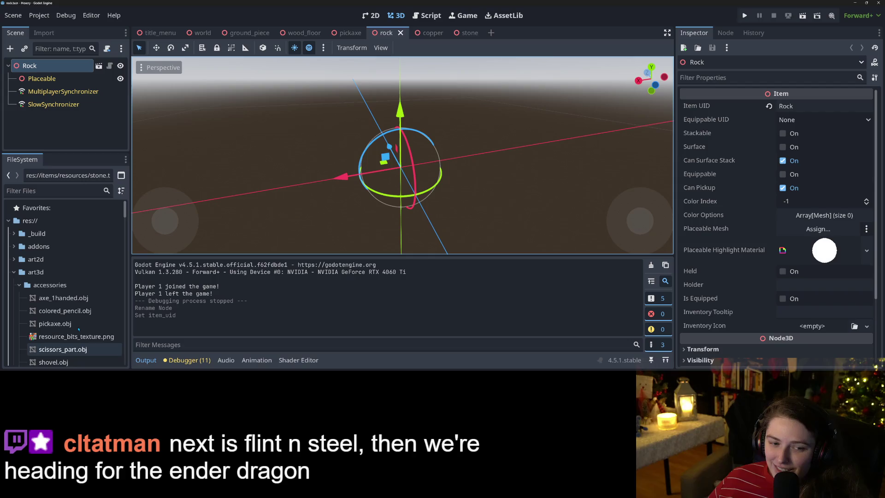
{"action": "left_click", "coordinate": [20, 224]}
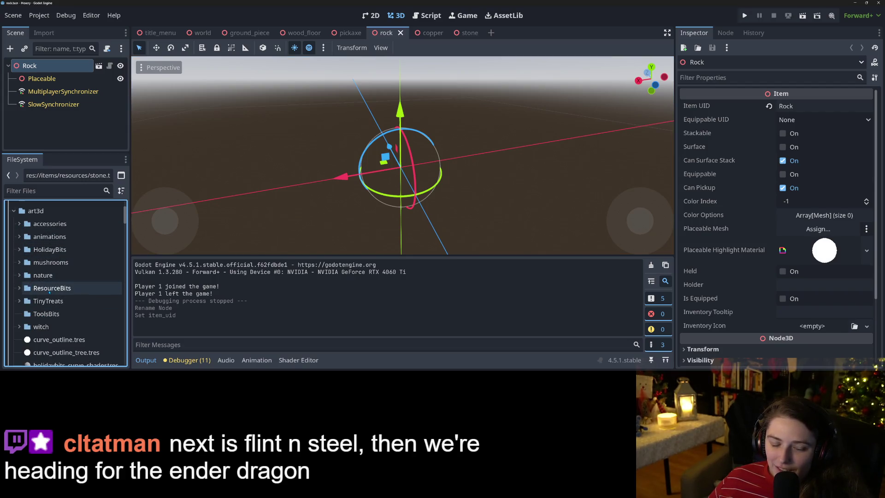
{"action": "left_click", "coordinate": [19, 292]}
{"action": "left_click", "coordinate": [20, 292]}
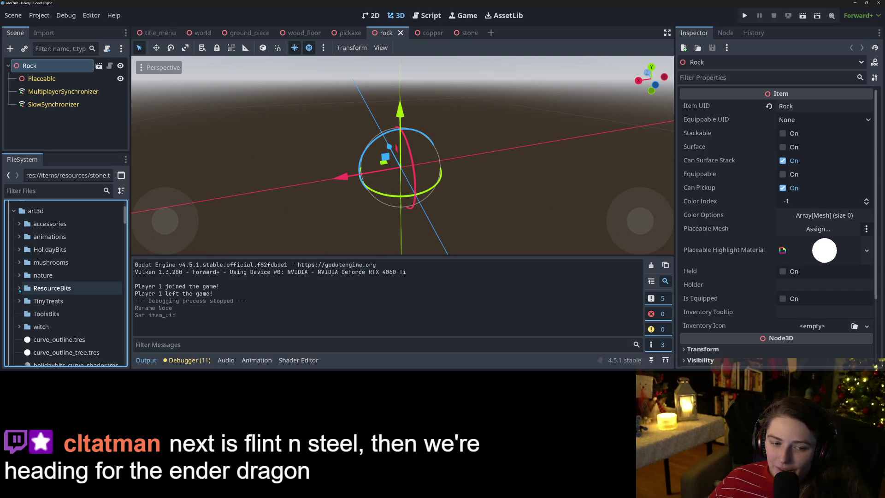
{"action": "left_click", "coordinate": [20, 275]}
{"action": "left_click", "coordinate": [25, 288]}
{"action": "scroll", "coordinate": [42, 299], "scroll_direction": "down", "scroll_amount": 3}
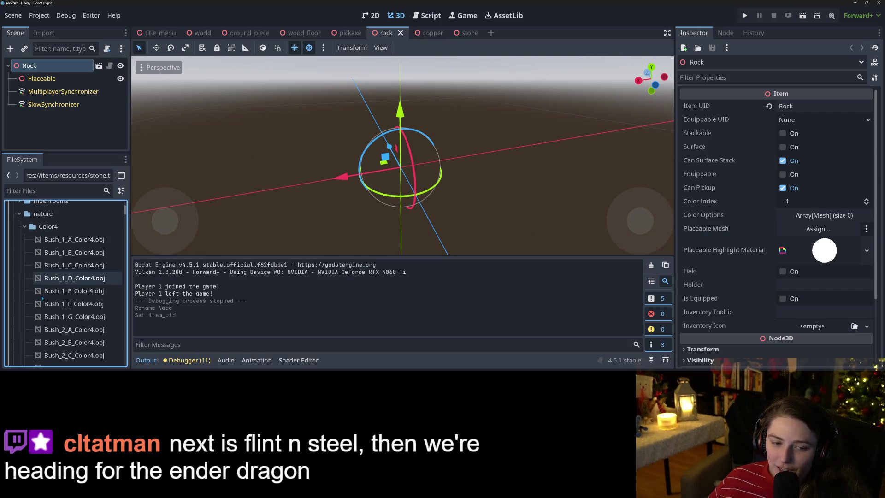
{"action": "scroll", "coordinate": [56, 297], "scroll_direction": "down", "scroll_amount": 1}
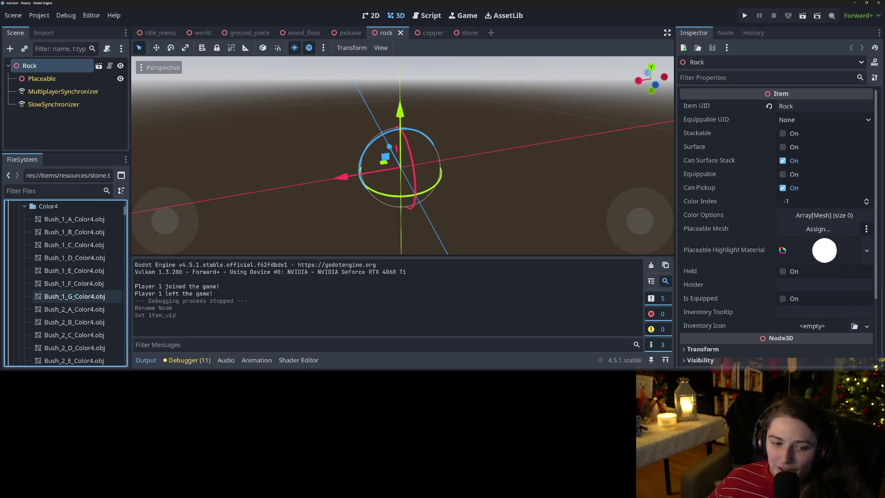
{"action": "mouse_move", "coordinate": [73, 296]}
{"action": "left_mouse_down"}
{"action": "mouse_move", "coordinate": [405, 188]}
{"action": "mouse_move", "coordinate": [304, 215]}
{"action": "left_mouse_up"}
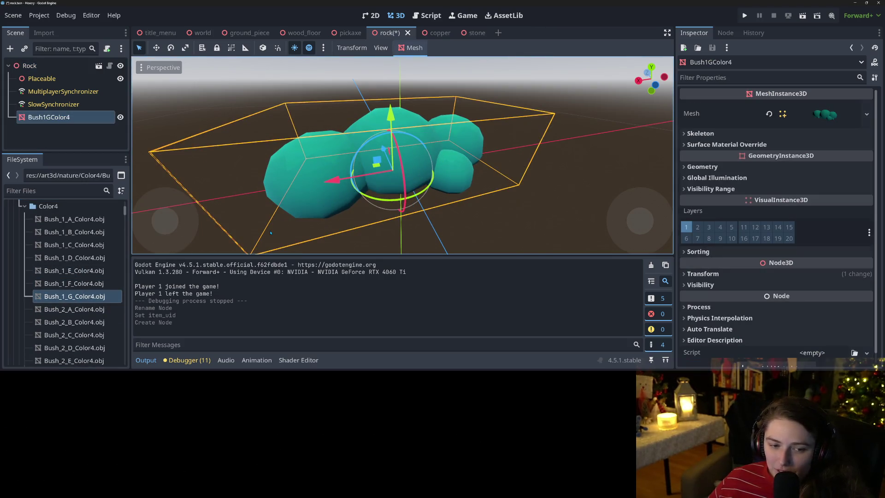
{"action": "key", "text": "ctrl+z"}
- Try the Rock_1_M, Rock_1_L and Rock_1_K Color4 models, deleting each one
{"action": "scroll", "coordinate": [103, 300], "scroll_direction": "down", "scroll_amount": 10}
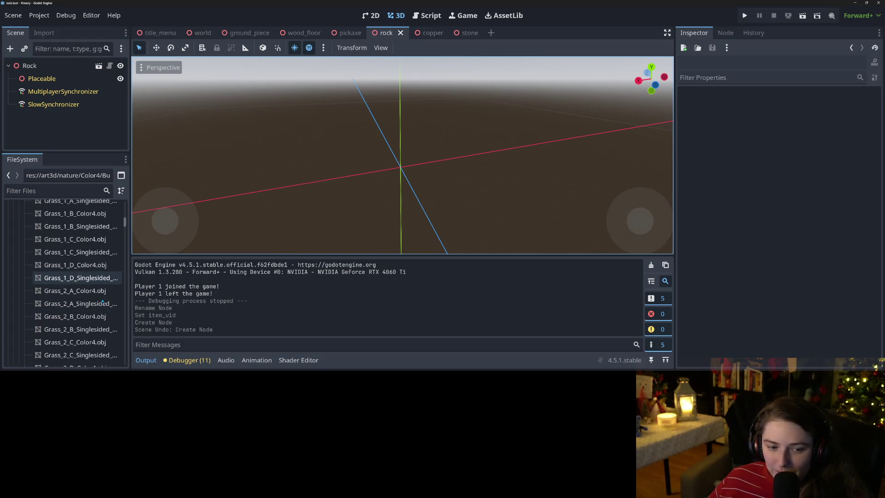
{"action": "scroll", "coordinate": [103, 300], "scroll_direction": "down", "scroll_amount": 12}
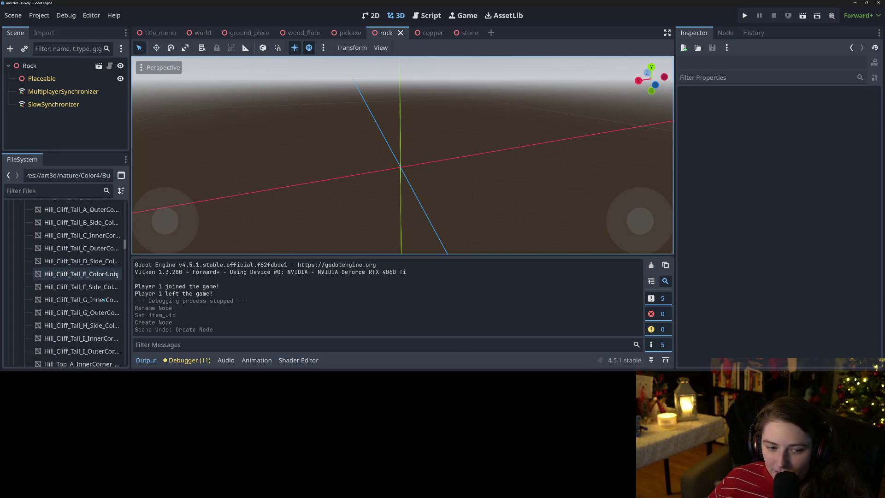
{"action": "scroll", "coordinate": [104, 300], "scroll_direction": "down", "scroll_amount": 8}
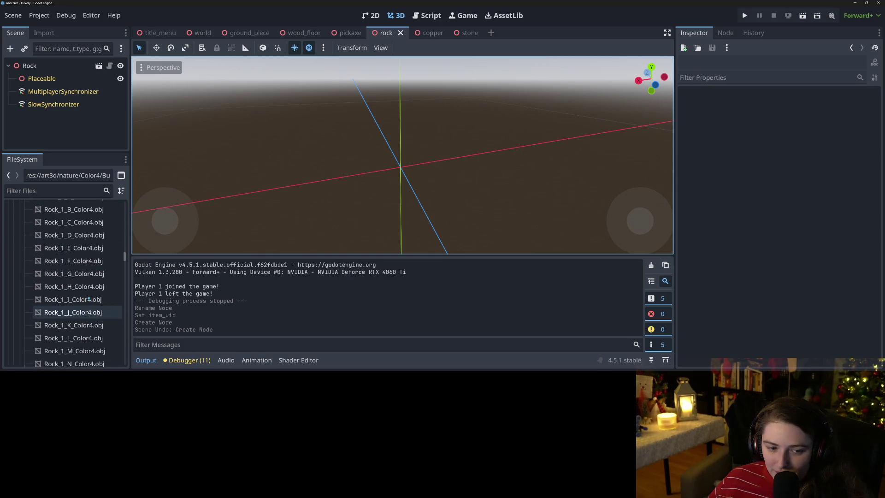
{"action": "scroll", "coordinate": [88, 298], "scroll_direction": "down", "scroll_amount": 2}
{"action": "mouse_move", "coordinate": [76, 328]}
{"action": "left_mouse_down"}
{"action": "mouse_move", "coordinate": [360, 212]}
{"action": "mouse_move", "coordinate": [395, 184]}
{"action": "mouse_move", "coordinate": [364, 203]}
{"action": "mouse_move", "coordinate": [471, 198]}
{"action": "left_mouse_up"}
{"action": "scroll", "coordinate": [362, 203], "scroll_direction": "down", "scroll_amount": 3}
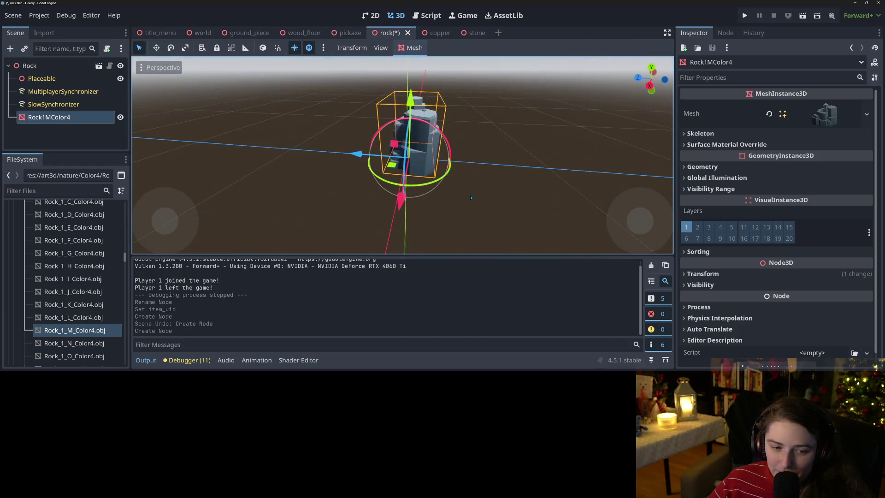
{"action": "key", "text": "Delete"}
{"action": "left_click", "coordinate": [417, 193]}
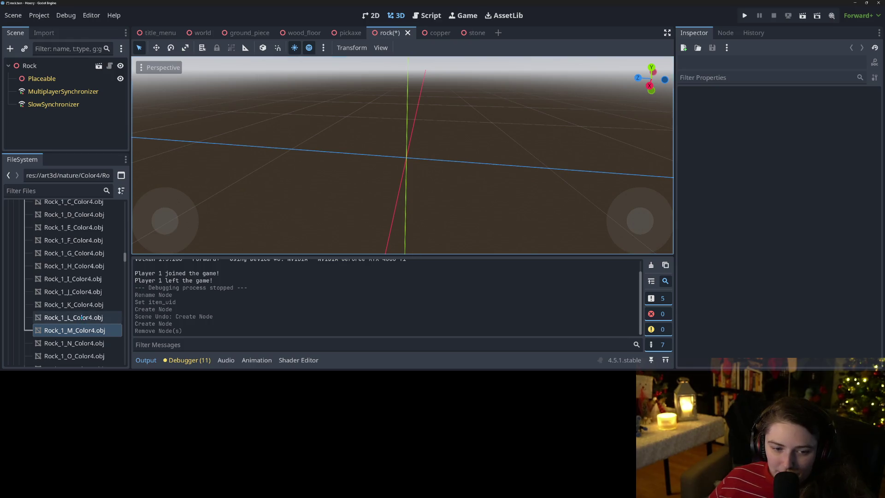
{"action": "mouse_move", "coordinate": [82, 317]}
{"action": "left_mouse_down"}
{"action": "mouse_move", "coordinate": [340, 167]}
{"action": "mouse_move", "coordinate": [417, 167]}
{"action": "left_mouse_up"}
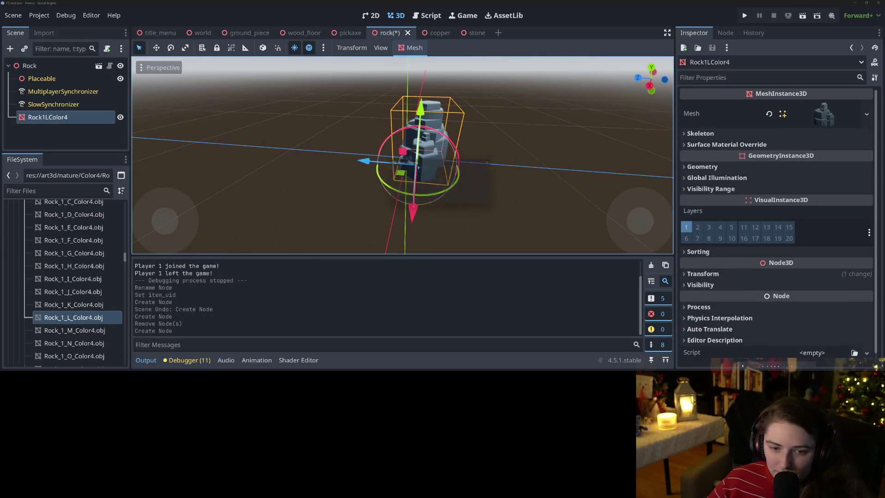
{"action": "key", "text": "Delete"}
{"action": "key", "text": "Return"}
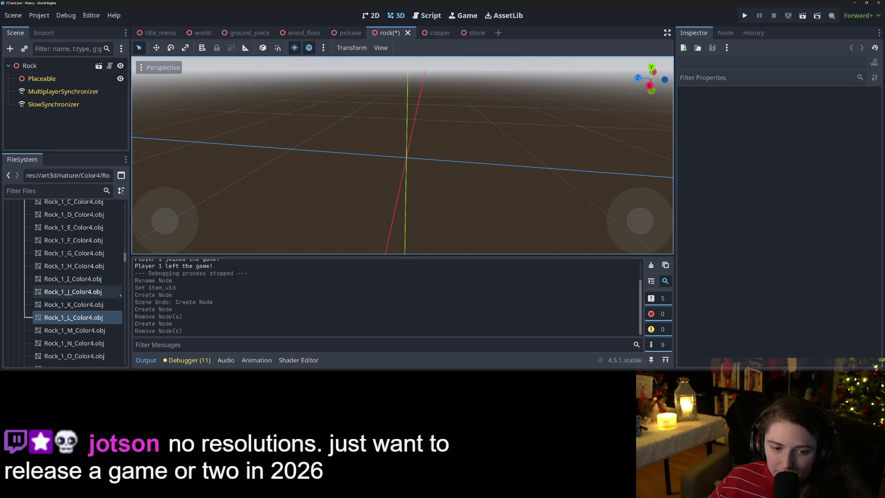
{"action": "mouse_move", "coordinate": [73, 304]}
{"action": "left_mouse_down"}
{"action": "mouse_move", "coordinate": [322, 184]}
{"action": "mouse_move", "coordinate": [418, 161]}
{"action": "left_mouse_up"}
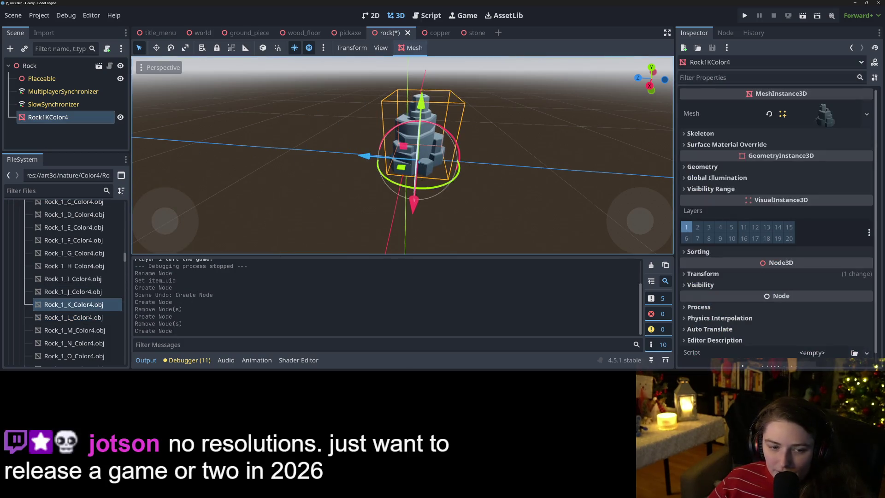
{"action": "key", "text": "Delete"}
{"action": "key", "text": "Return"}
- Try the Rock_1_J, Rock_1_I and Rock_1_H Color4 models, deleting each one
{"action": "mouse_move", "coordinate": [73, 292]}
{"action": "left_mouse_down"}
{"action": "mouse_move", "coordinate": [183, 261]}
{"action": "mouse_move", "coordinate": [449, 163]}
{"action": "mouse_move", "coordinate": [414, 165]}
{"action": "left_mouse_up"}
{"action": "key", "text": "Delete"}
{"action": "key", "text": "Return"}
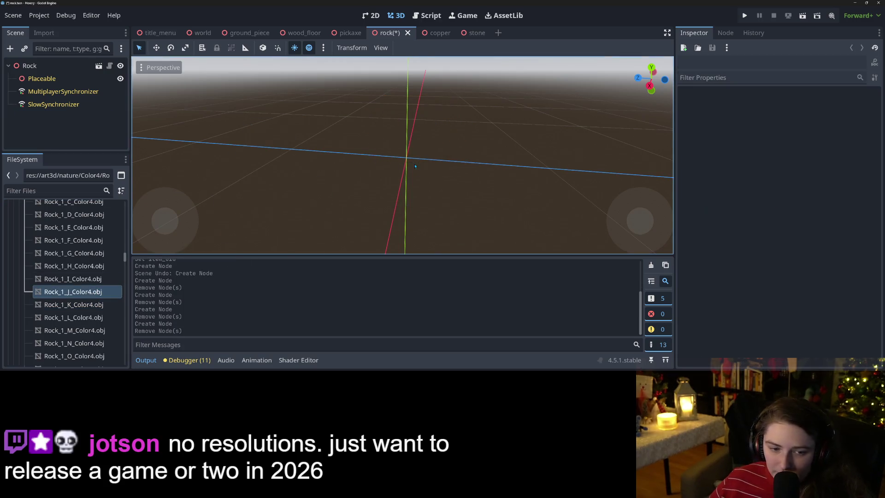
{"action": "left_click_drag", "start_coordinate": [74, 279], "coordinate": [403, 168]}
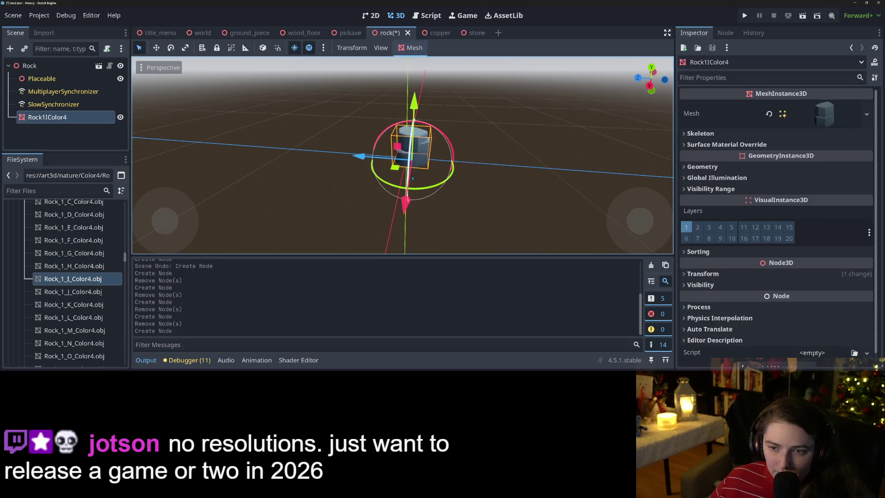
{"action": "scroll", "coordinate": [277, 175], "scroll_direction": "up", "scroll_amount": 2}
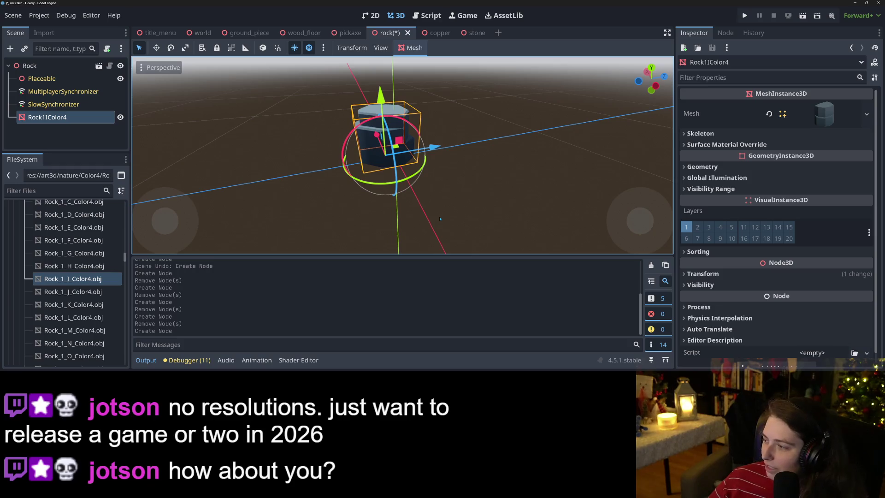
{"action": "key", "text": "Delete"}
{"action": "key", "text": "Return"}
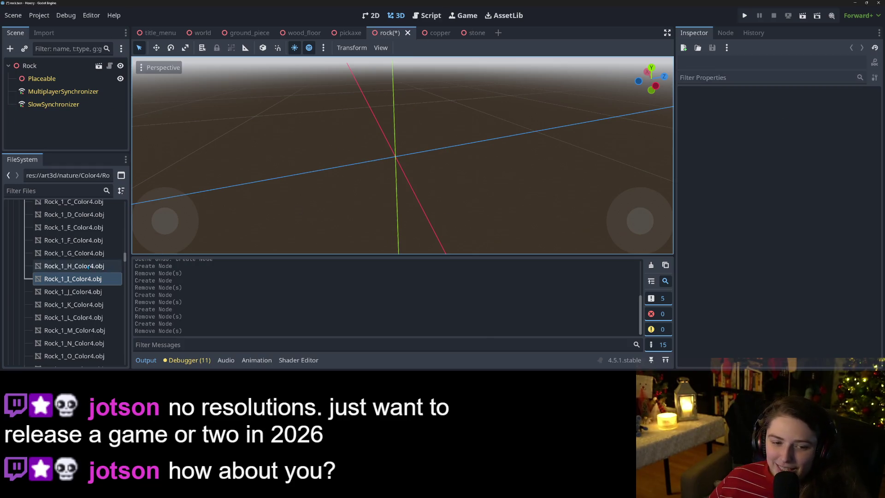
{"action": "left_click_drag", "start_coordinate": [74, 266], "coordinate": [378, 180]}
{"action": "left_click_drag", "start_coordinate": [326, 199], "coordinate": [266, 196]}
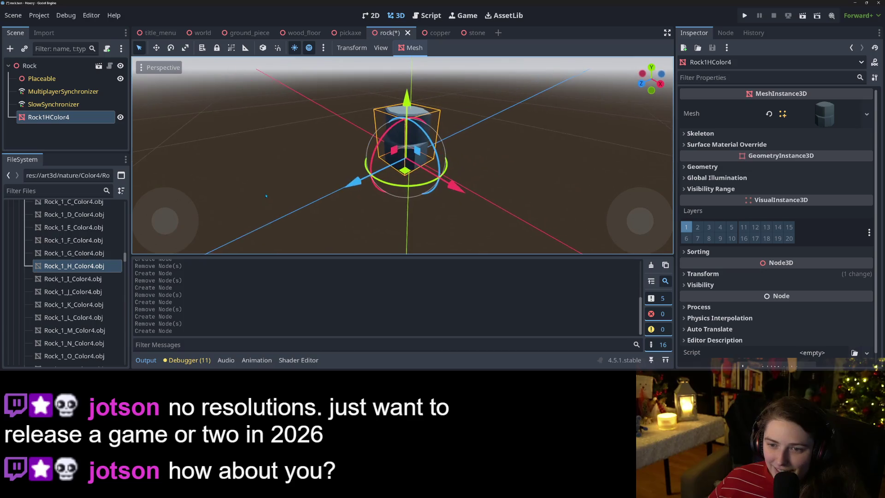
{"action": "key", "text": "Delete"}
{"action": "key", "text": "Return"}
- Add Rock_1_G_Color4, compare it against Rock_1_F, and delete the F model
{"action": "mouse_move", "coordinate": [74, 253]}
{"action": "left_mouse_down"}
{"action": "mouse_move", "coordinate": [421, 164]}
{"action": "mouse_move", "coordinate": [359, 165]}
{"action": "left_mouse_up"}
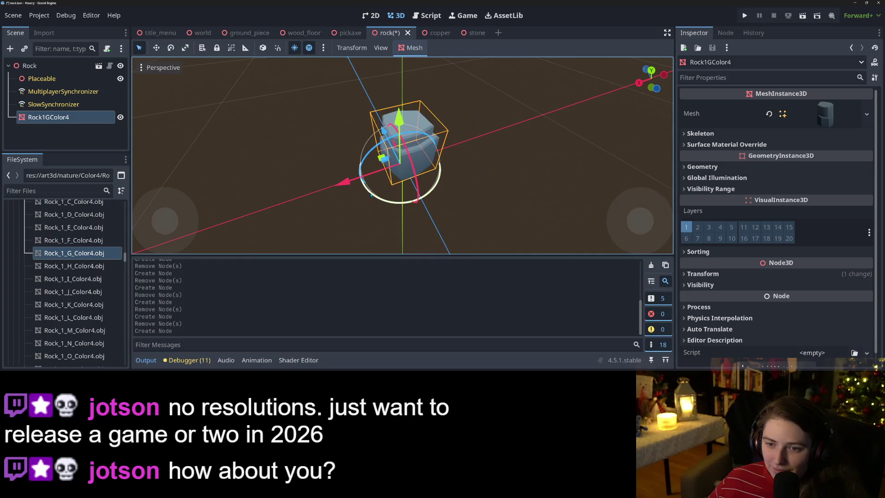
{"action": "left_click_drag", "start_coordinate": [74, 240], "coordinate": [333, 188]}
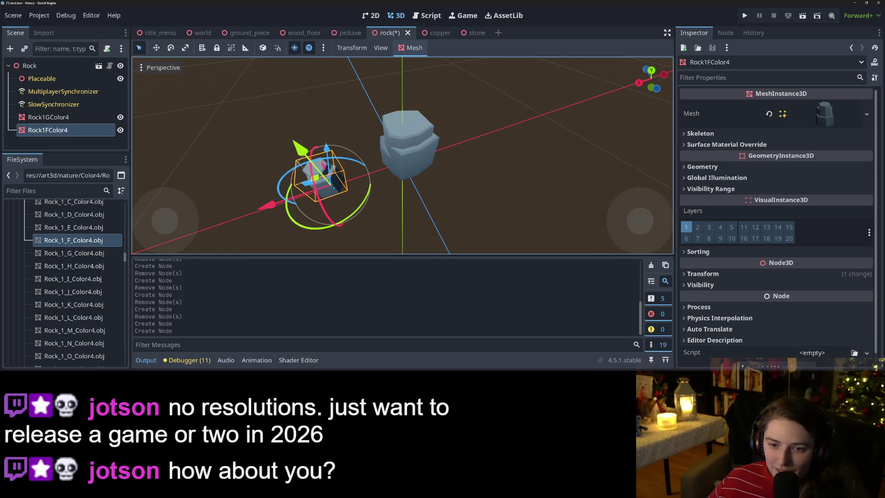
{"action": "key", "text": "Delete"}
{"action": "key", "text": "Return"}
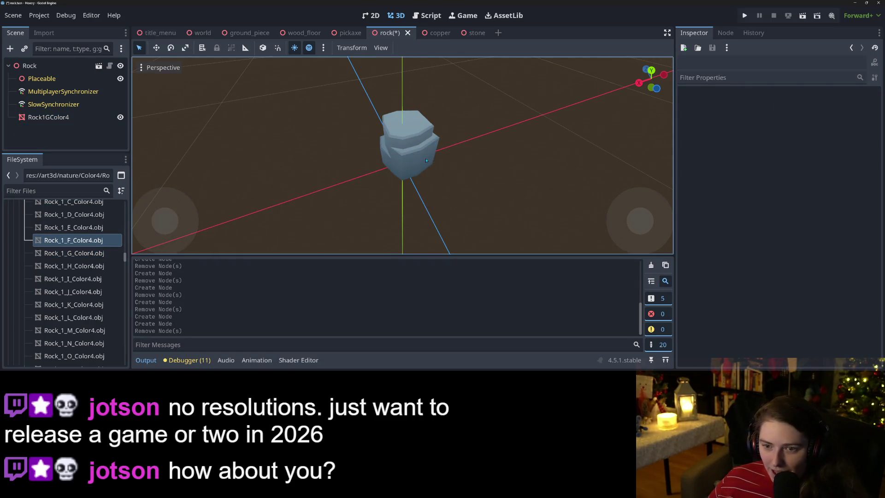
- Reset Rock1GColor4's position to the origin, nest it under Placeable, and save
{"action": "left_click", "coordinate": [426, 160]}
{"action": "left_click", "coordinate": [702, 273]}
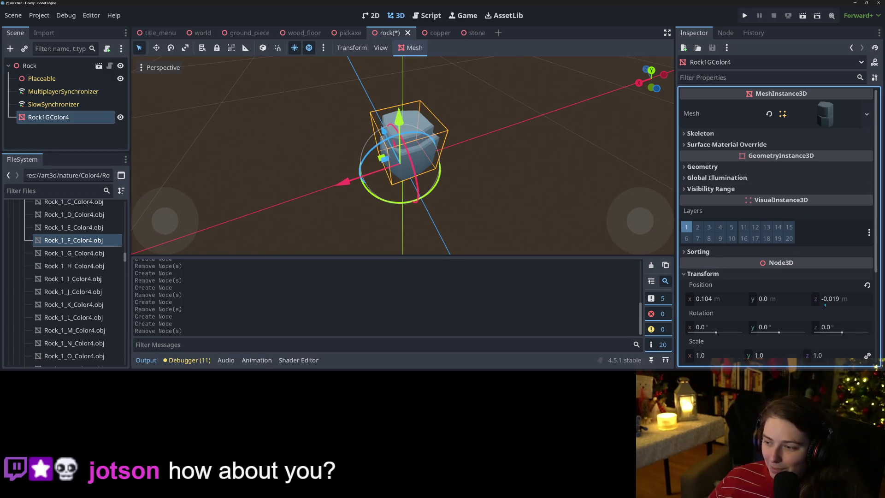
{"action": "left_click", "coordinate": [867, 284]}
{"action": "left_click_drag", "start_coordinate": [48, 117], "coordinate": [64, 80]}
{"action": "key", "text": "ctrl+s"}
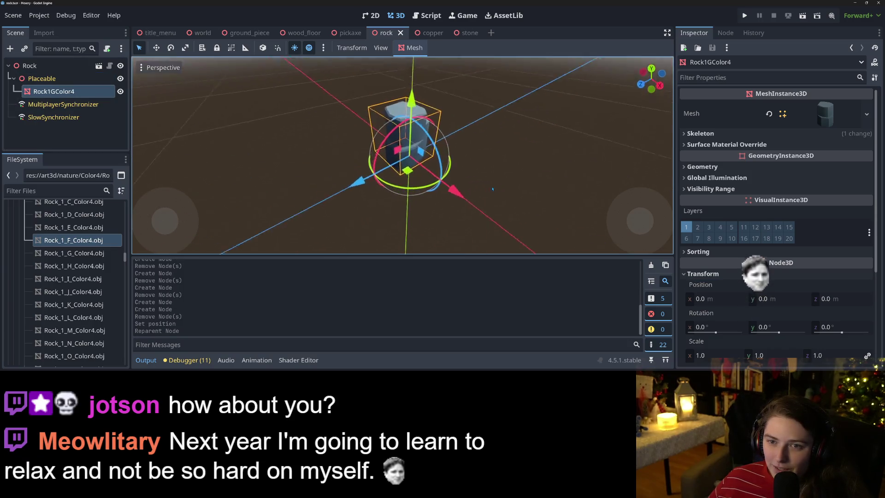
- Copy copper's InteractZone node and paste it under the rock scene's Placeable node
{"action": "left_click", "coordinate": [411, 31]}
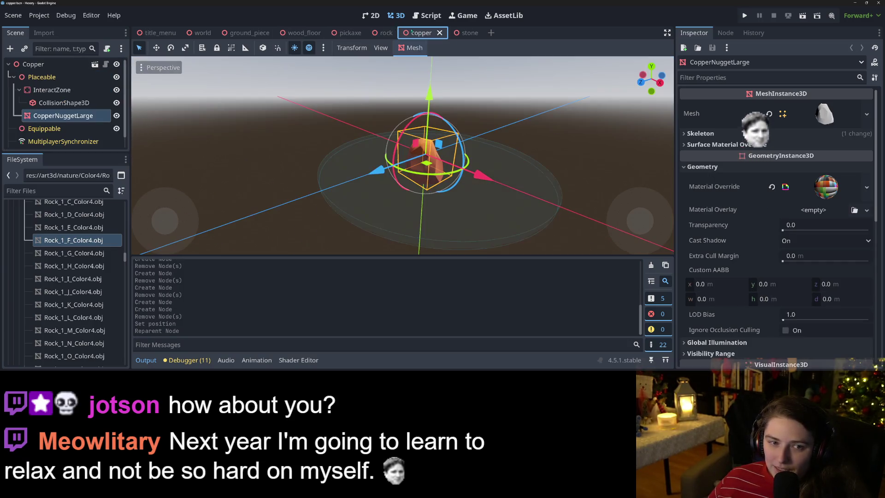
{"action": "left_click", "coordinate": [52, 90]}
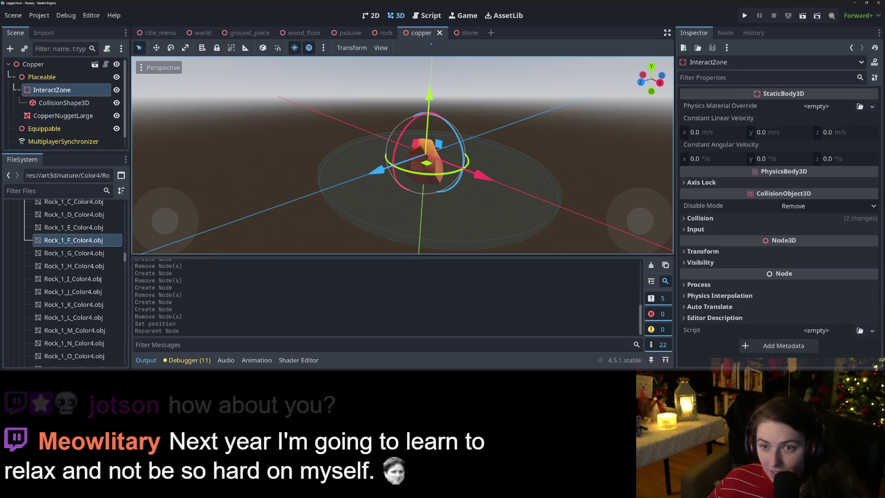
{"action": "left_click", "coordinate": [349, 32]}
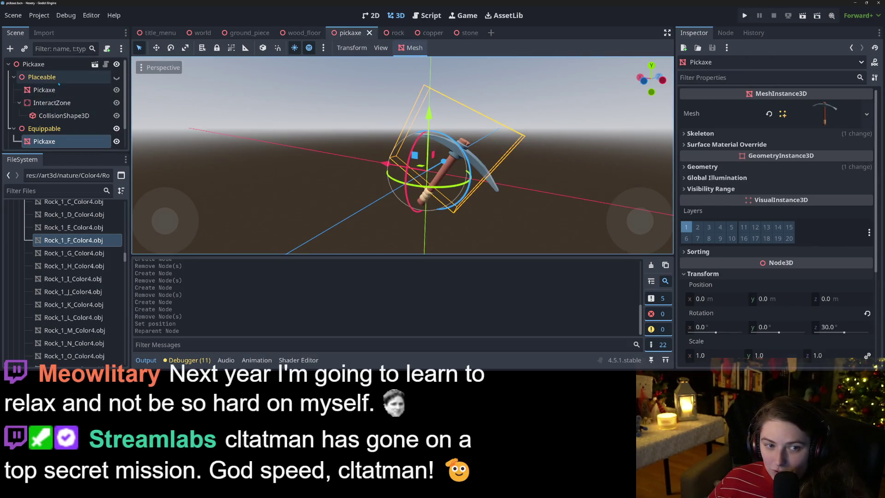
{"action": "left_click", "coordinate": [386, 33]}
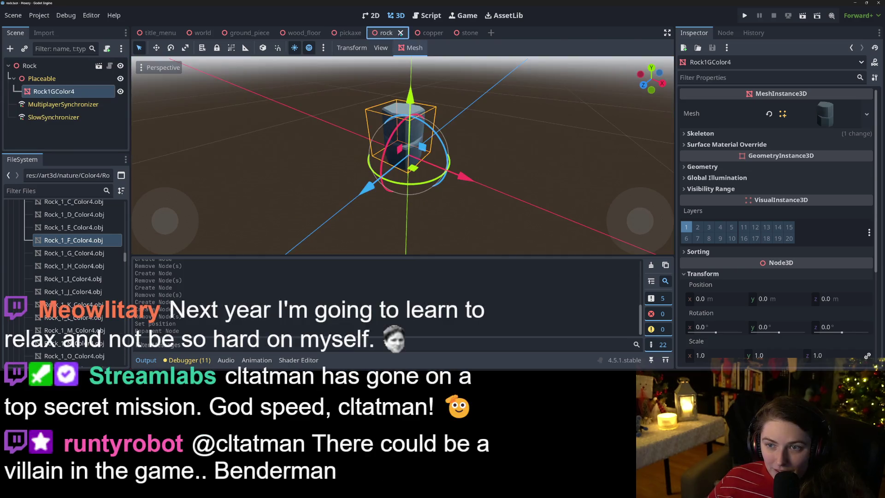
{"action": "left_click", "coordinate": [52, 80]}
{"action": "key", "text": "ctrl+v"}
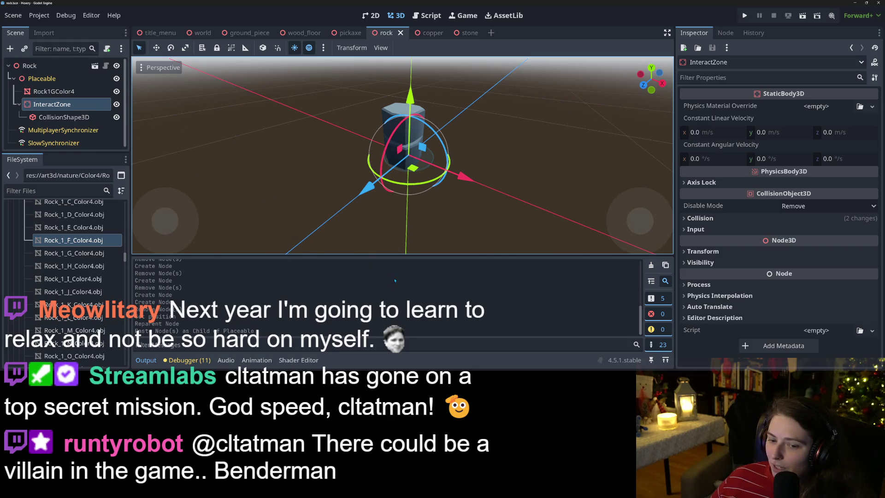
- Collapse the Output panel, inspect the rock and its interaction zone from several angles, and save
{"action": "left_click", "coordinate": [156, 363]}
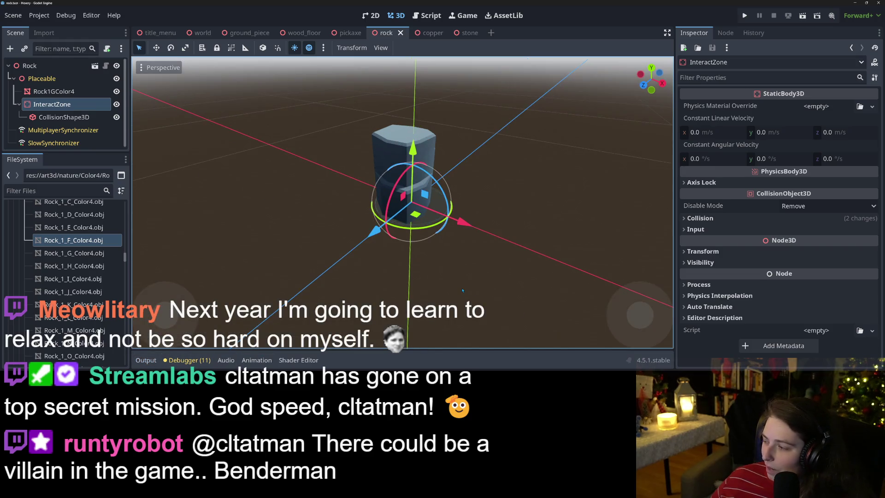
{"action": "scroll", "coordinate": [462, 290], "scroll_direction": "up", "scroll_amount": 6}
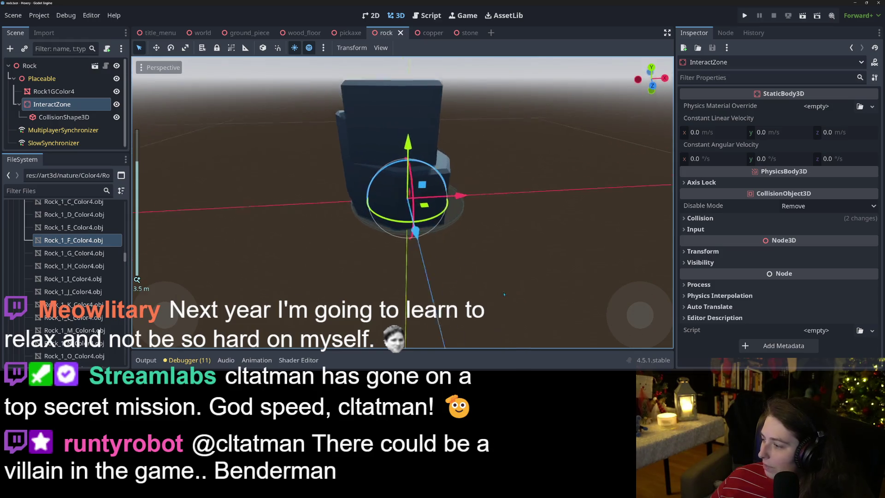
{"action": "scroll", "coordinate": [504, 294], "scroll_direction": "up", "scroll_amount": 3}
{"action": "left_click_drag", "start_coordinate": [507, 293], "coordinate": [517, 292]}
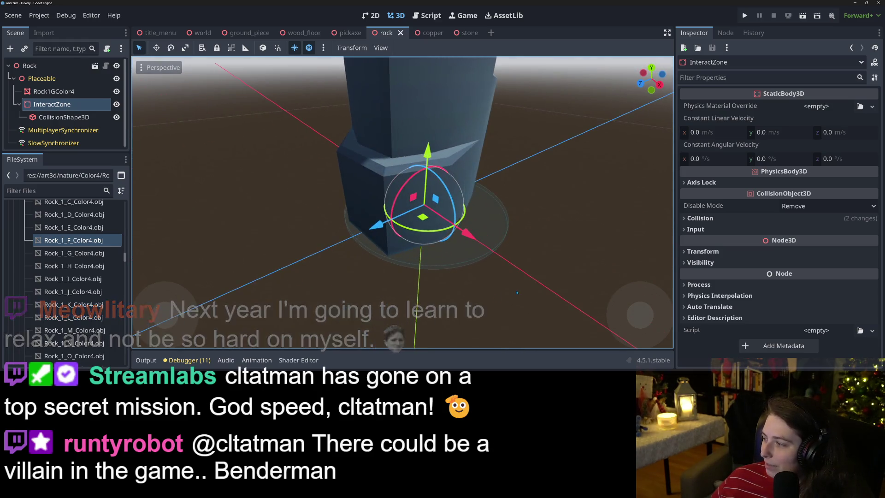
{"action": "scroll", "coordinate": [517, 292], "scroll_direction": "down", "scroll_amount": 3}
{"action": "scroll", "coordinate": [525, 281], "scroll_direction": "up", "scroll_amount": 3}
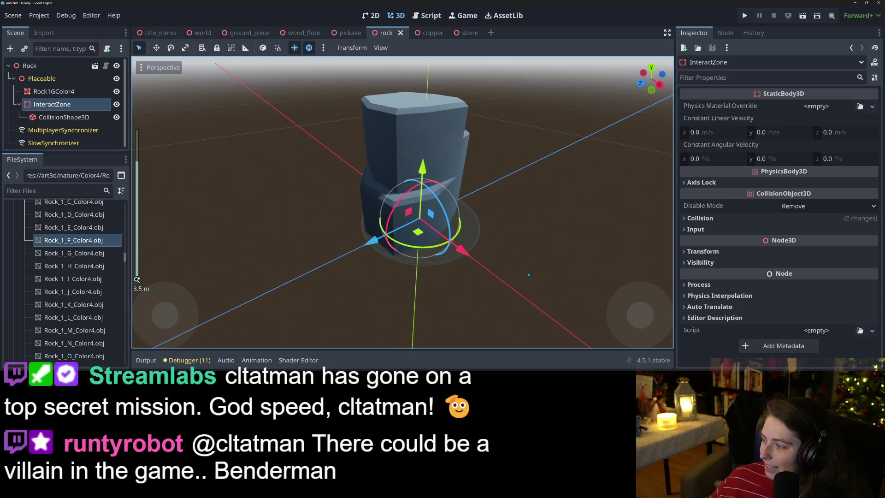
{"action": "mouse_move", "coordinate": [602, 277]}
{"action": "left_mouse_down"}
{"action": "mouse_move", "coordinate": [354, 279]}
{"action": "mouse_move", "coordinate": [414, 261]}
{"action": "mouse_move", "coordinate": [644, 253]}
{"action": "mouse_move", "coordinate": [138, 267]}
{"action": "left_mouse_up"}
{"action": "scroll", "coordinate": [354, 279], "scroll_direction": "down", "scroll_amount": 3}
{"action": "scroll", "coordinate": [415, 260], "scroll_direction": "up", "scroll_amount": 3}
{"action": "scroll", "coordinate": [137, 267], "scroll_direction": "down", "scroll_amount": 2}
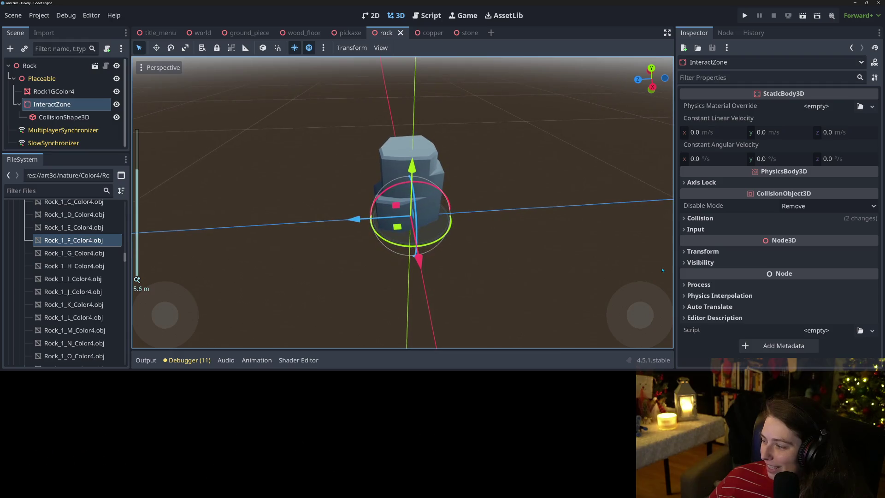
{"action": "left_click_drag", "start_coordinate": [299, 285], "coordinate": [365, 290]}
{"action": "key", "text": "ctrl+s"}
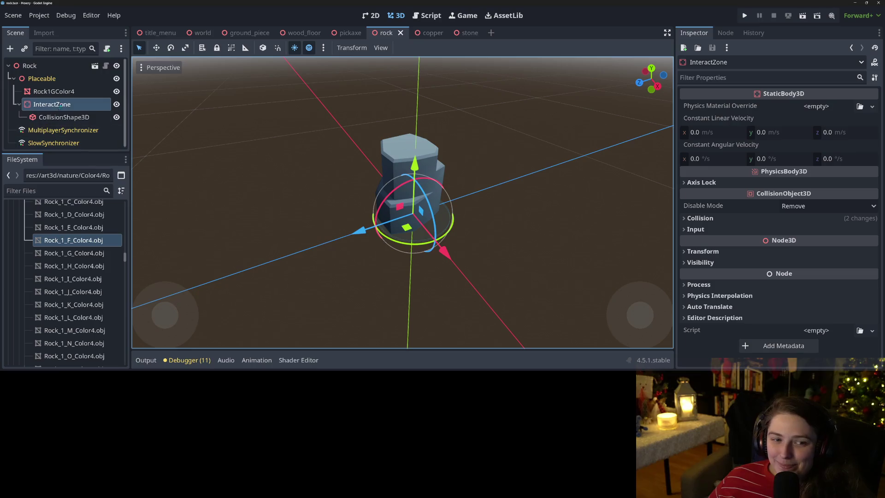
- Check the Rock root's item properties, then pick up the Rock1GColor4 mesh node
{"action": "left_click", "coordinate": [56, 91]}
{"action": "left_click", "coordinate": [33, 65]}
{"action": "left_click", "coordinate": [94, 95]}
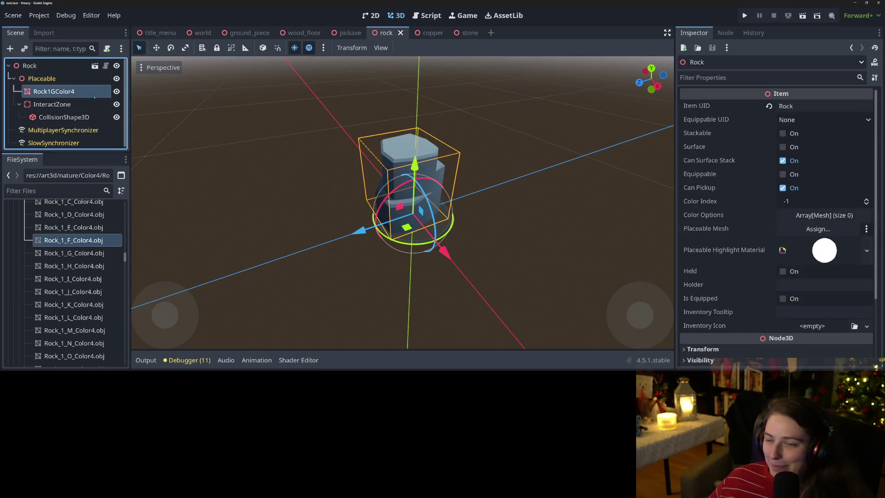
- Assign Rock1GColor4 as the rock's Placeable Mesh and save the scene
{"action": "mouse_move", "coordinate": [94, 97]}
{"action": "left_mouse_down"}
{"action": "mouse_move", "coordinate": [806, 186]}
{"action": "mouse_move", "coordinate": [811, 229]}
{"action": "left_mouse_up"}
{"action": "key", "text": "ctrl+s"}
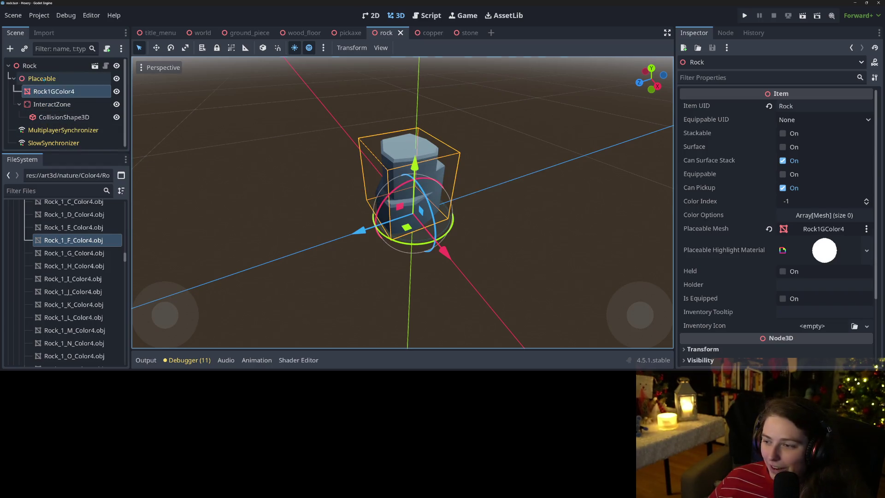
{"action": "left_click", "coordinate": [42, 79]}
- Give Rock1GColor4 a multicoloured Geometry Material Override and save the scene
{"action": "left_click", "coordinate": [45, 92]}
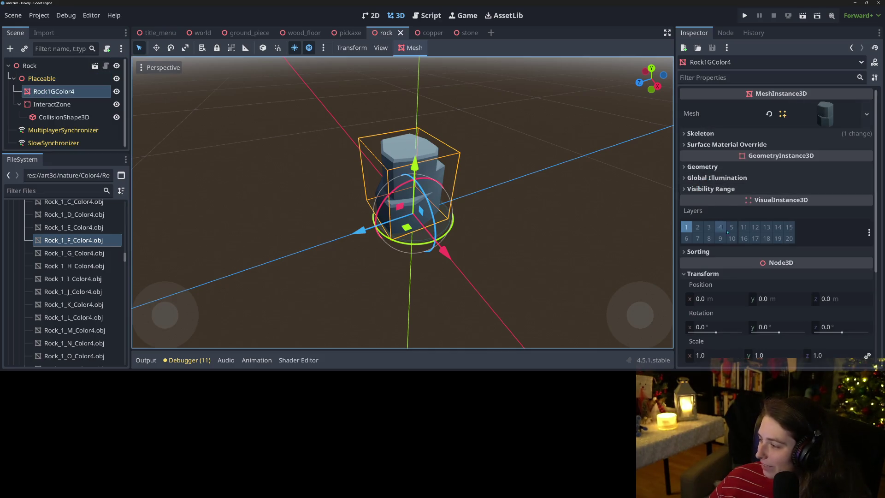
{"action": "left_click", "coordinate": [726, 144]}
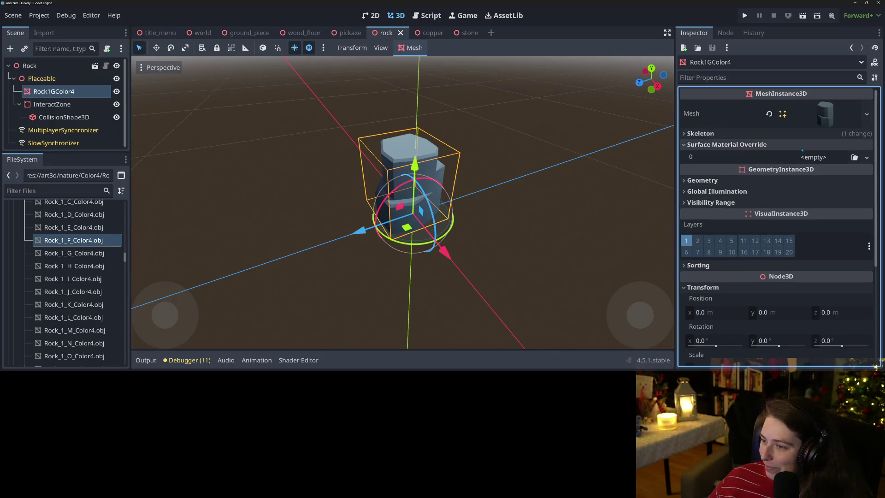
{"action": "left_click", "coordinate": [791, 181]}
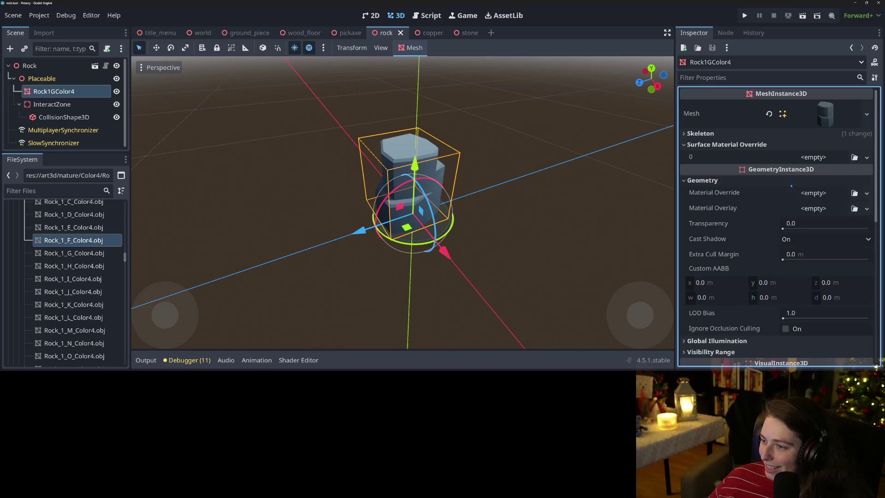
{"action": "left_click", "coordinate": [854, 193]}
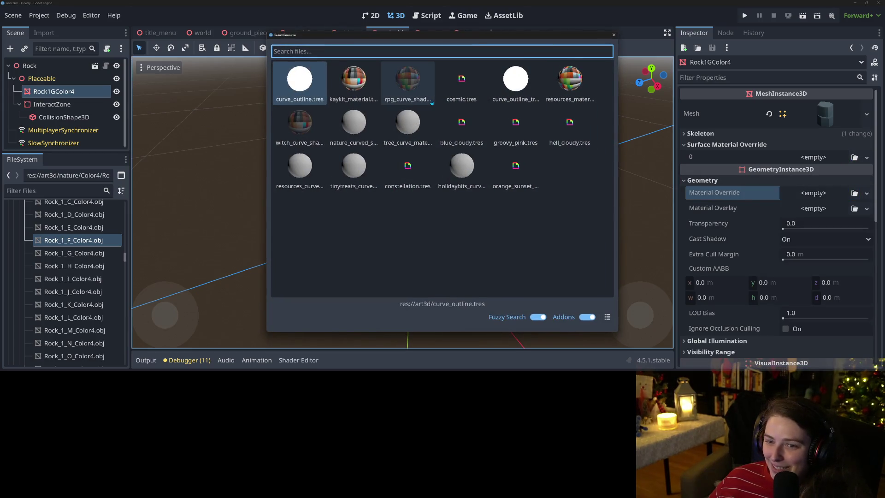
{"action": "double_click", "coordinate": [345, 133]}
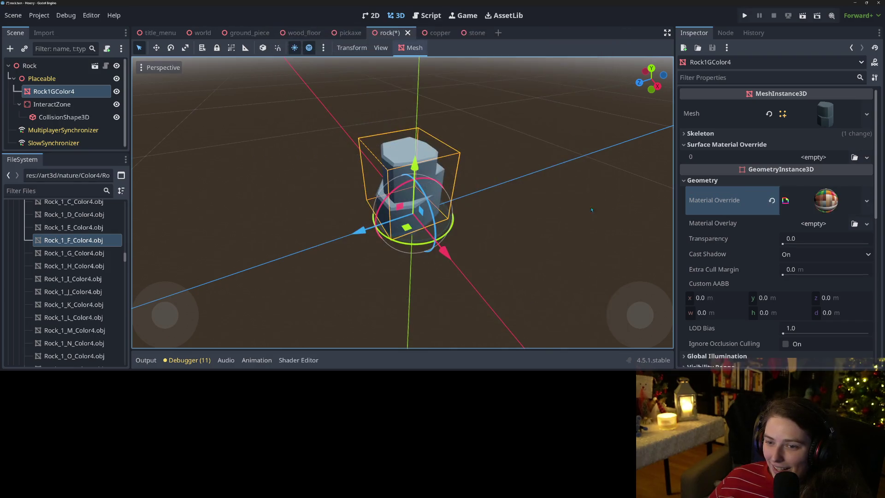
{"action": "key", "text": "ctrl+s"}
{"action": "mouse_move", "coordinate": [600, 258]}
{"action": "left_mouse_down"}
{"action": "mouse_move", "coordinate": [158, 256]}
{"action": "mouse_move", "coordinate": [480, 261]}
{"action": "mouse_move", "coordinate": [440, 268]}
{"action": "left_mouse_up"}
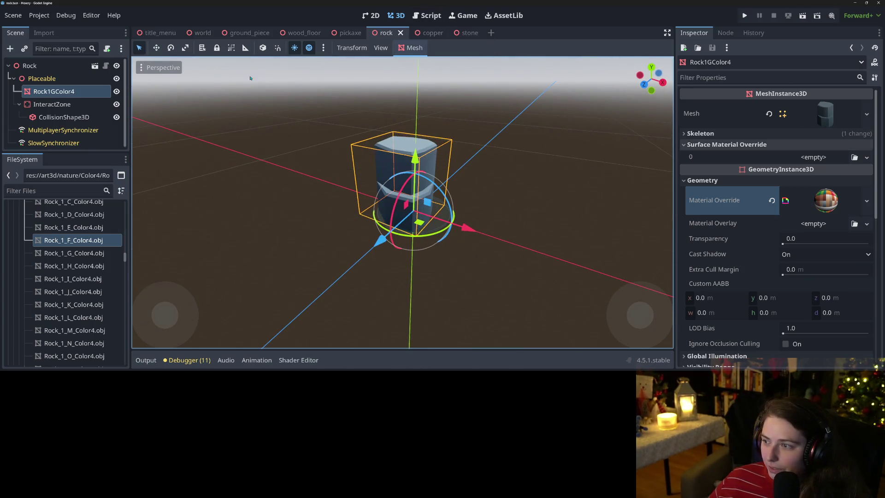
- Check the Rock root's Item UID, then open item_catalog.gd in the script editor
{"action": "left_click", "coordinate": [30, 66]}
{"action": "left_click", "coordinate": [788, 106]}
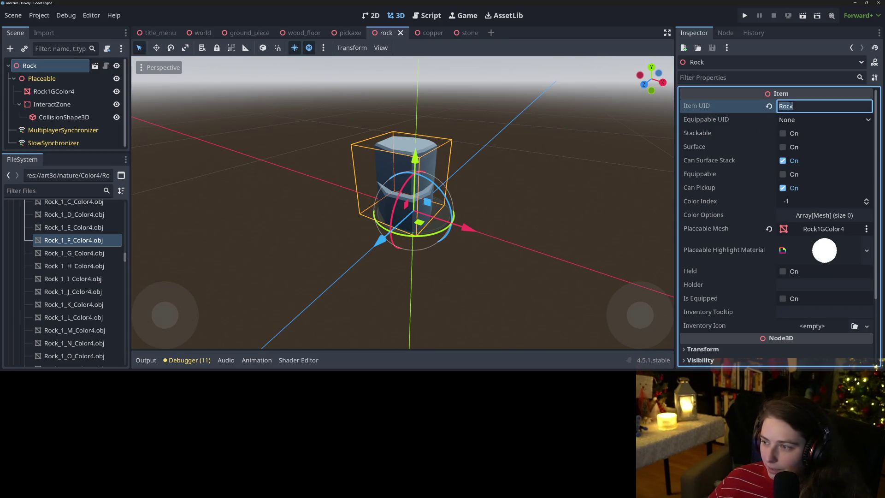
{"action": "left_click", "coordinate": [427, 15]}
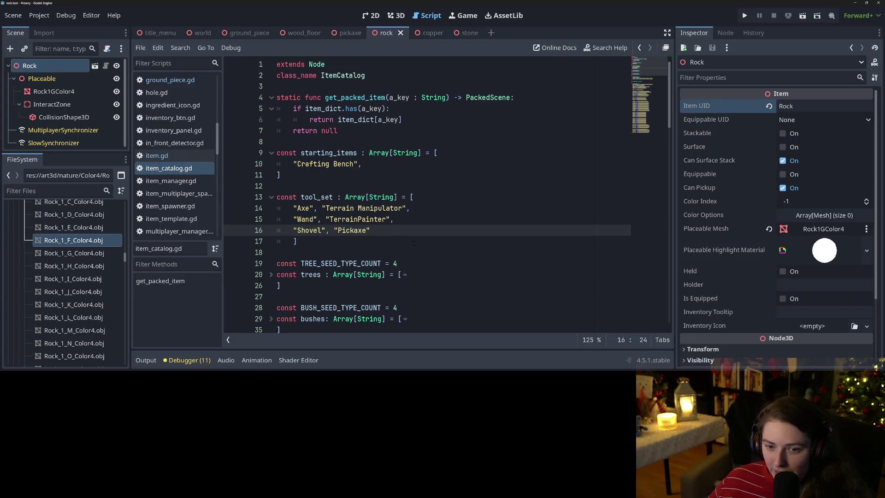
- Add "Rock" : preload("res://items/rock.tscn"), after the Copper entry in the item dictionary
{"action": "scroll", "coordinate": [412, 243], "scroll_direction": "down", "scroll_amount": 15}
{"action": "left_click", "coordinate": [362, 175]}
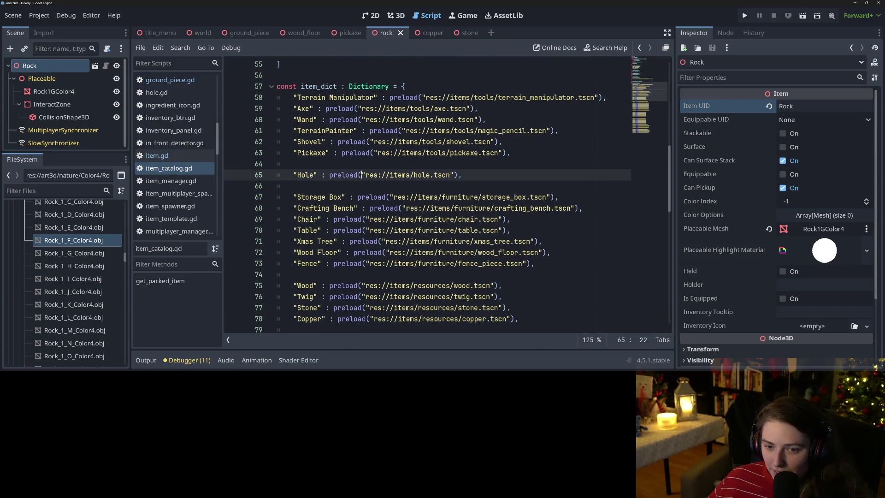
{"action": "left_click", "coordinate": [358, 164]}
{"action": "scroll", "coordinate": [358, 164], "scroll_direction": "down", "scroll_amount": 4}
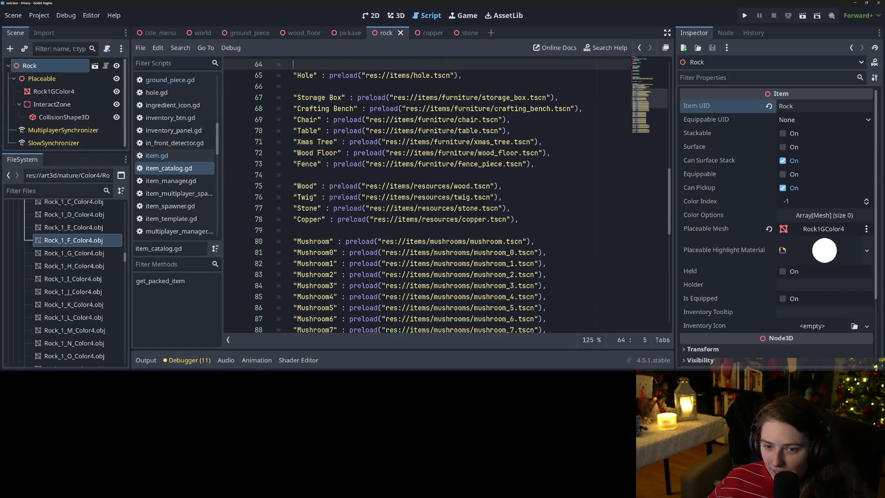
{"action": "scroll", "coordinate": [383, 231], "scroll_direction": "up", "scroll_amount": 1}
{"action": "left_click", "coordinate": [383, 231]}
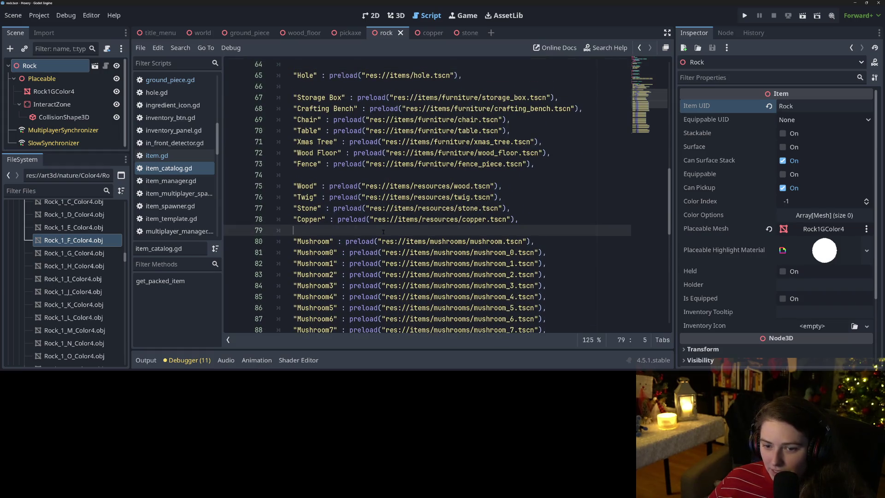
{"action": "key", "text": "Return"}
{"action": "type", "text": "Rock\""}
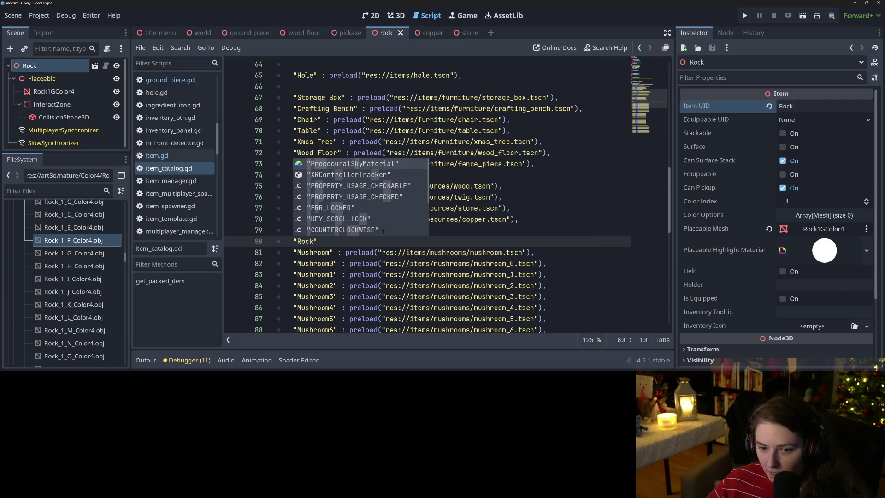
{"action": "type", "text": " : prel"}
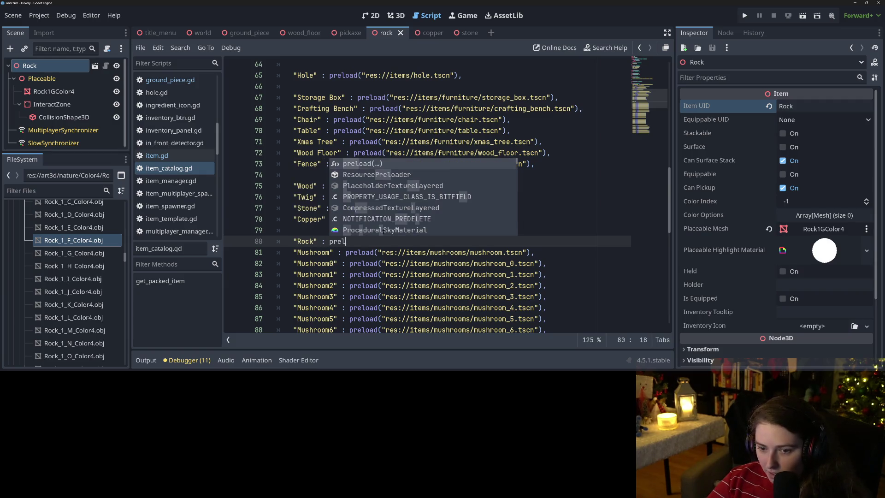
{"action": "key", "text": "Return"}
{"action": "type", "text": "\""}
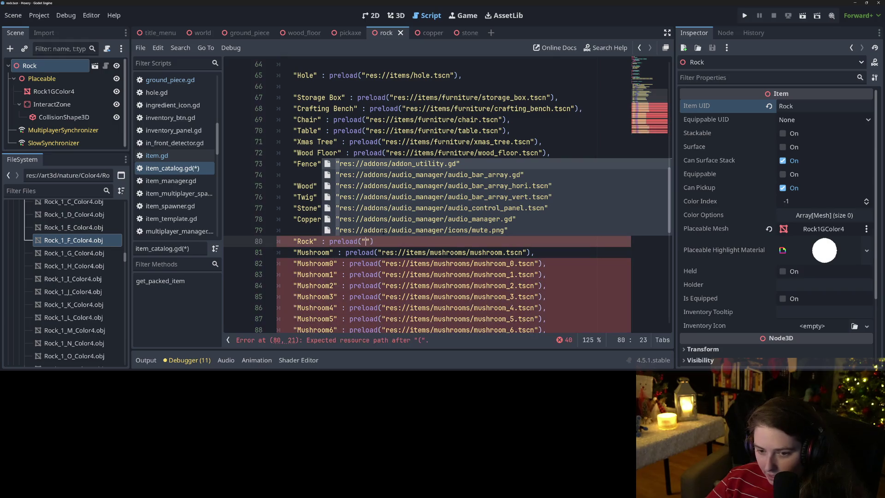
{"action": "type", "text": "rock"}
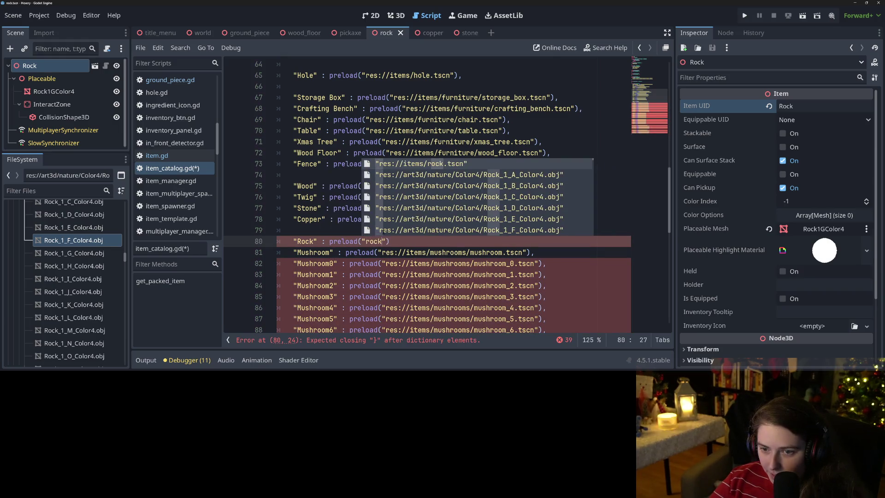
{"action": "key", "text": "Return"}
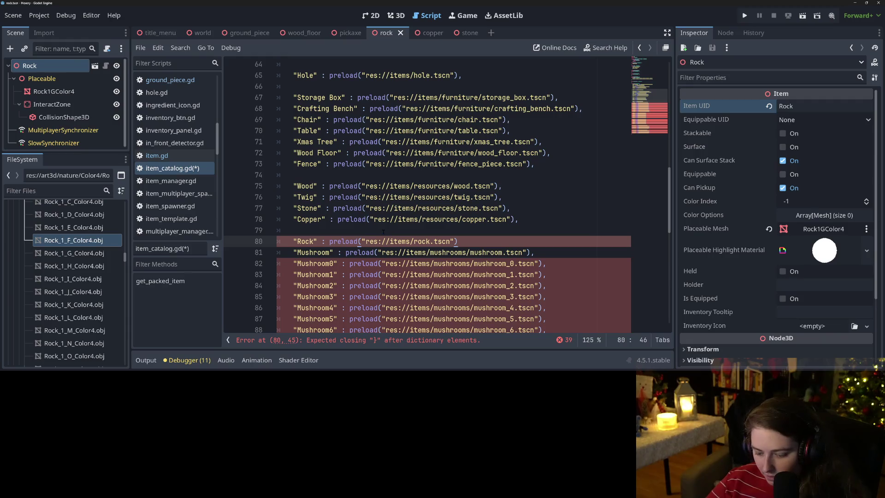
{"action": "type", "text": ","}
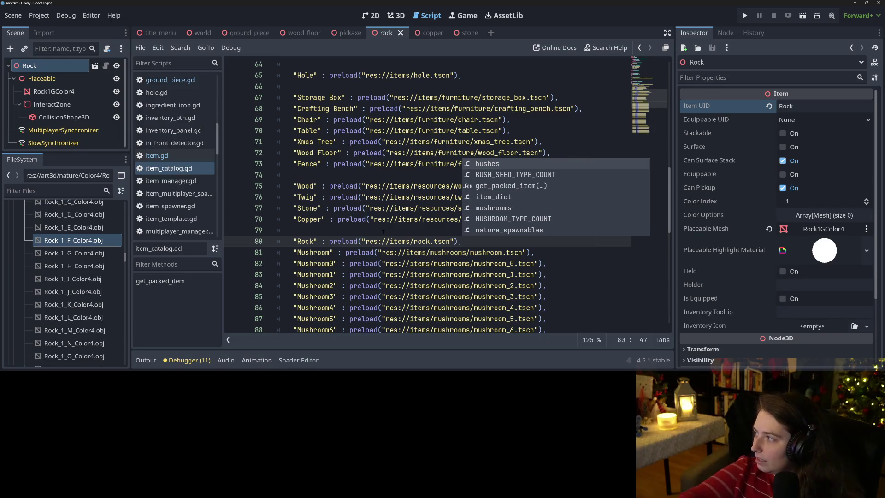
- Dismiss the code suggestions and run the project to test the rock
{"action": "left_click", "coordinate": [383, 220]}
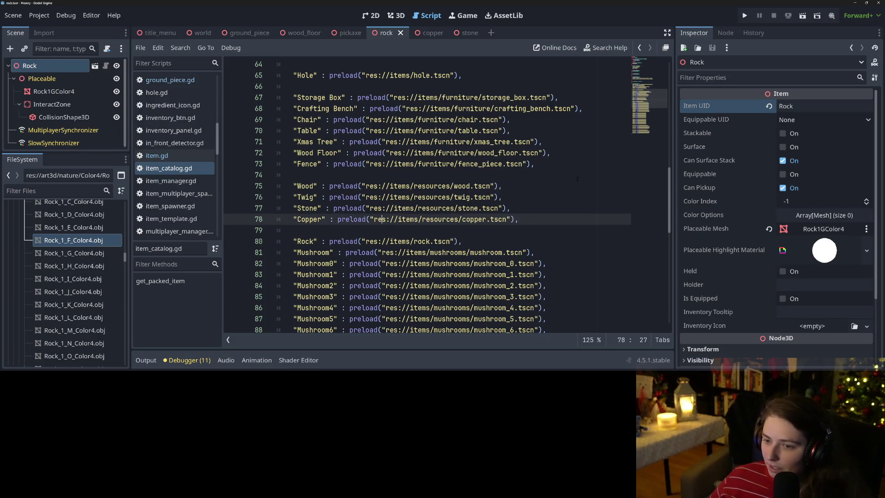
{"action": "left_click", "coordinate": [530, 164]}
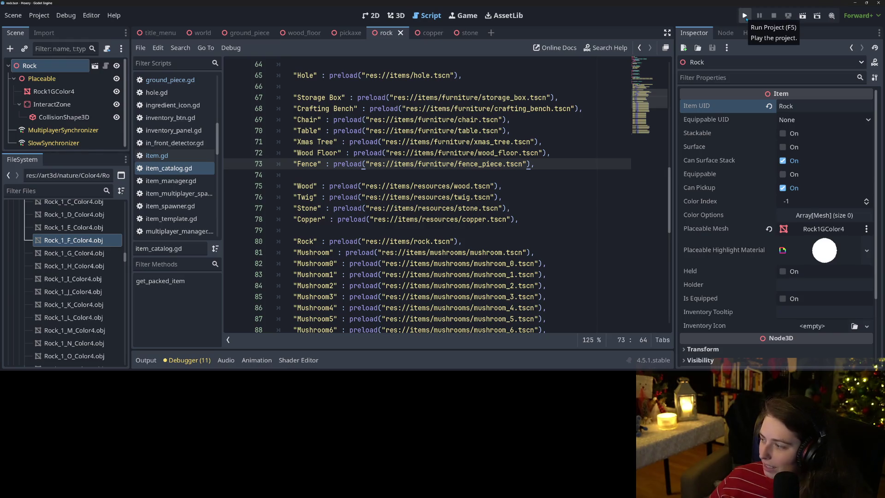
{"action": "left_click", "coordinate": [744, 15]}
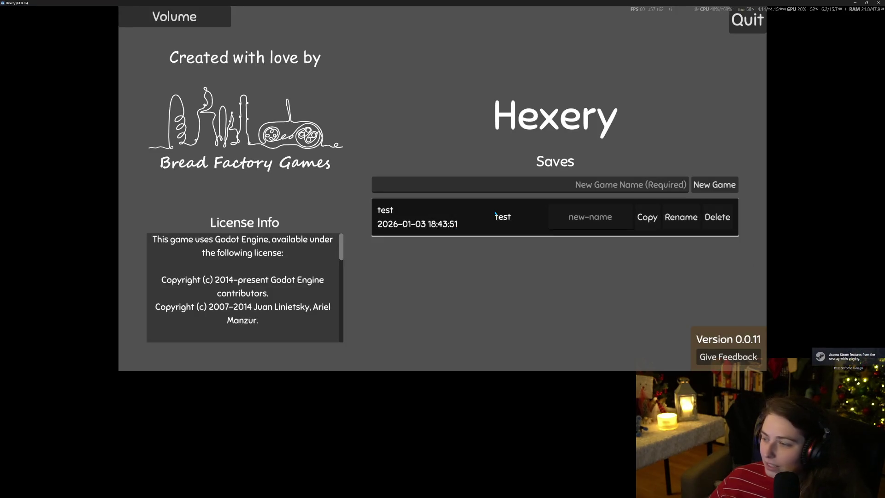
- Load the test save and walk the witch across the island, zooming the camera in and out
{"action": "left_click", "coordinate": [544, 226]}
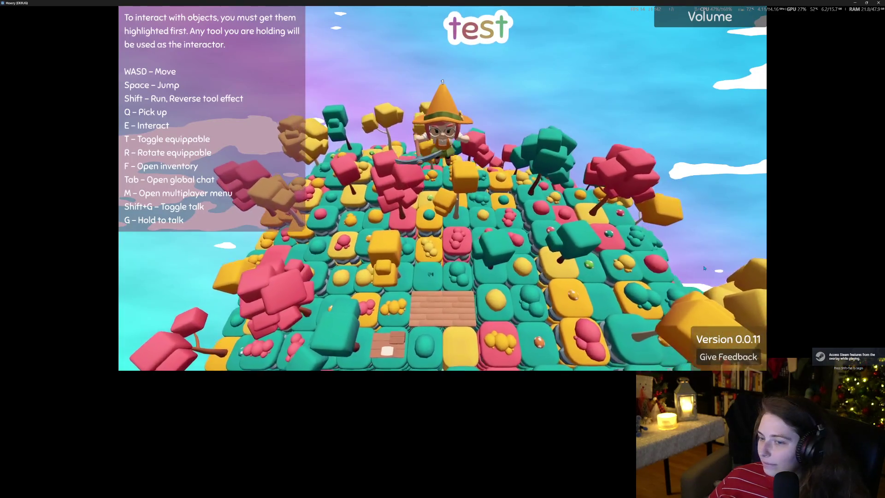
{"action": "key", "text": "s"}
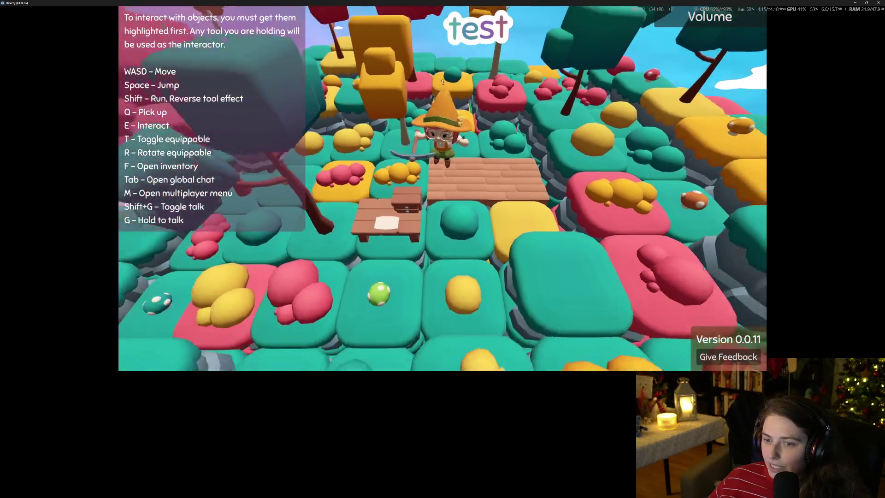
{"action": "key", "text": "s"}
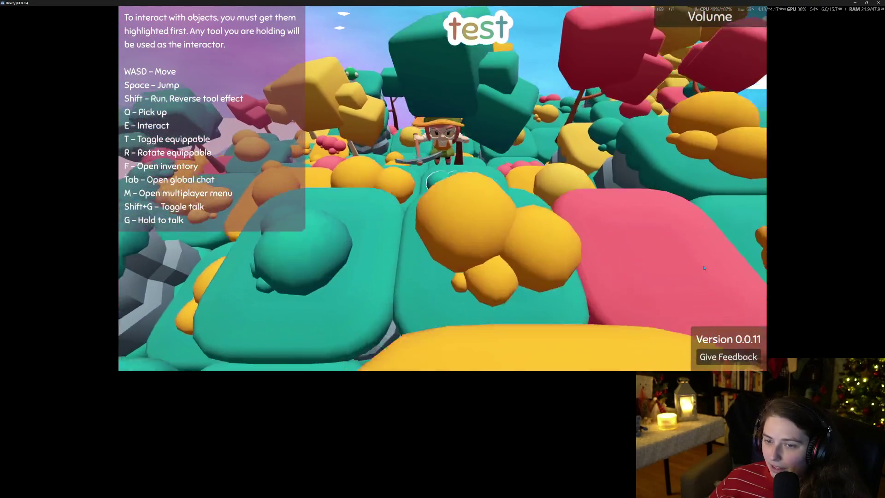
{"action": "key", "text": "s"}
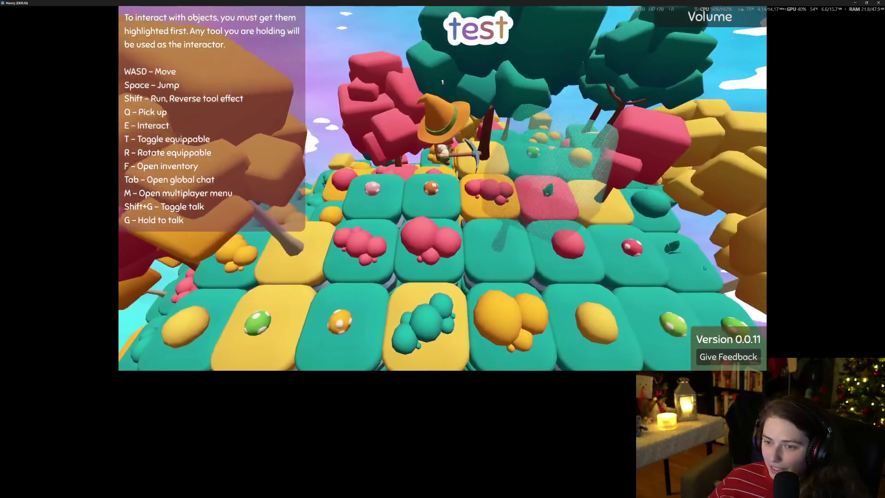
{"action": "scroll", "coordinate": [703, 268], "scroll_direction": "down", "scroll_amount": 5}
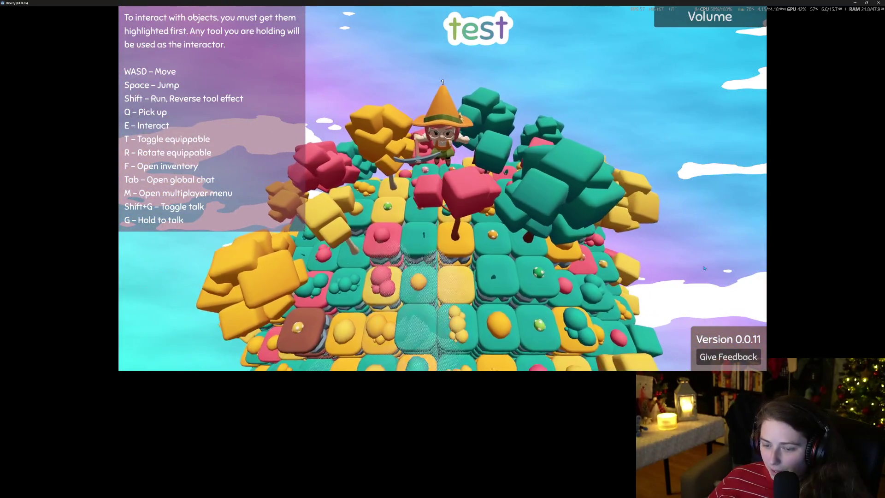
{"action": "scroll", "coordinate": [704, 267], "scroll_direction": "up", "scroll_amount": 5}
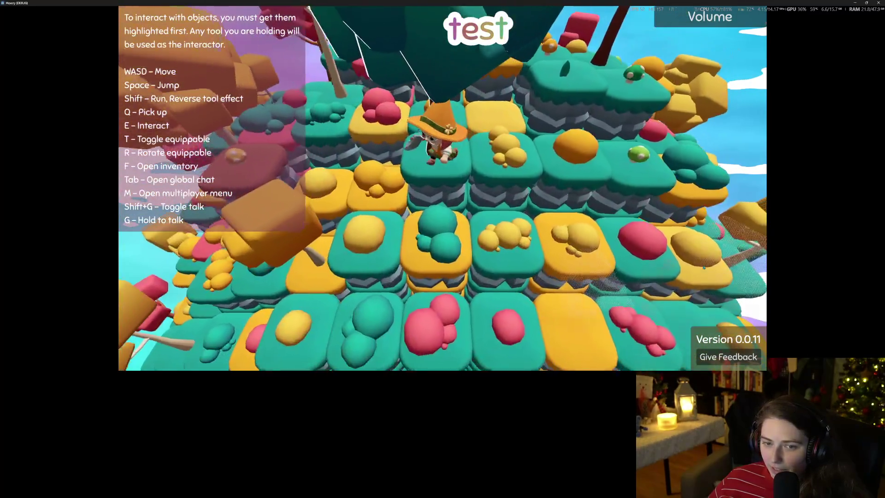
{"action": "scroll", "coordinate": [704, 267], "scroll_direction": "down", "scroll_amount": 5}
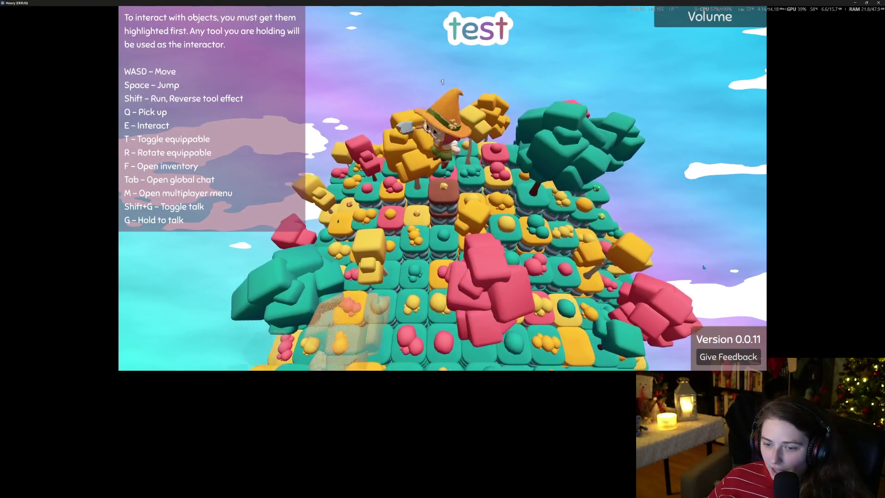
{"action": "scroll", "coordinate": [704, 267], "scroll_direction": "up", "scroll_amount": 3}
{"action": "scroll", "coordinate": [704, 268], "scroll_direction": "up", "scroll_amount": 5}
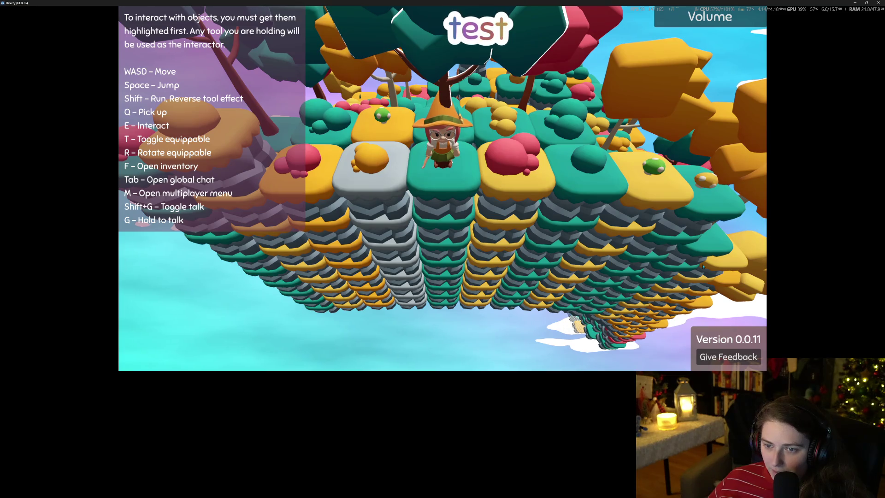
- Cycle the tile column under the witch through pink, orange, brown and white until it stays pale
{"action": "key", "text": "w"}
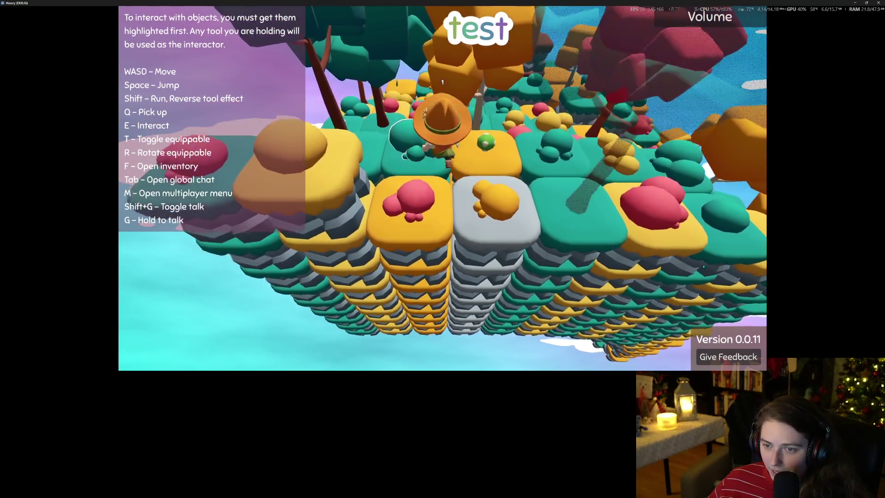
{"action": "key", "text": "s"}
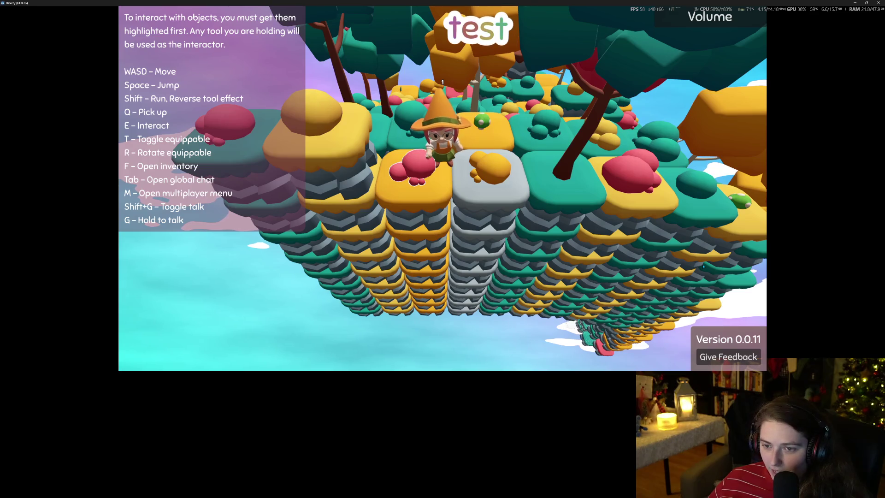
{"action": "key", "text": "e"}
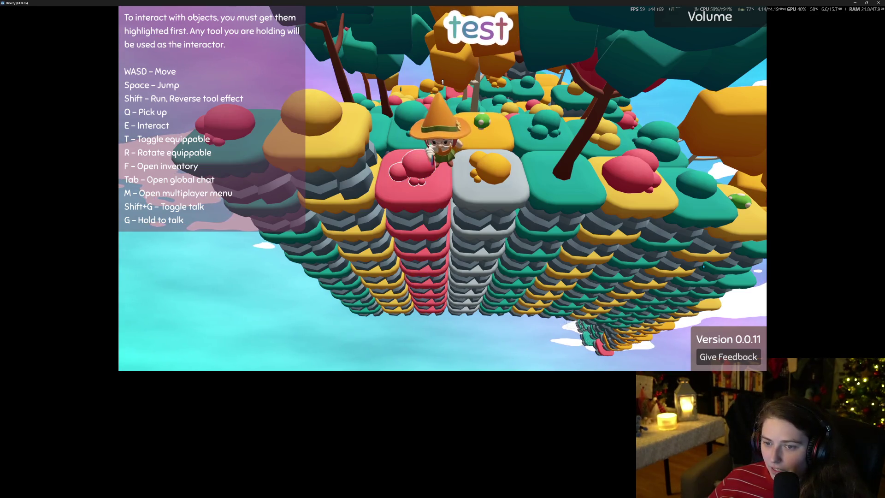
{"action": "key", "text": "e"}
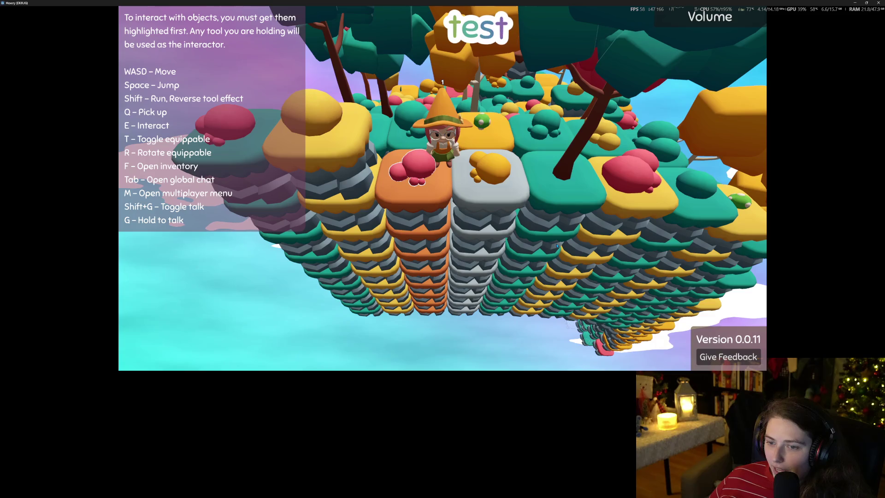
{"action": "key", "text": "e"}
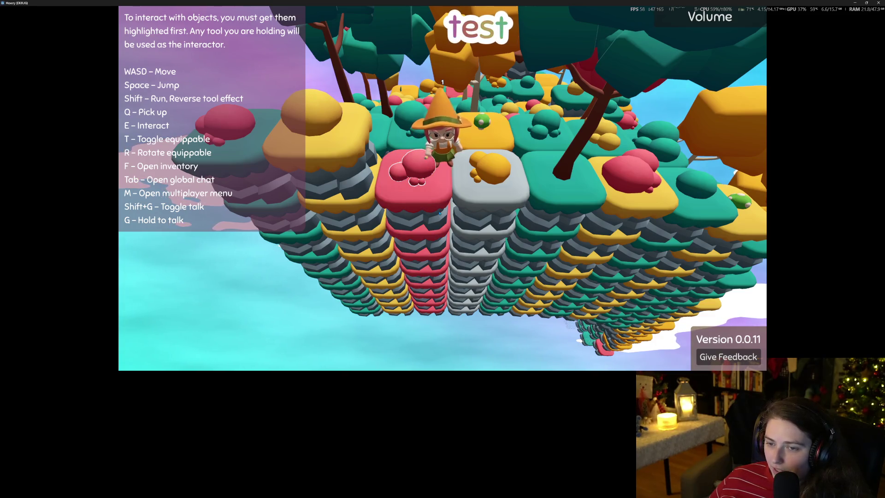
{"action": "key", "text": "e"}
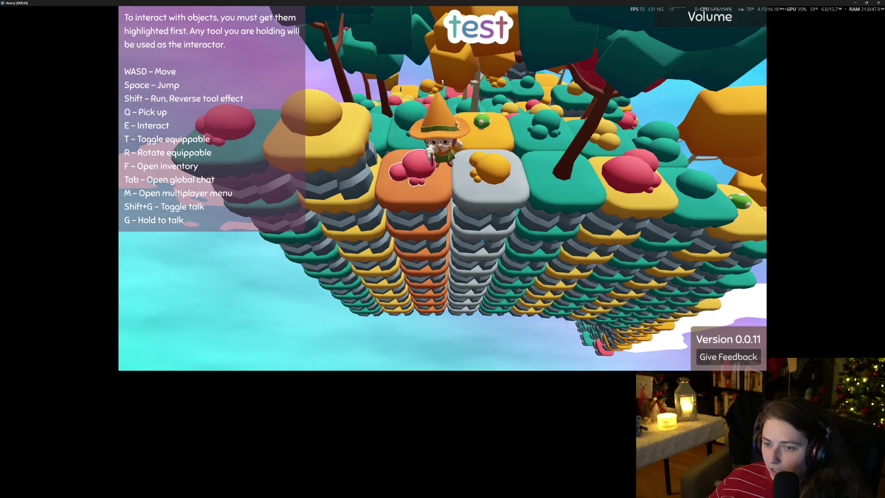
{"action": "key", "text": "e"}
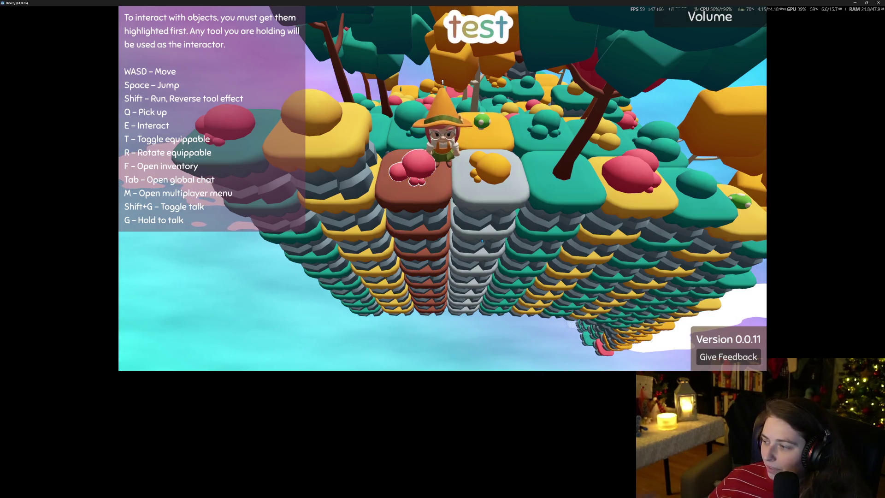
{"action": "key", "text": "e"}
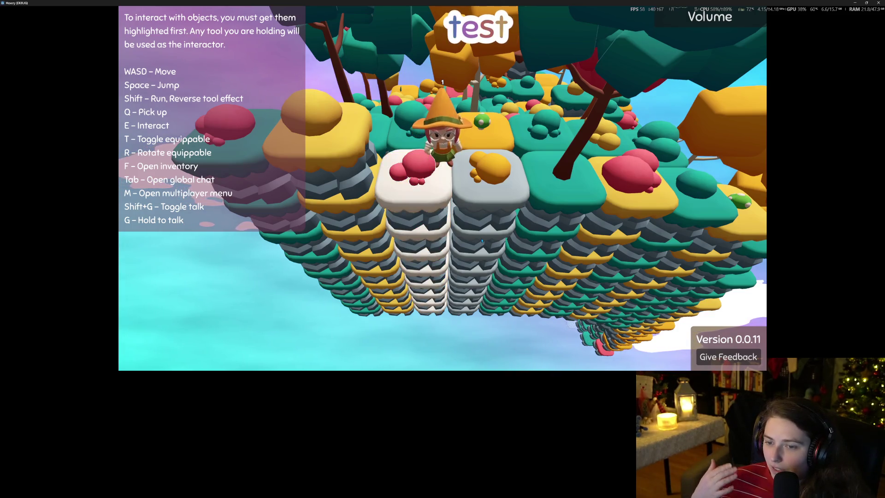
{"action": "key", "text": "e"}
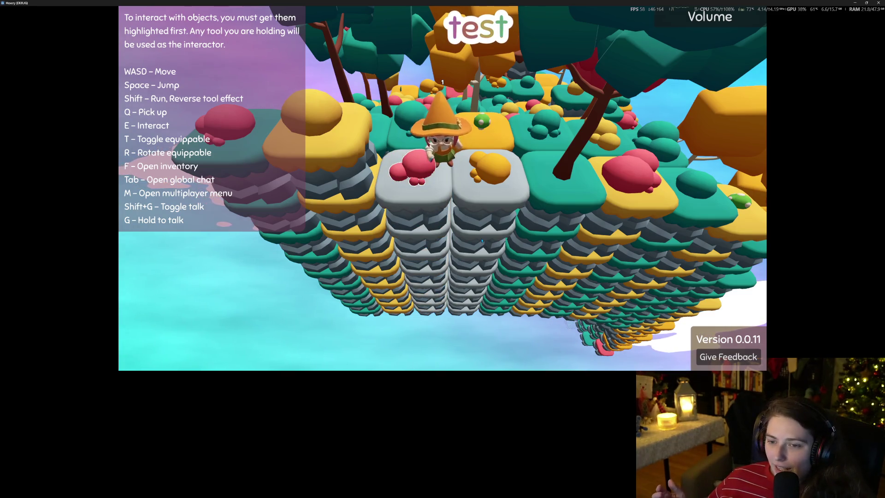
{"action": "key", "text": "e"}
- Walk the witch over the white column onto the nearer green tile, then switch to Trello
{"action": "key", "text": "d"}
{"action": "key", "text": "a"}
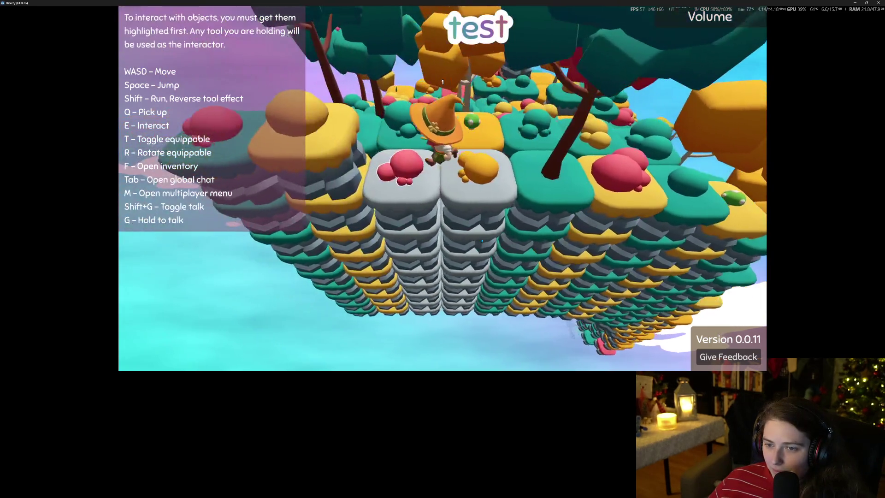
{"action": "key", "text": "d"}
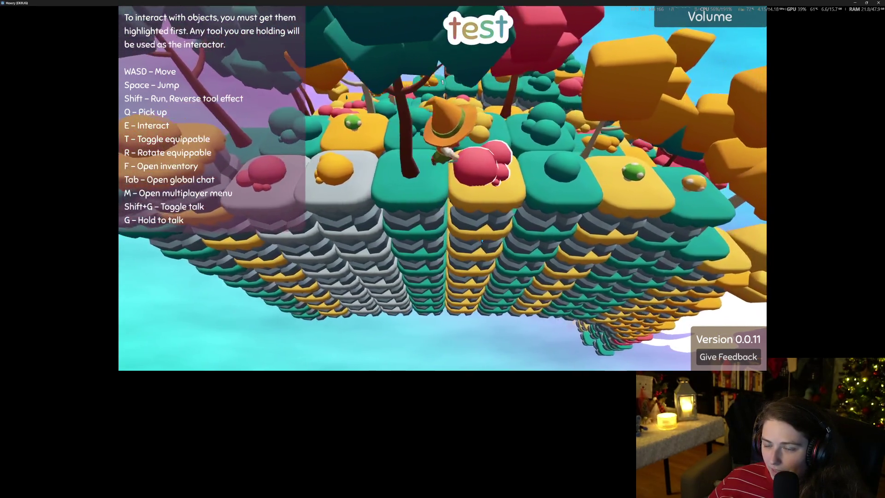
{"action": "key", "text": "s"}
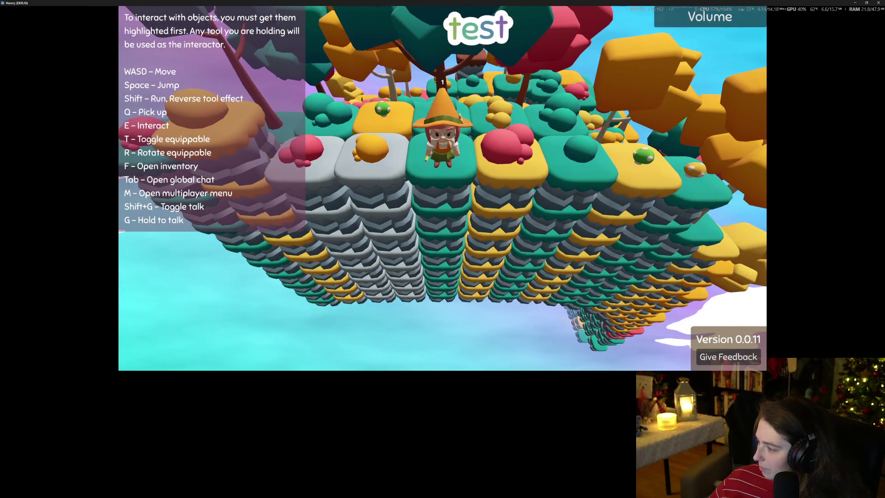
{"action": "key", "text": "alt+Tab"}
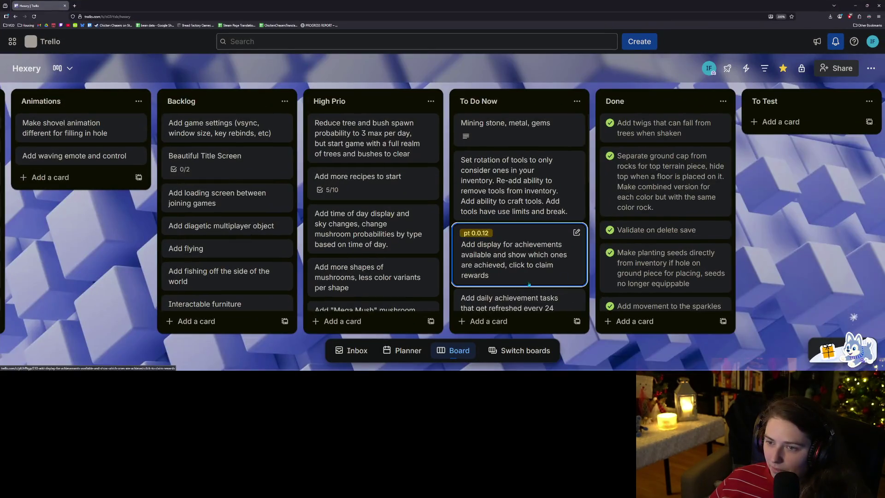
- Start a To Do Now card titled 'BUG: shift' and minimize the browser back to the game
{"action": "left_click", "coordinate": [507, 322]}
{"action": "type", "text": "BU"}
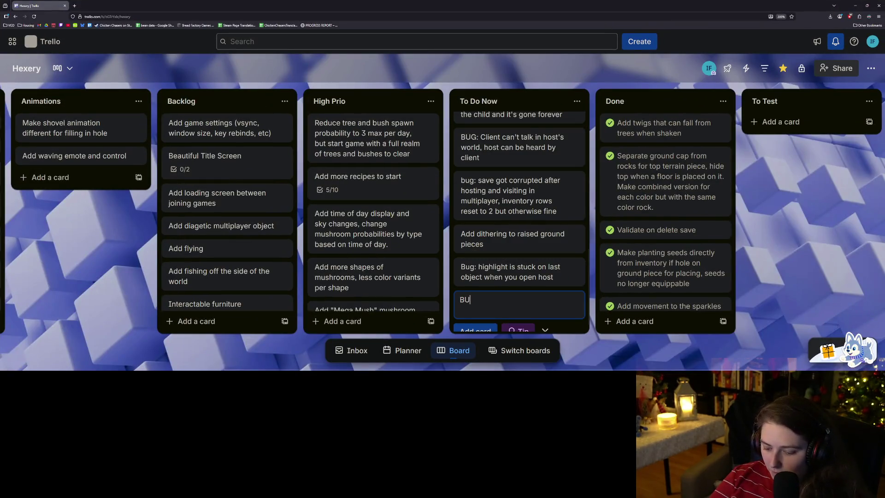
{"action": "type", "text": "G: shift"}
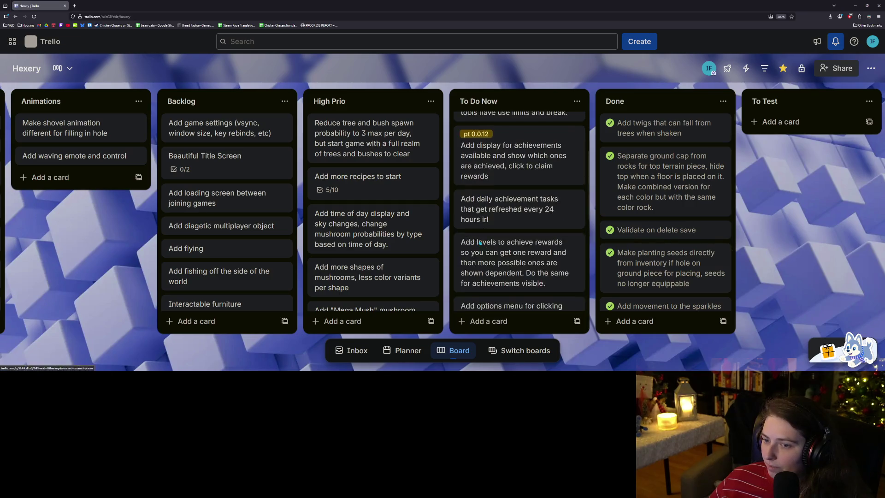
{"action": "left_click", "coordinate": [855, 6]}
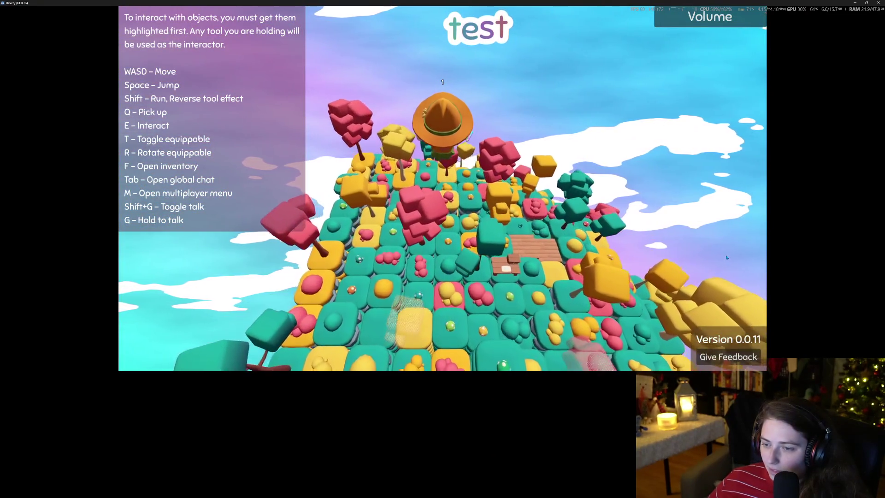
- Walk the witch across the deck past the white stone and till the teal tile into dirt
{"action": "scroll", "coordinate": [726, 257], "scroll_direction": "up", "scroll_amount": 5}
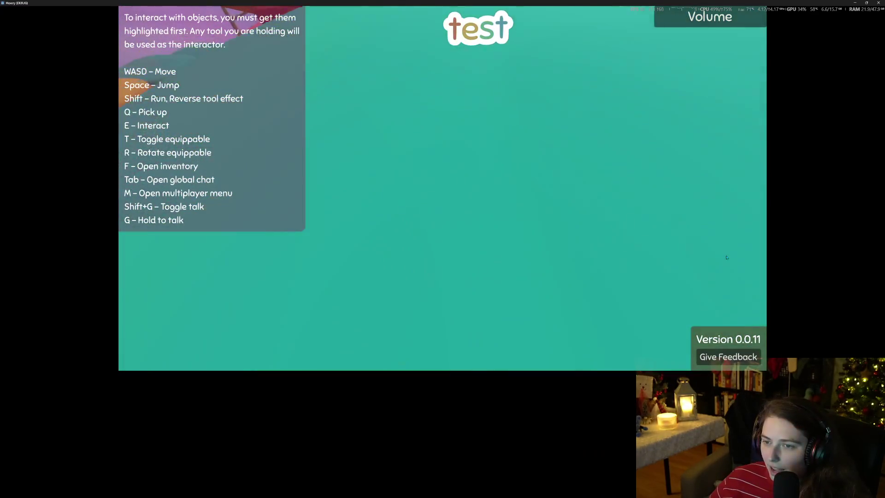
{"action": "key", "text": "d"}
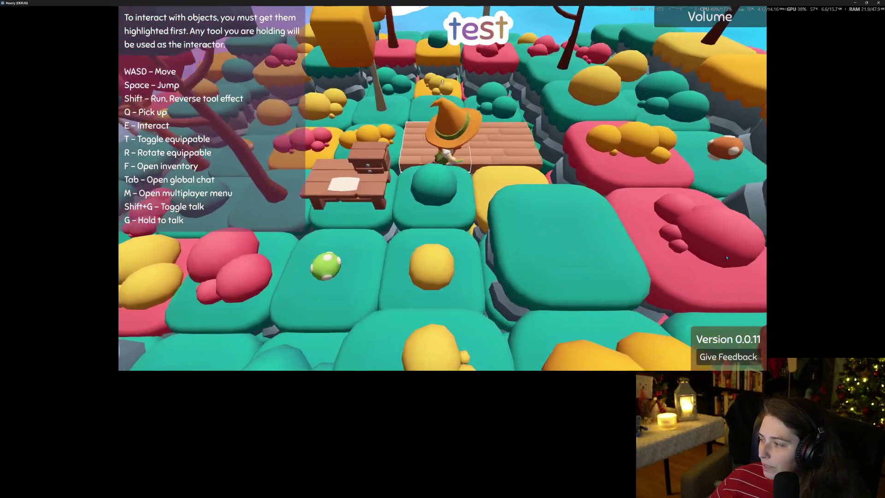
{"action": "key", "text": "w"}
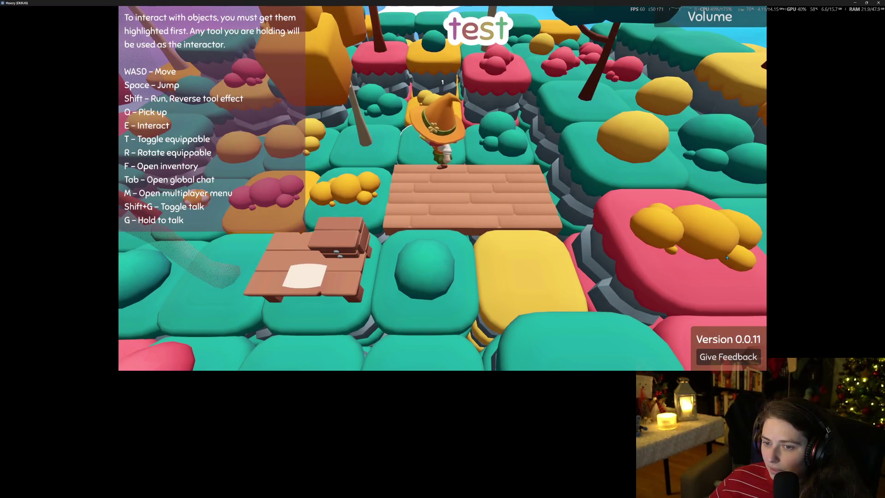
{"action": "key", "text": "a"}
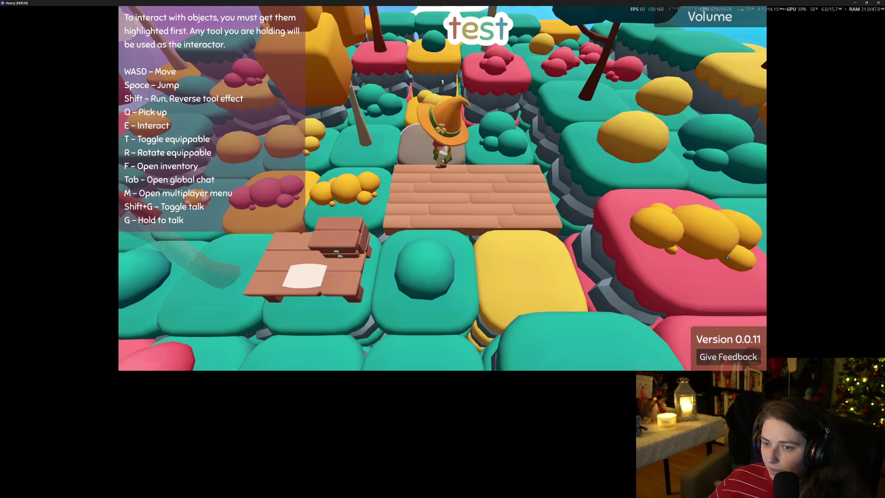
{"action": "key", "text": "w"}
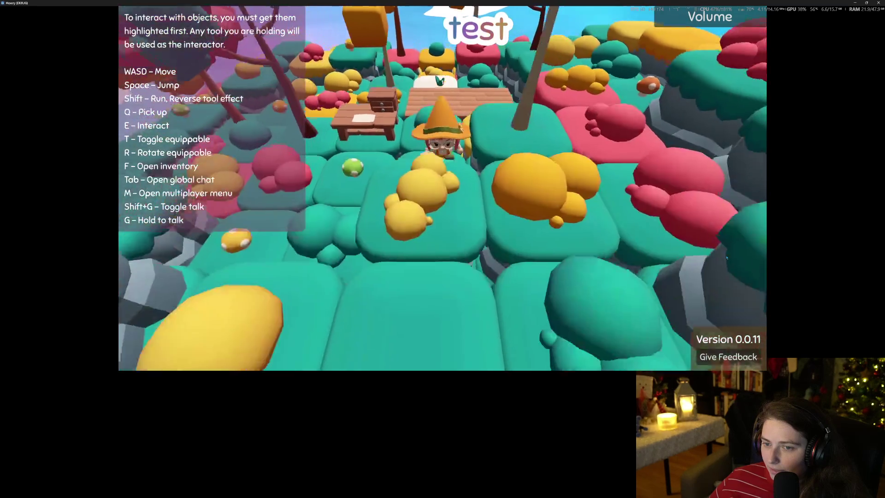
{"action": "key", "text": "s"}
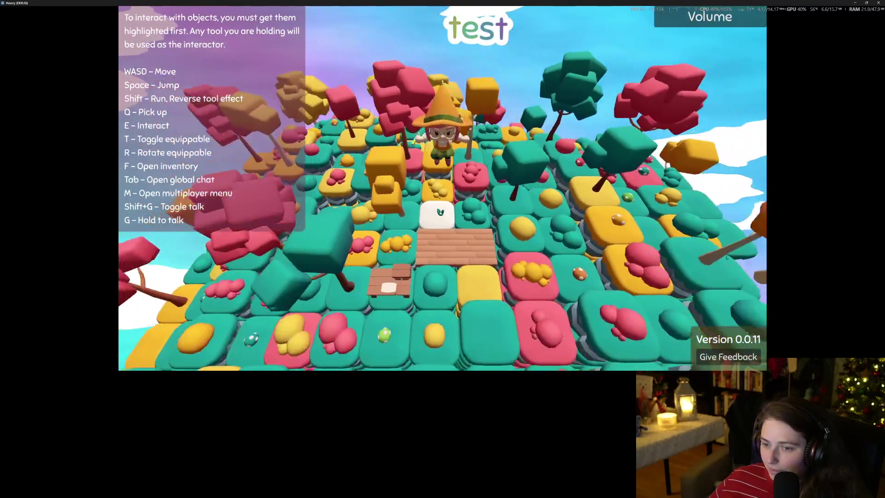
{"action": "key", "text": "a"}
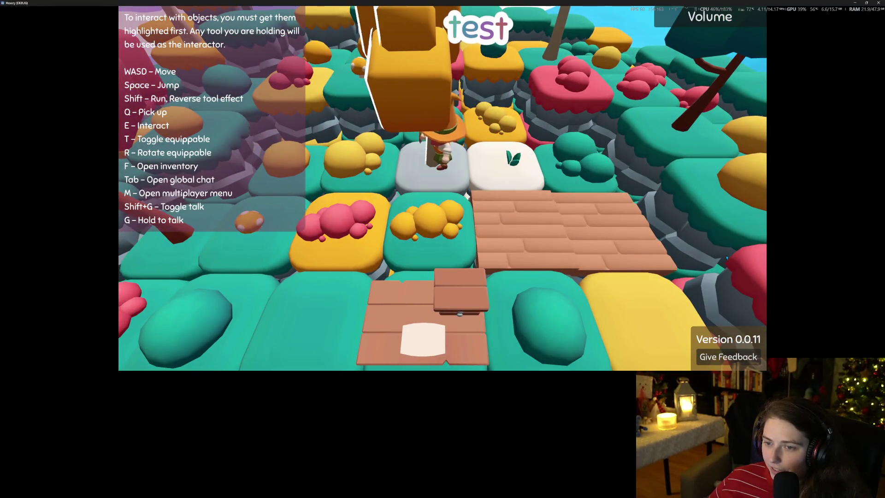
{"action": "key", "text": "d"}
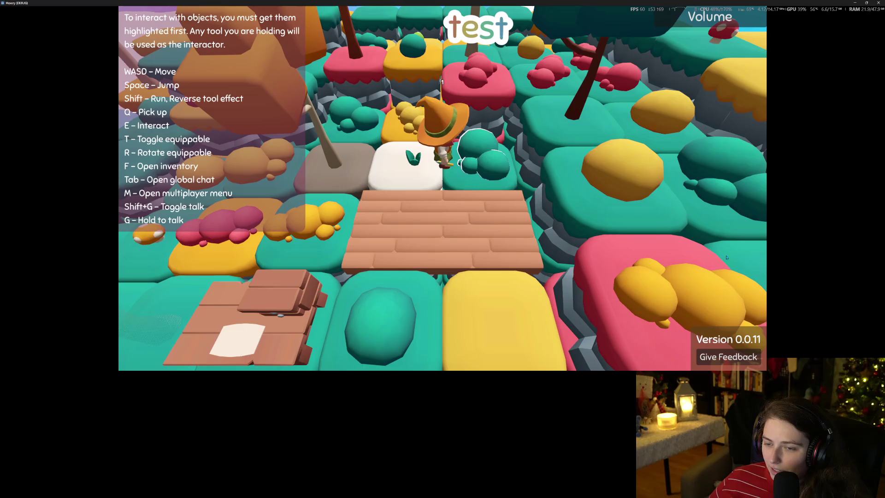
{"action": "key", "text": "e"}
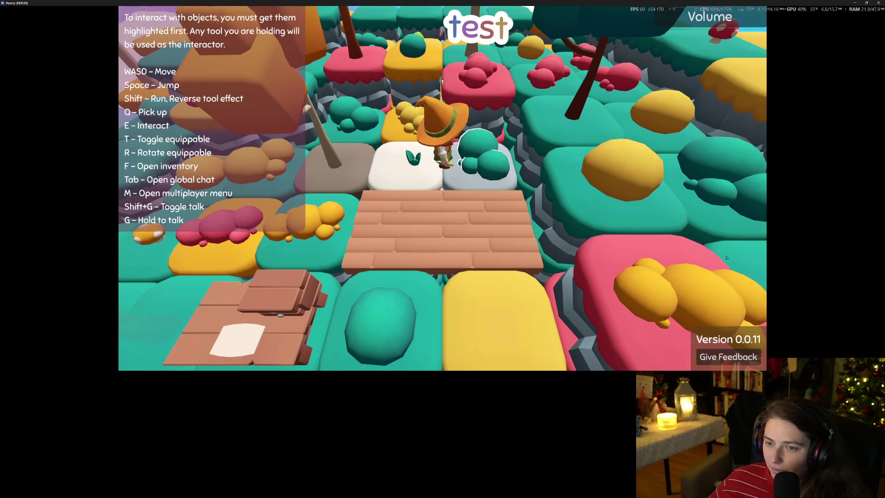
{"action": "key", "text": "e"}
- Walk down the planks to stand in front of the drawer table
{"action": "key", "text": "s"}
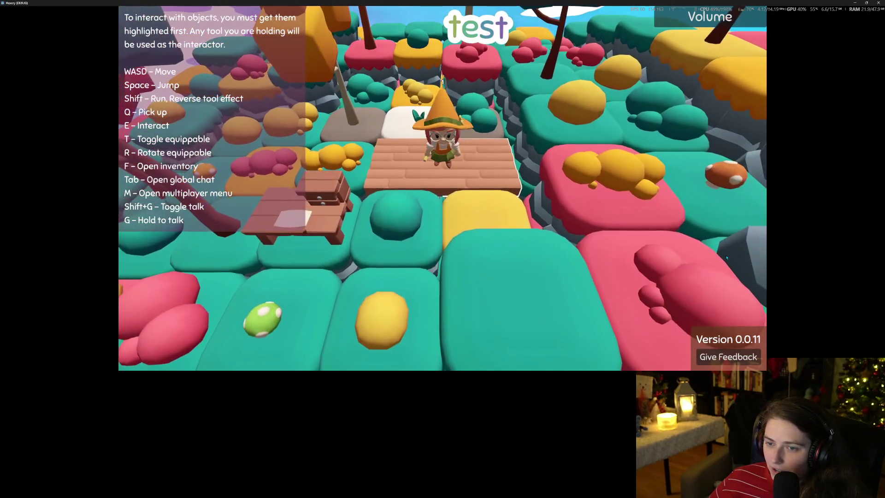
{"action": "key", "text": "a"}
{"action": "key", "text": "s"}
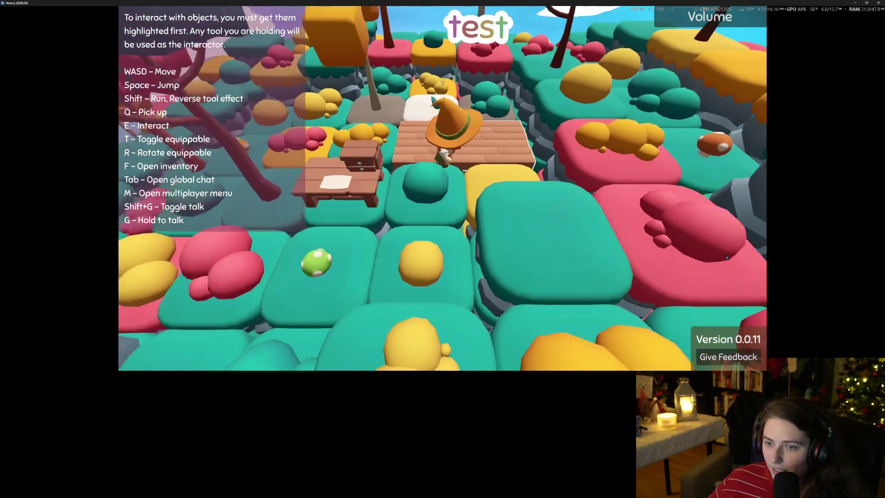
{"action": "key", "text": "s"}
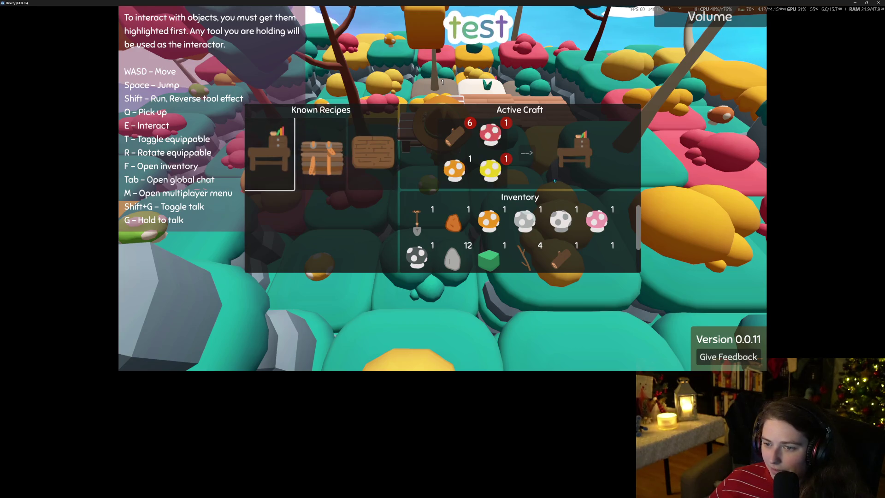
- Walk the witch away past the seed tile and back toward the camera
{"action": "key", "text": "w"}
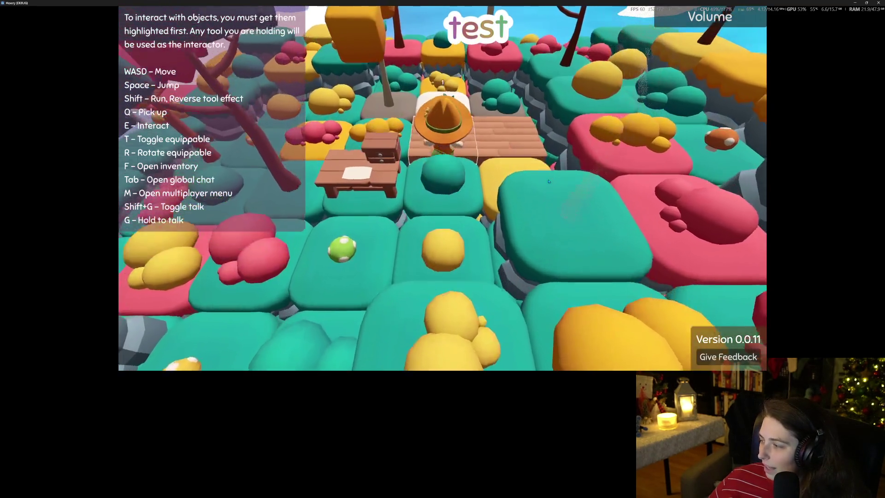
{"action": "key", "text": "w"}
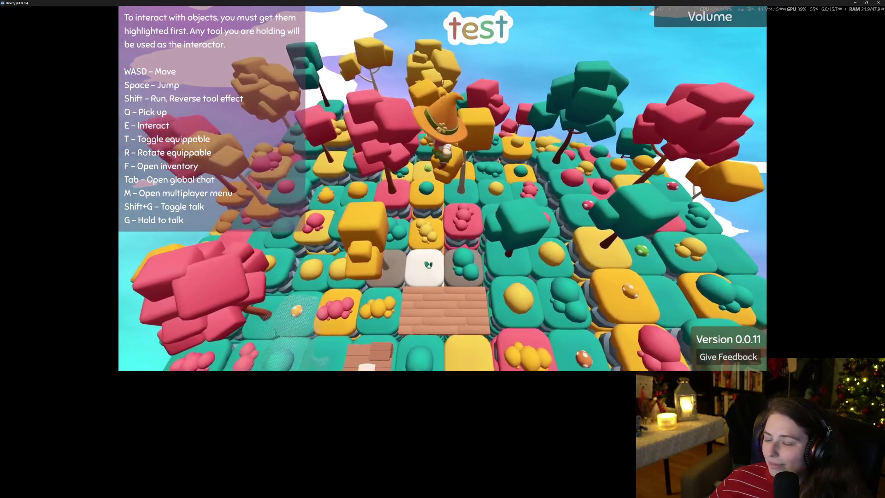
{"action": "key", "text": "w"}
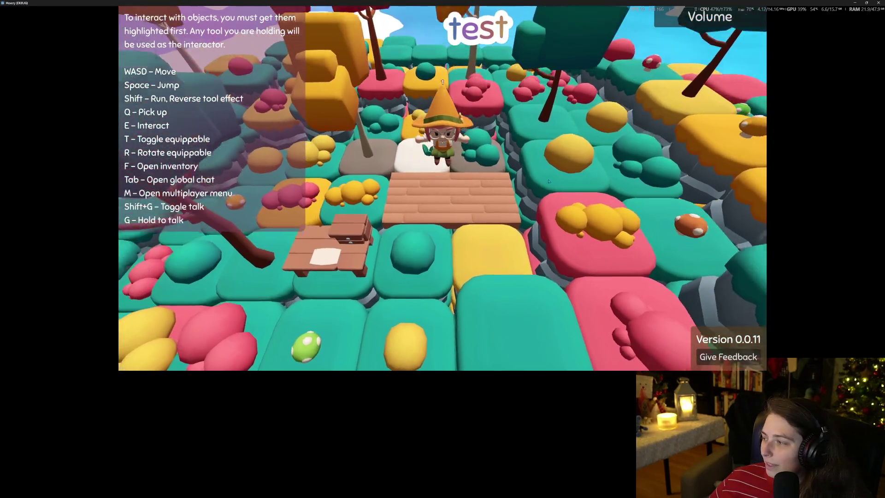
{"action": "key", "text": "w"}
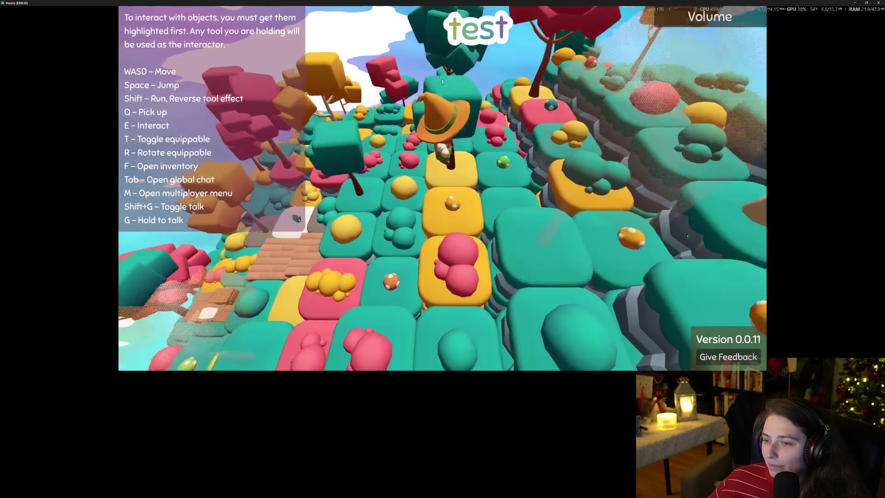
{"action": "key", "text": "w"}
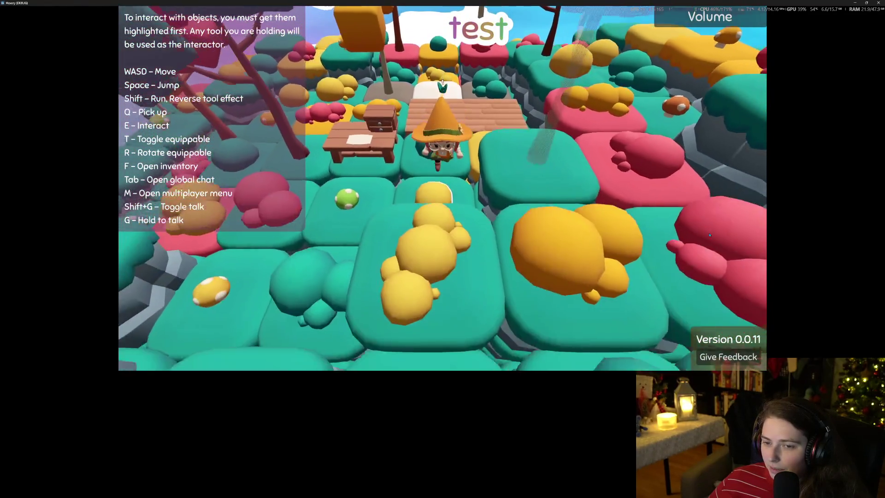
{"action": "key", "text": "s"}
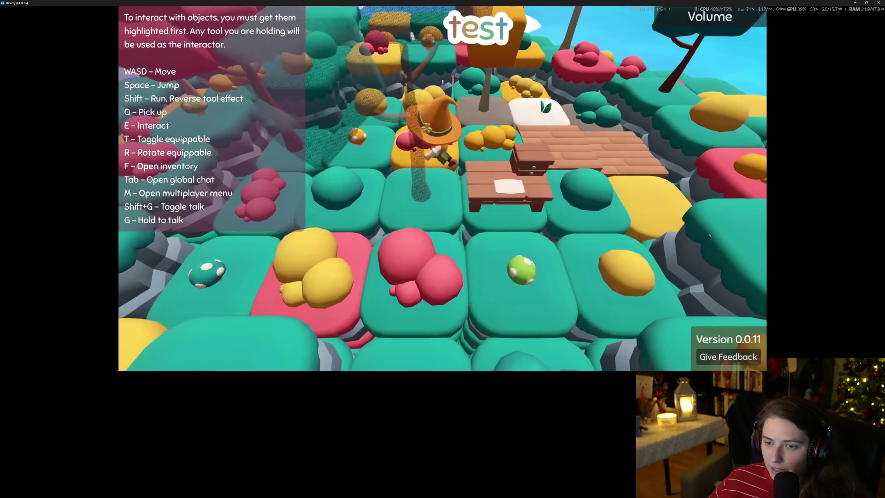
{"action": "key", "text": "s"}
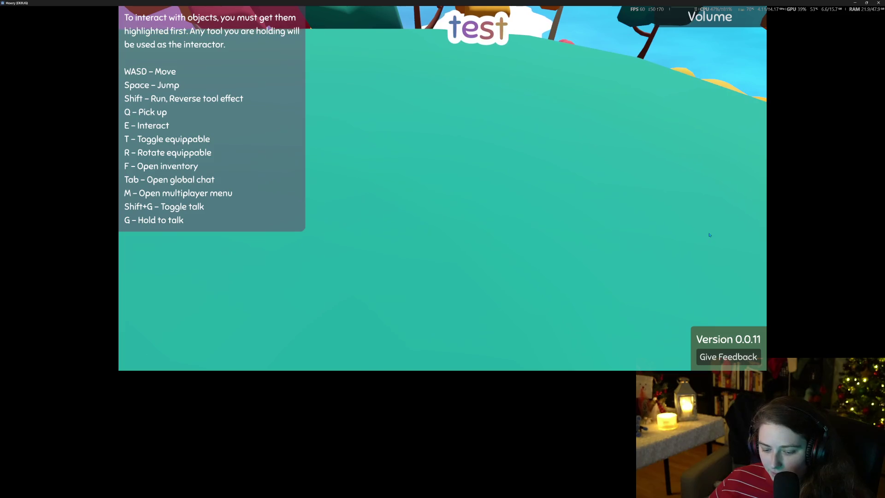
{"action": "key", "text": "s"}
{"action": "key", "text": "s"}
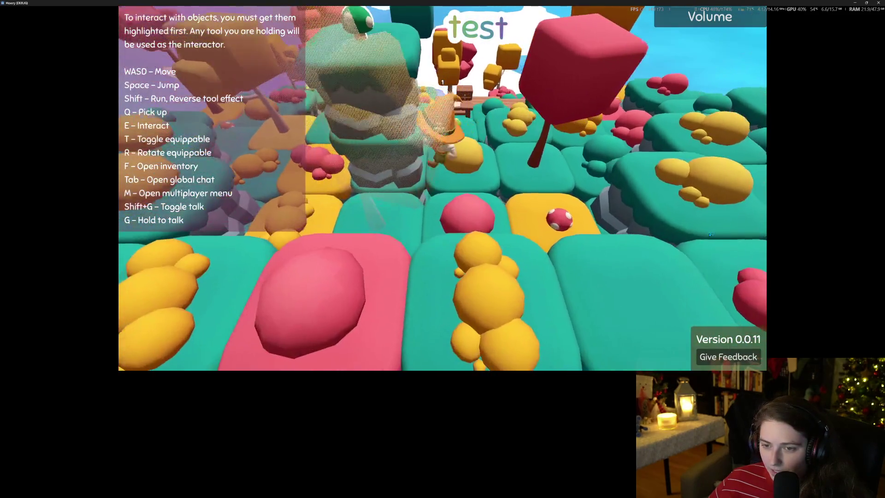
{"action": "key", "text": "s"}
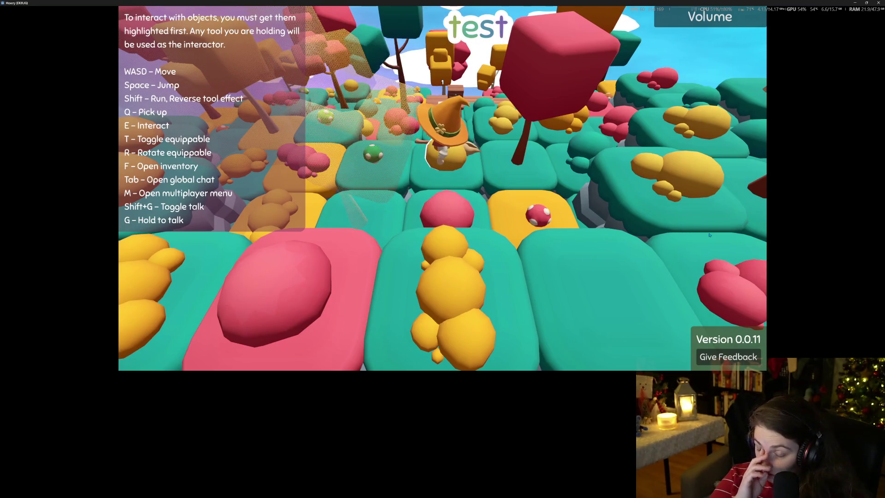
- Walk the witch along the platform path beside the wooden table, then close the game window
{"action": "key", "text": "w"}
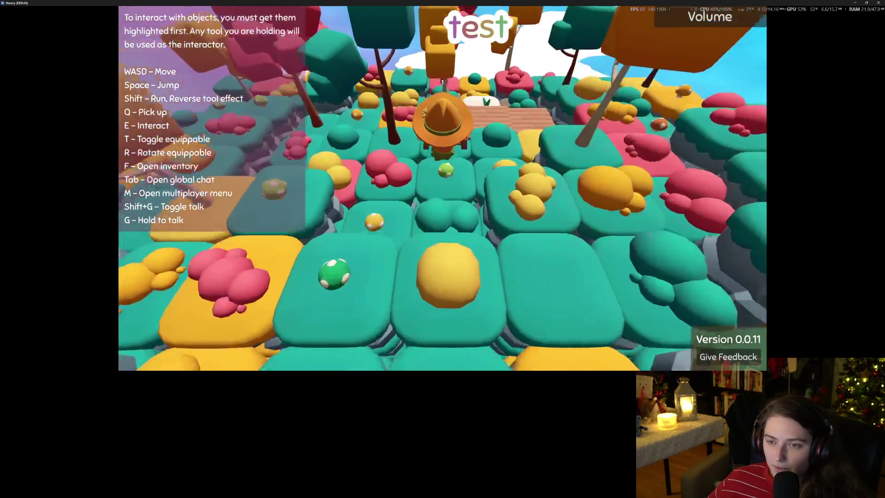
{"action": "key", "text": "d"}
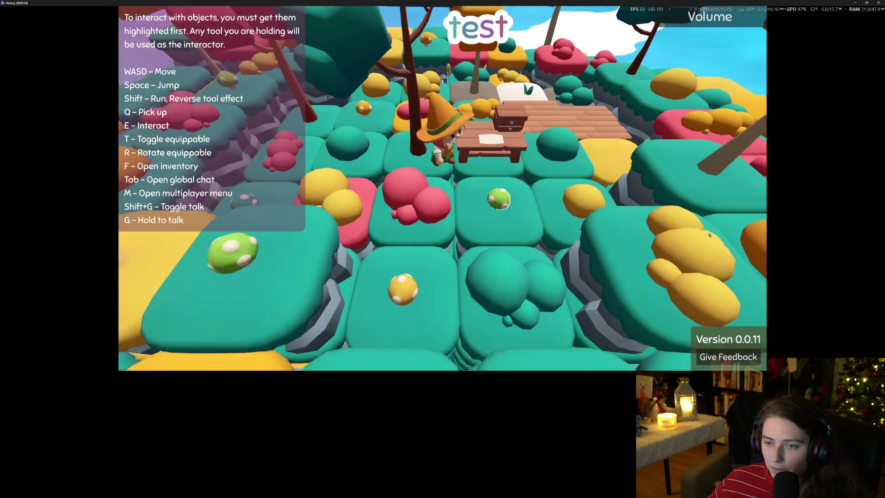
{"action": "key", "text": "s"}
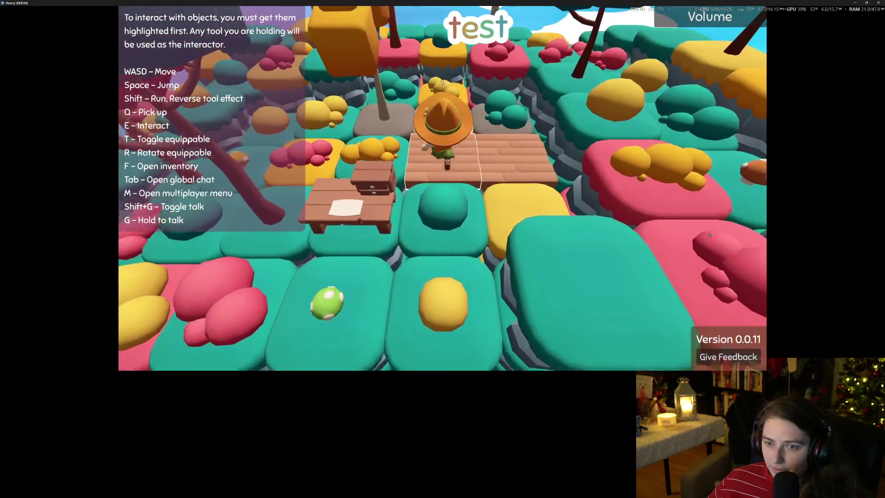
{"action": "key", "text": "w"}
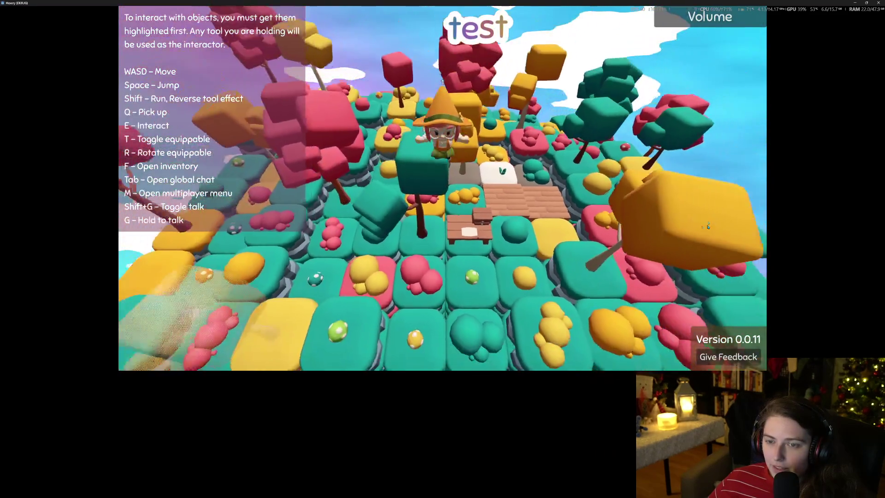
{"action": "key", "text": "w"}
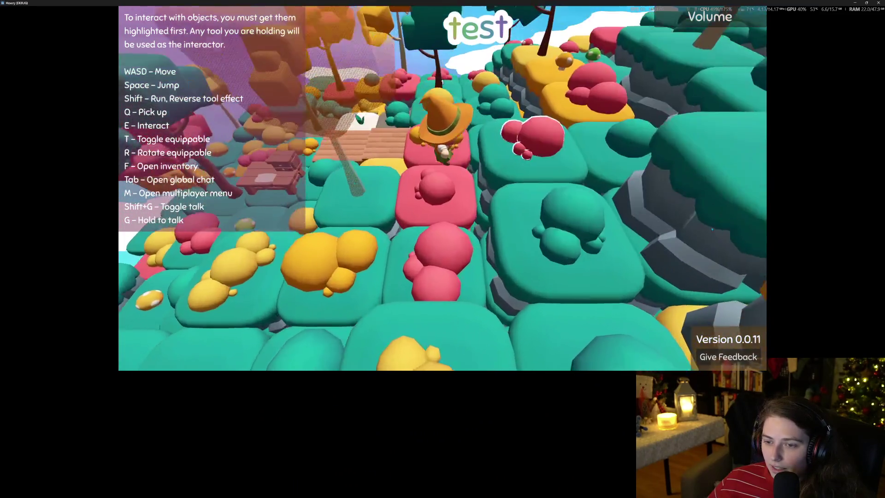
{"action": "key", "text": "w"}
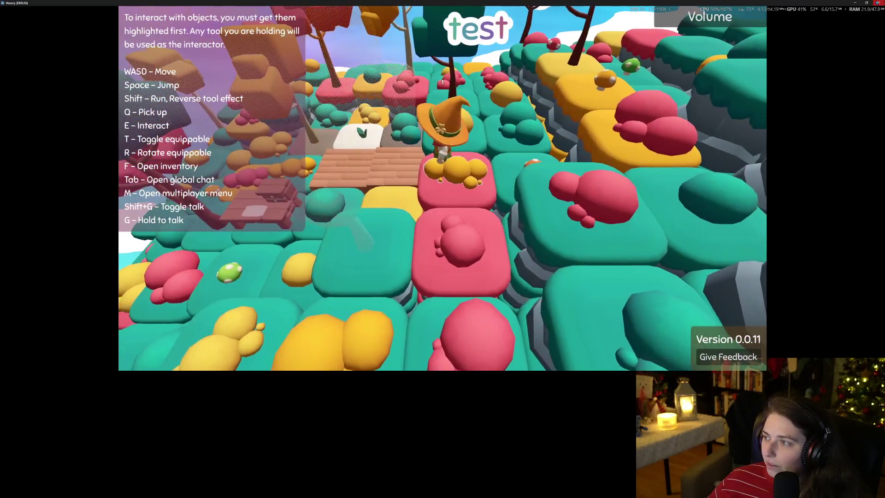
{"action": "left_click", "coordinate": [877, 3]}
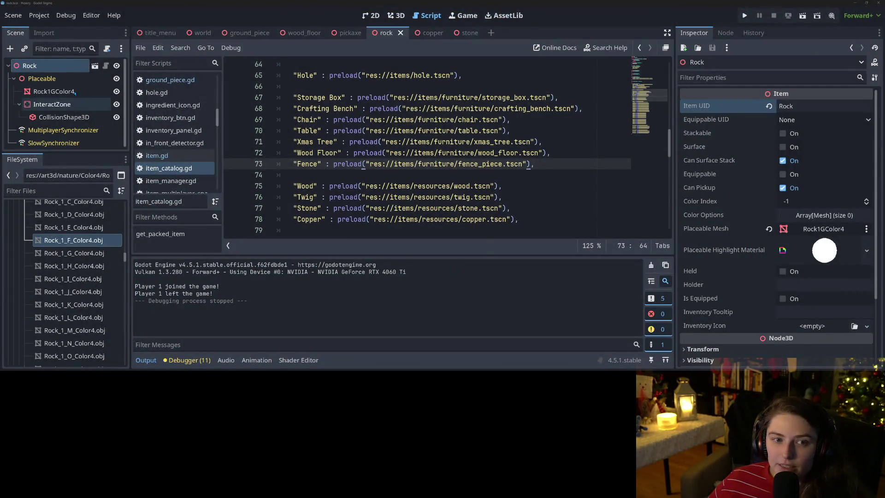
- Extend the Rock node with a new res://items/rock.gd script built from the Item template
{"action": "right_click", "coordinate": [52, 66]}
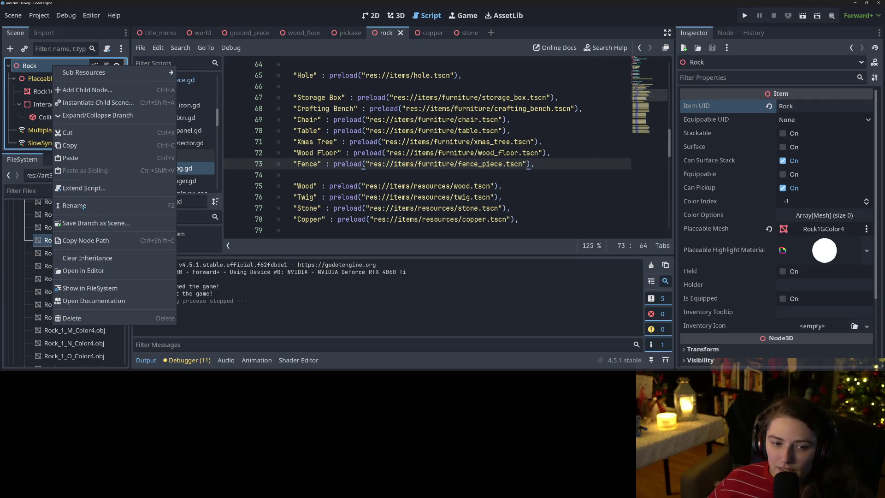
{"action": "left_click", "coordinate": [83, 188]}
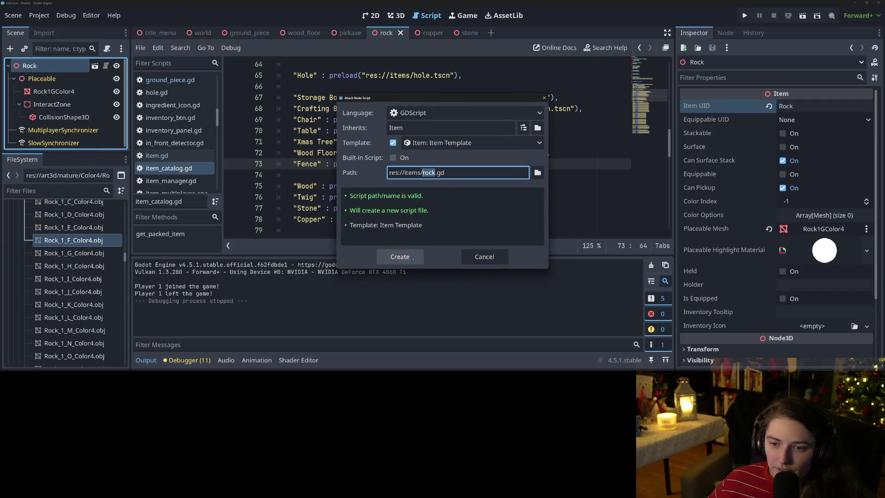
{"action": "left_click", "coordinate": [399, 256]}
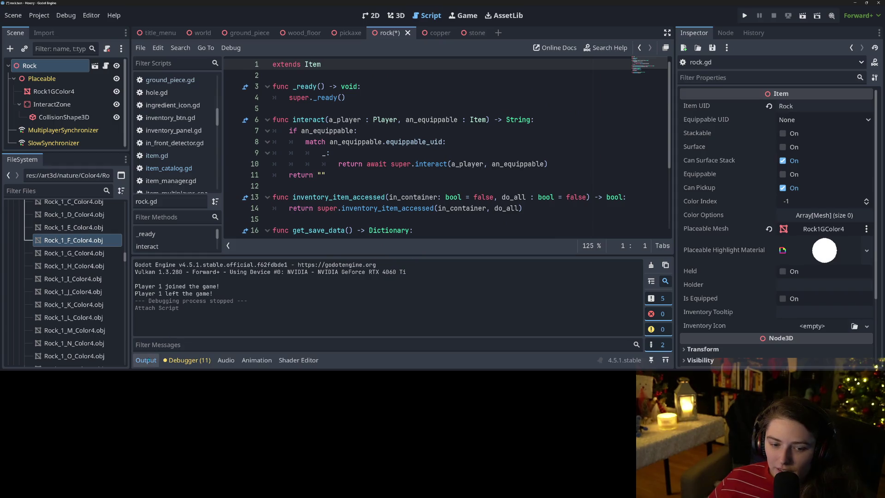
- Hide the output panel and open a blank line below the extends line
{"action": "left_click", "coordinate": [145, 360]}
{"action": "left_click", "coordinate": [366, 76]}
{"action": "key", "text": "Return"}
{"action": "key", "text": "Up"}
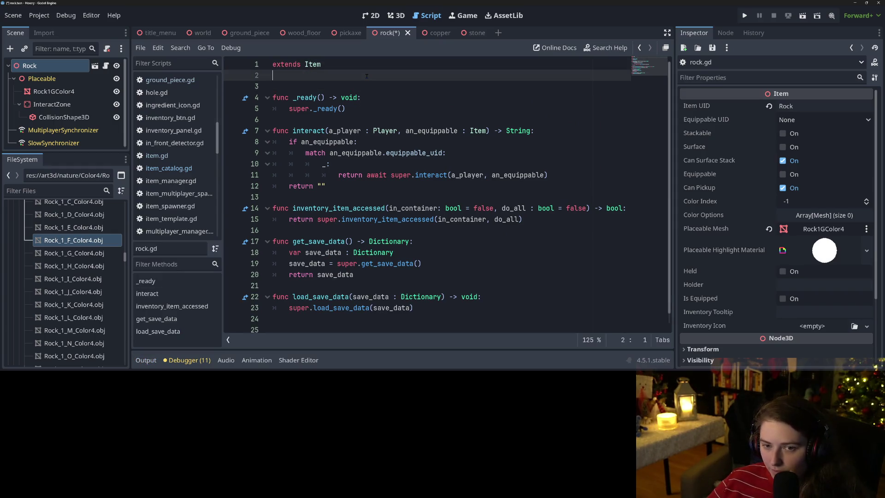
- Declare 'class_name RockItem' on line 2 and save rock.gd
{"action": "type", "text": "class_na"}
{"action": "key", "text": "Return"}
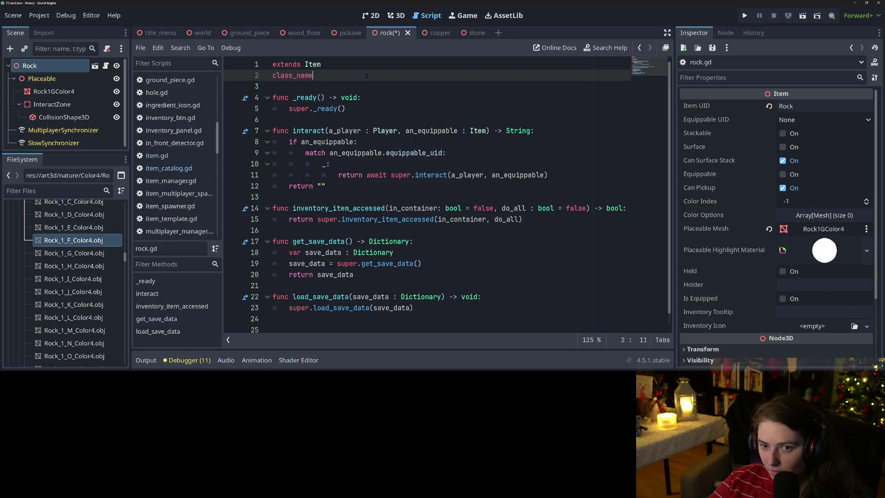
{"action": "type", "text": " Rock"}
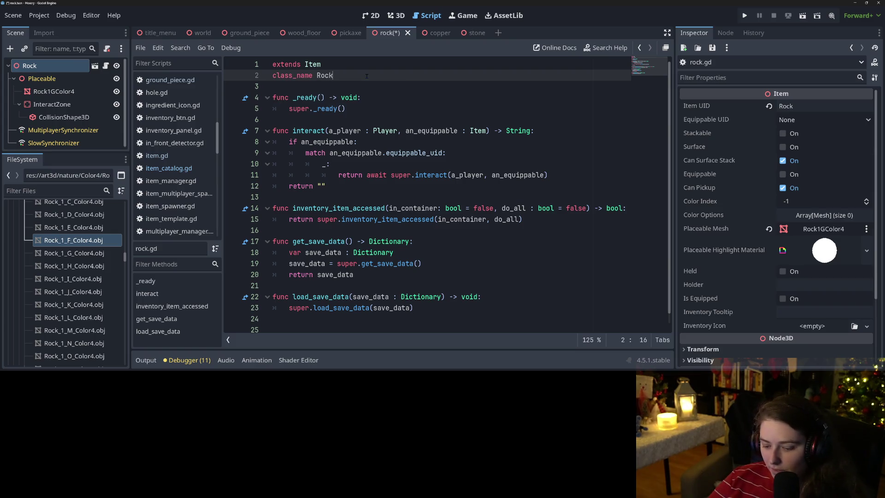
{"action": "type", "text": "Item"}
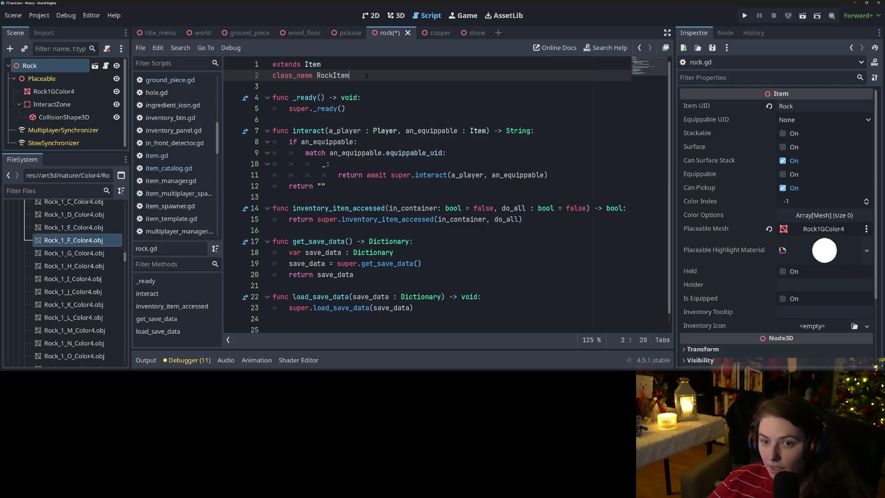
{"action": "key", "text": "ctrl+s"}
- Add constants 'const STONE_PROB := 2' and 'const METAL_PROB := 1' below the class_name line
{"action": "left_click", "coordinate": [345, 87]}
{"action": "key", "text": "Return"}
{"action": "key", "text": "Return"}
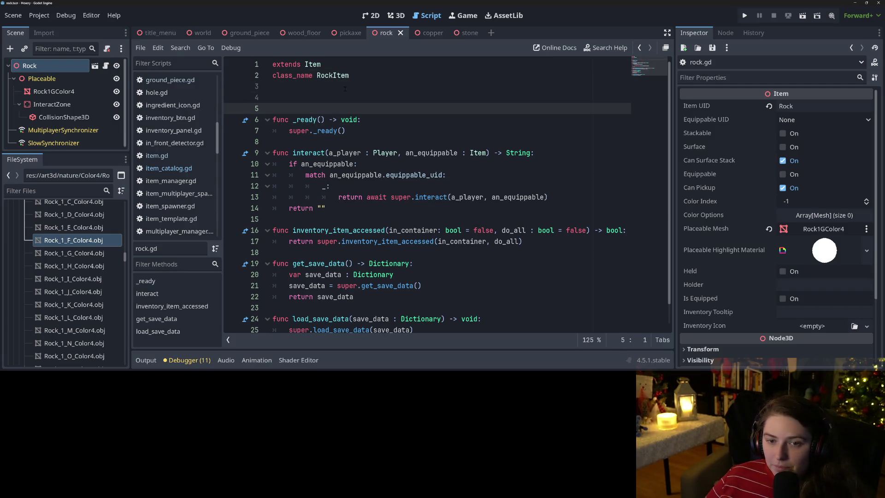
{"action": "key", "text": "Up"}
{"action": "type", "text": "const "}
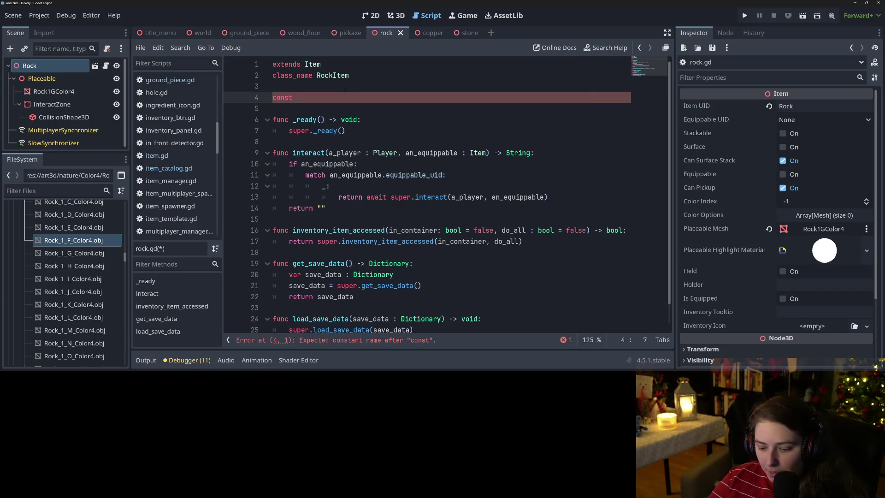
{"action": "type", "text": "STOn"}
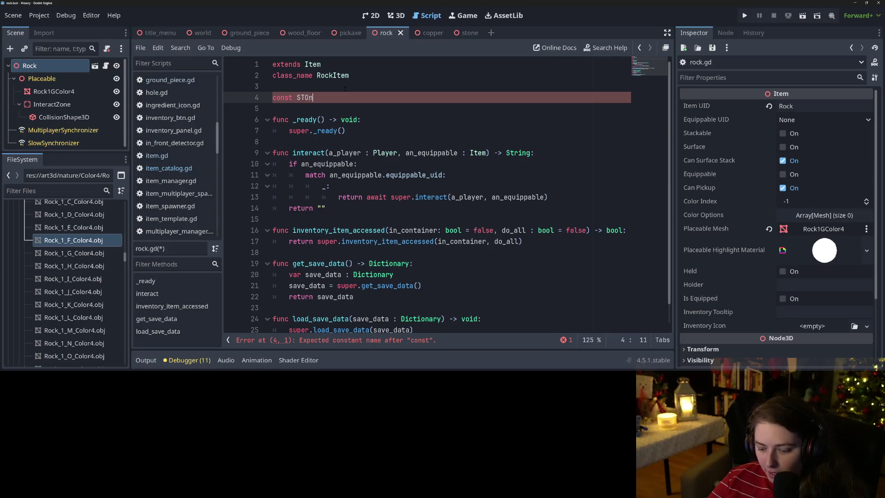
{"action": "key", "text": "BackSpace"}
{"action": "type", "text": "NE_PRO"}
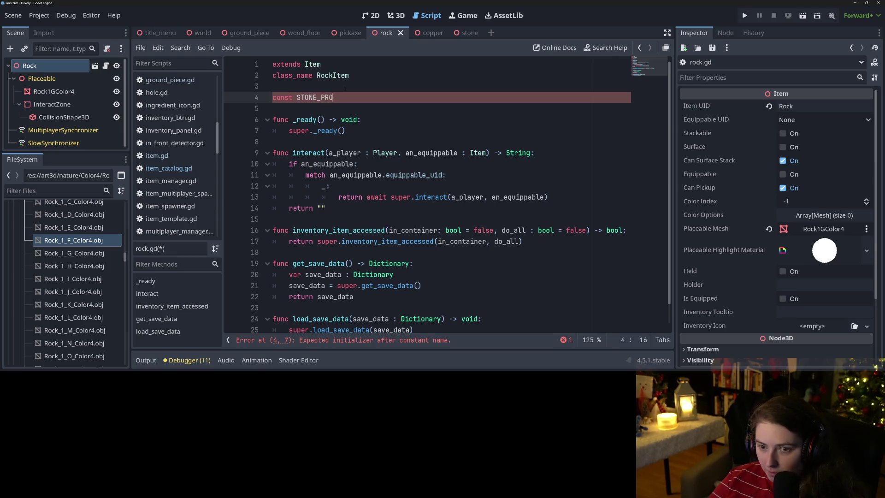
{"action": "type", "text": "B := "}
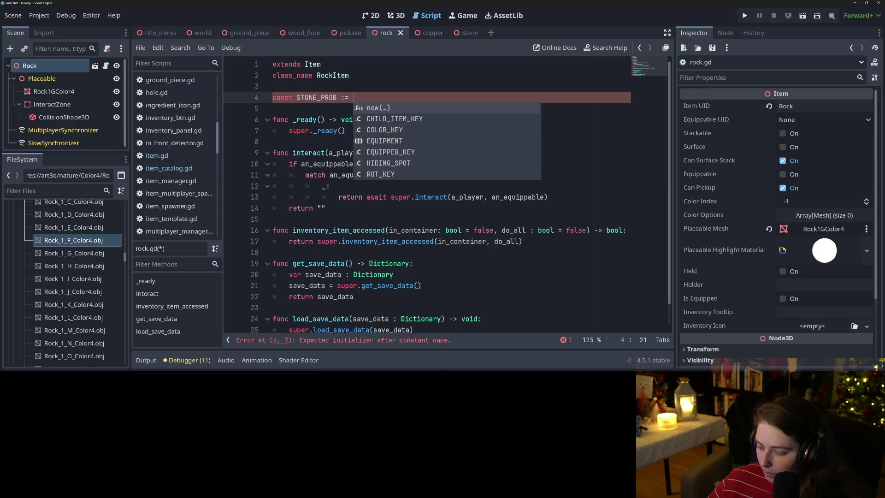
{"action": "type", "text": "2:"}
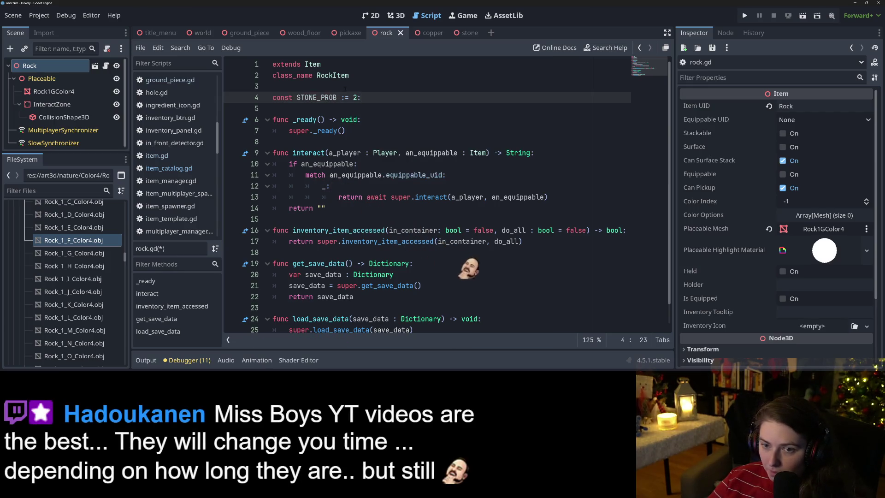
{"action": "key", "text": "Return"}
{"action": "type", "text": "const "}
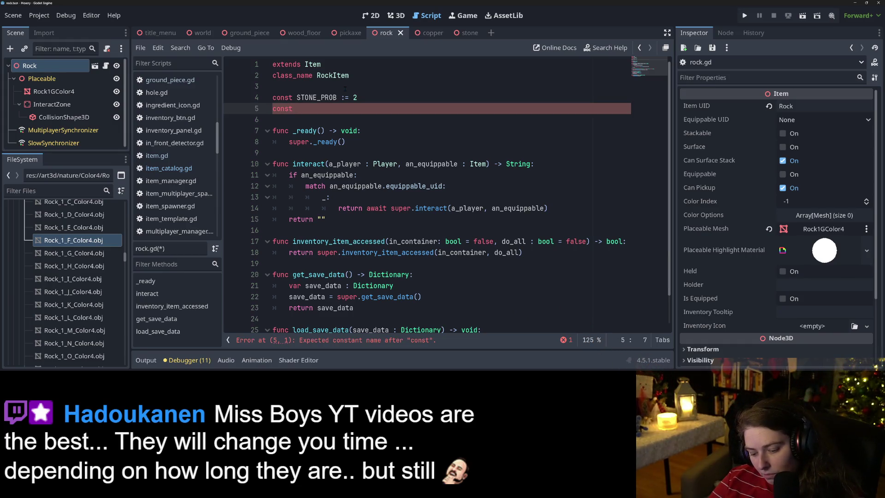
{"action": "type", "text": "METAL_PROBV"}
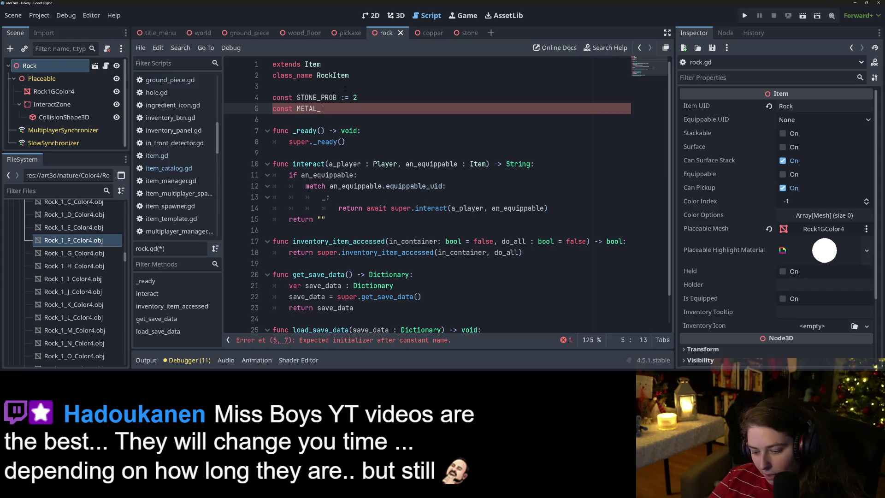
{"action": "key", "text": "BackSpace"}
{"action": "type", "text": ":= 4"}
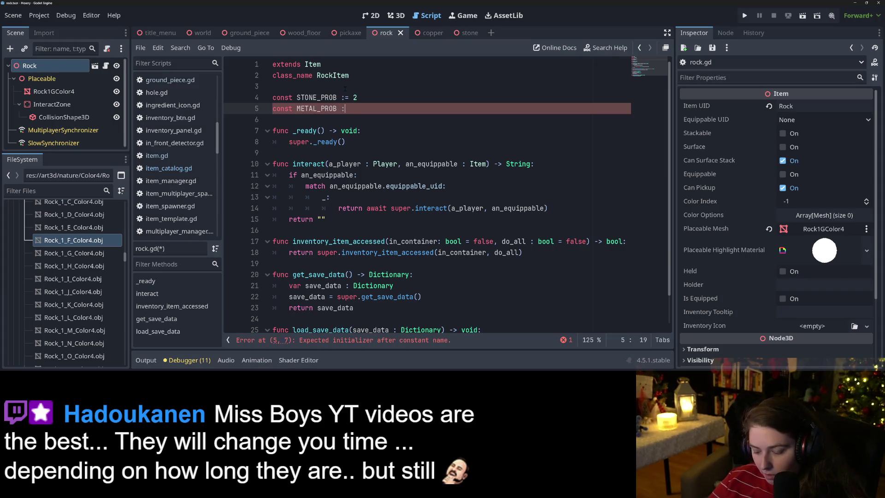
{"action": "key", "text": "BackSpace"}
{"action": "type", "text": "1"}
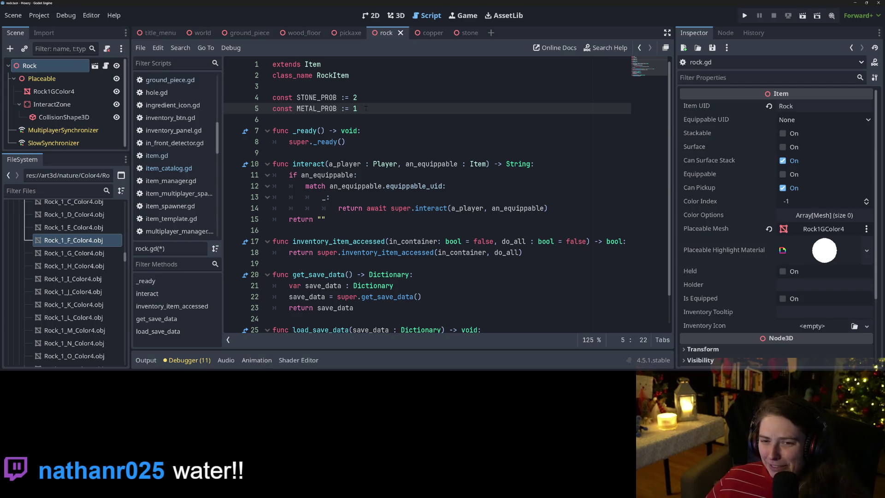
- Add const STONE_KEY := "Stone" and const COPPER_KEY := "Copper" to rock.gd and save
{"action": "key", "text": "Return"}
{"action": "key", "text": "Return"}
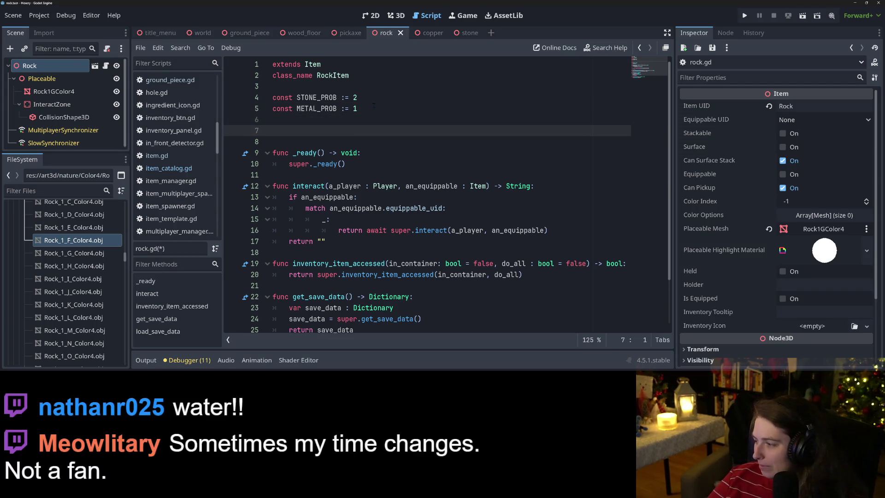
{"action": "type", "text": "const"}
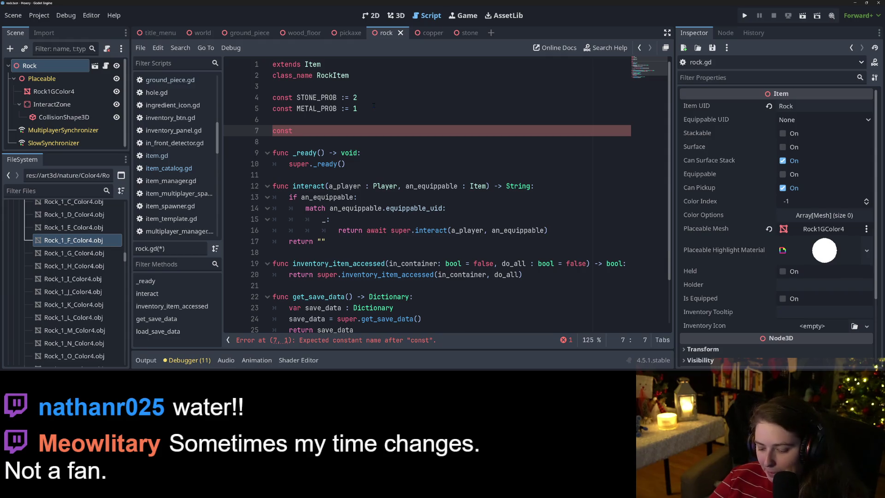
{"action": "type", "text": "STONE_"}
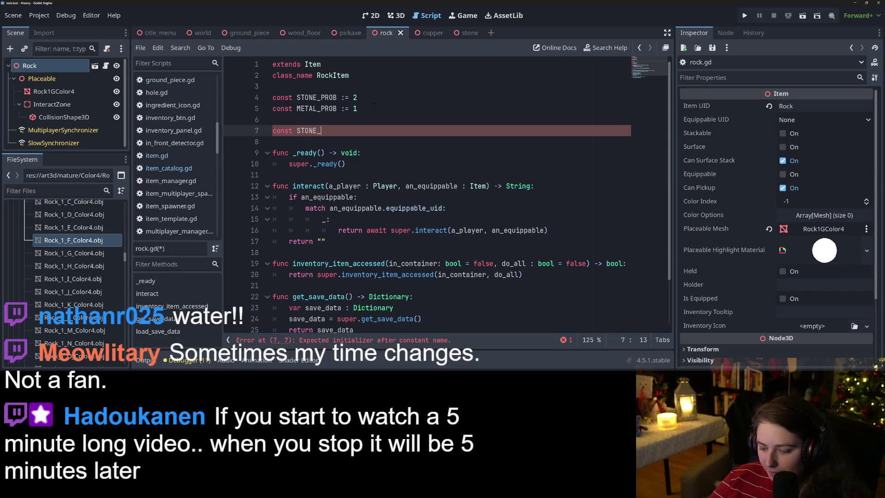
{"action": "type", "text": "KEY"}
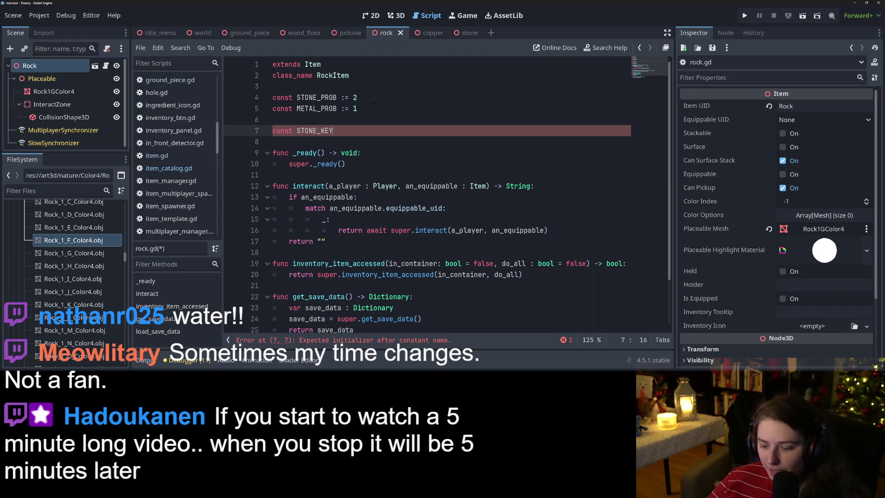
{"action": "type", "text": " := "}
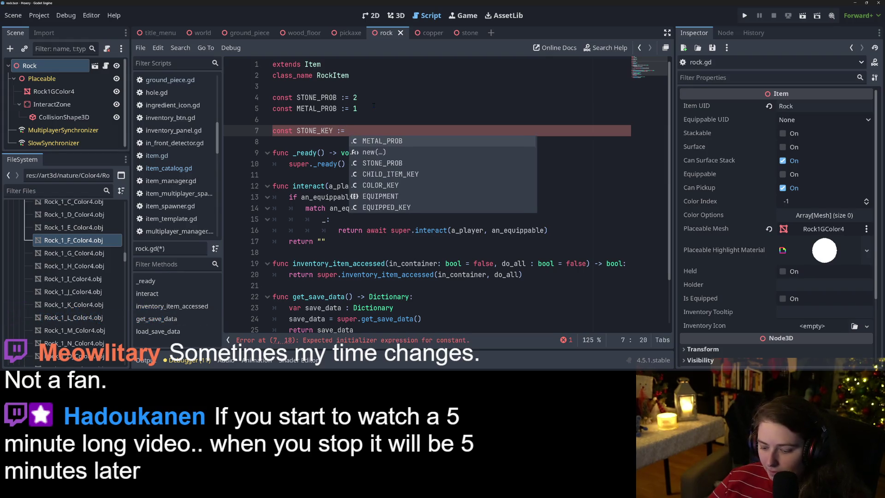
{"action": "type", "text": "\"Stone"}
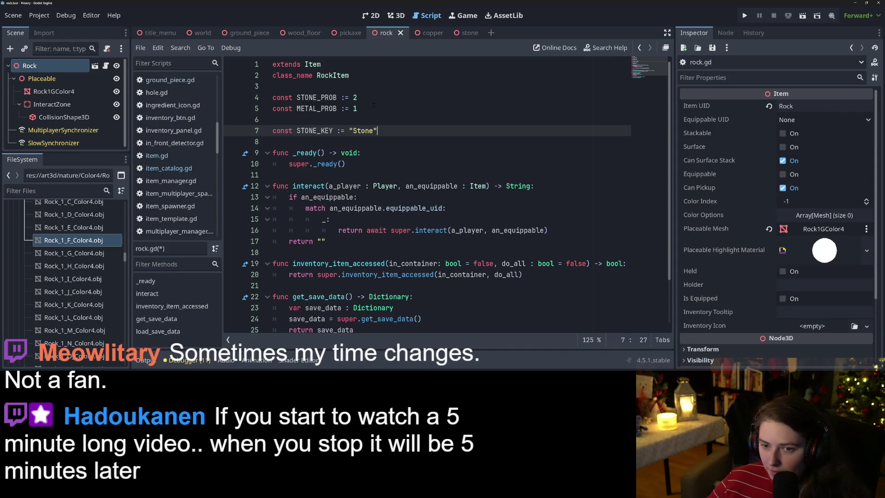
{"action": "key", "text": "Return"}
{"action": "type", "text": "const "}
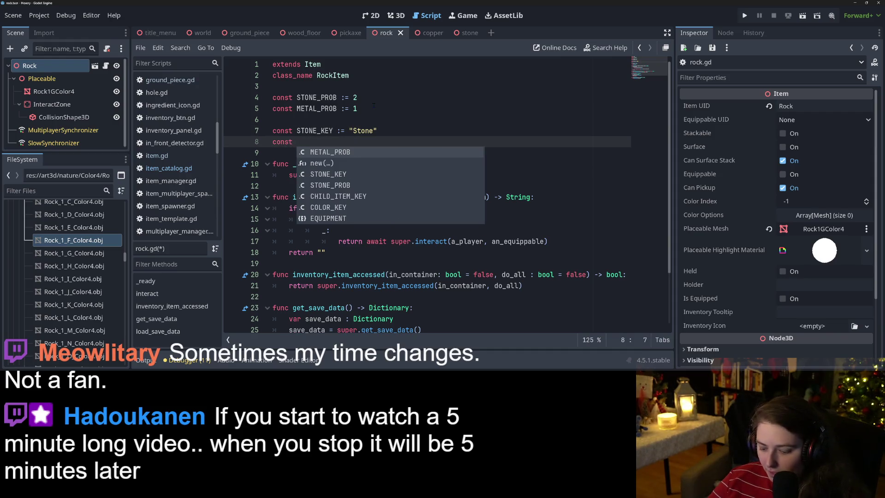
{"action": "type", "text": "COPPER_KE"}
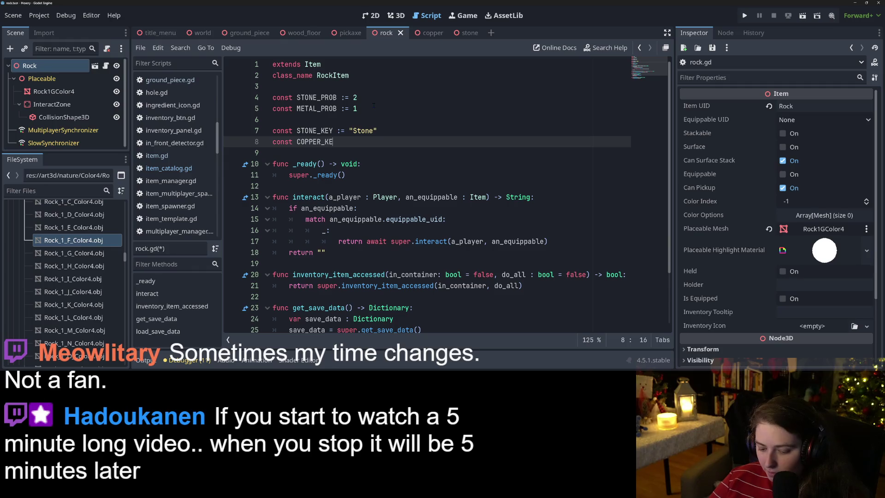
{"action": "type", "text": "Y := \""}
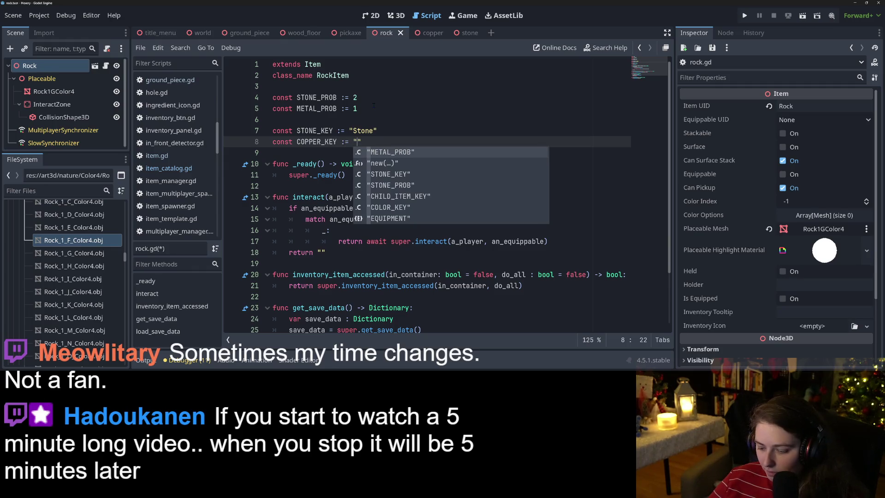
{"action": "type", "text": "Copper"}
{"action": "key", "text": "ctrl+s"}
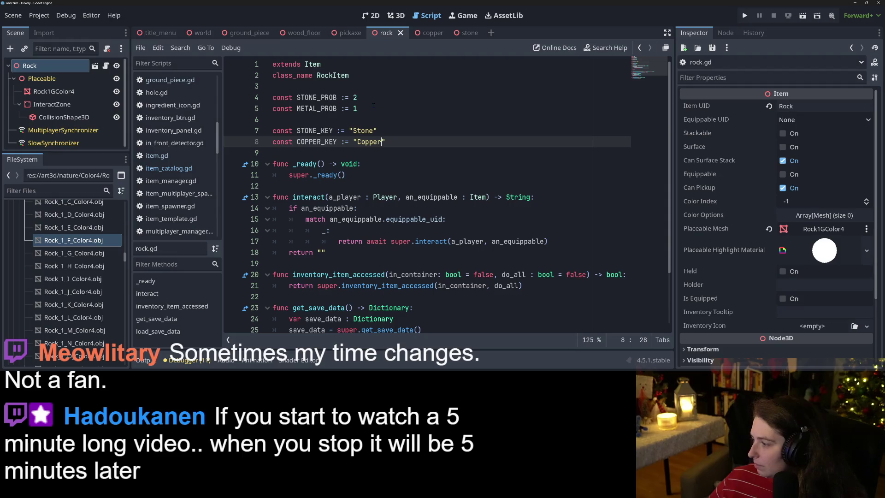
{"action": "left_click", "coordinate": [405, 138]}
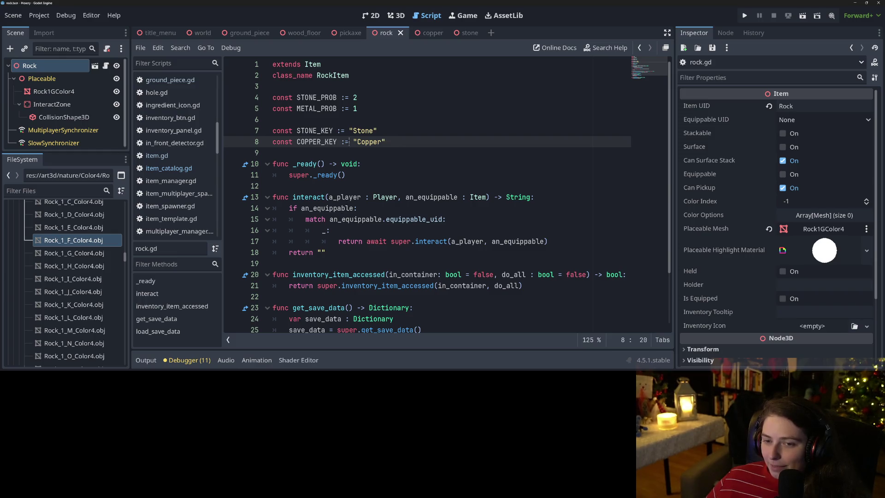
{"action": "left_click", "coordinate": [313, 131]}
{"action": "scroll", "coordinate": [337, 184], "scroll_direction": "down", "scroll_amount": 2}
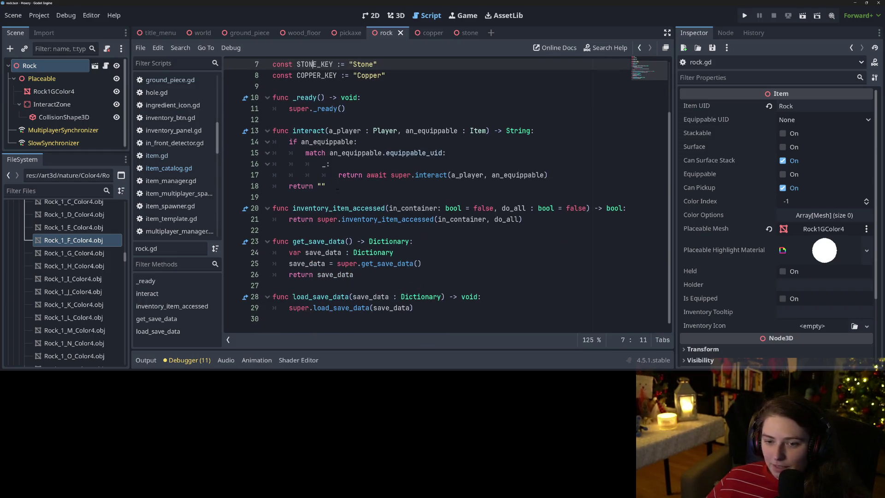
{"action": "left_click", "coordinate": [350, 175]}
{"action": "left_click", "coordinate": [325, 186]}
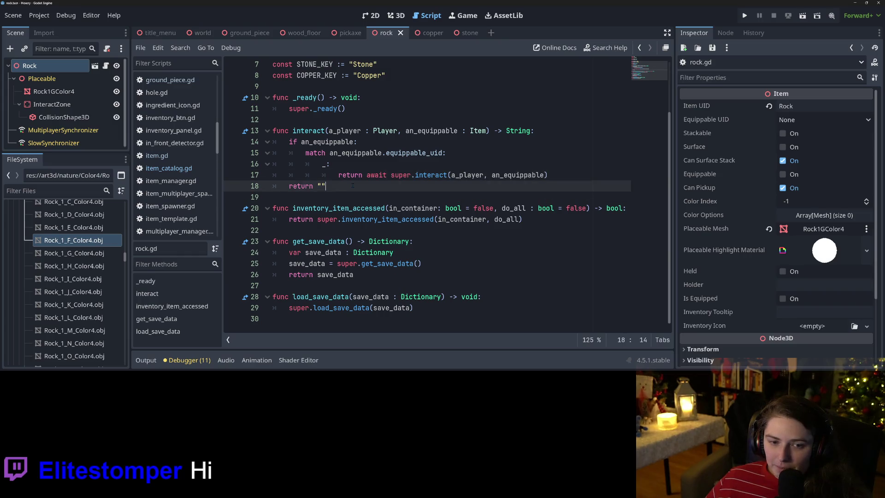
{"action": "scroll", "coordinate": [157, 175], "scroll_direction": "down", "scroll_amount": 10}
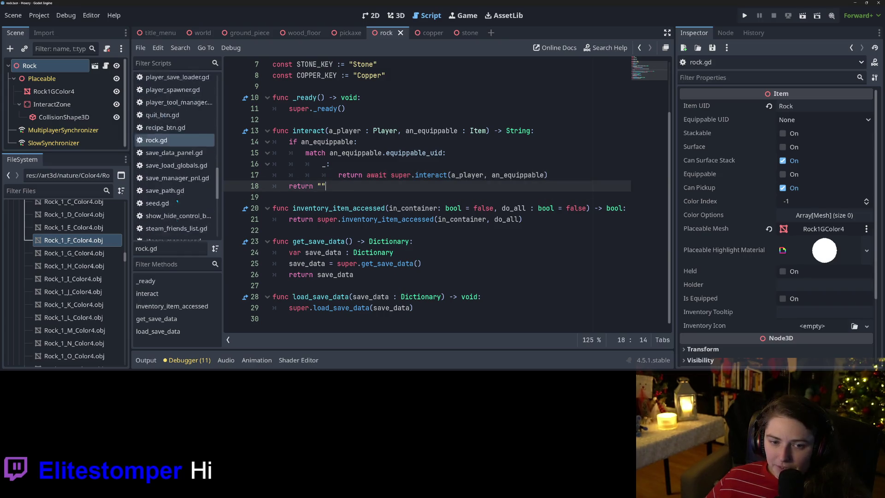
{"action": "scroll", "coordinate": [175, 161], "scroll_direction": "up", "scroll_amount": 3}
{"action": "left_click", "coordinate": [156, 205]}
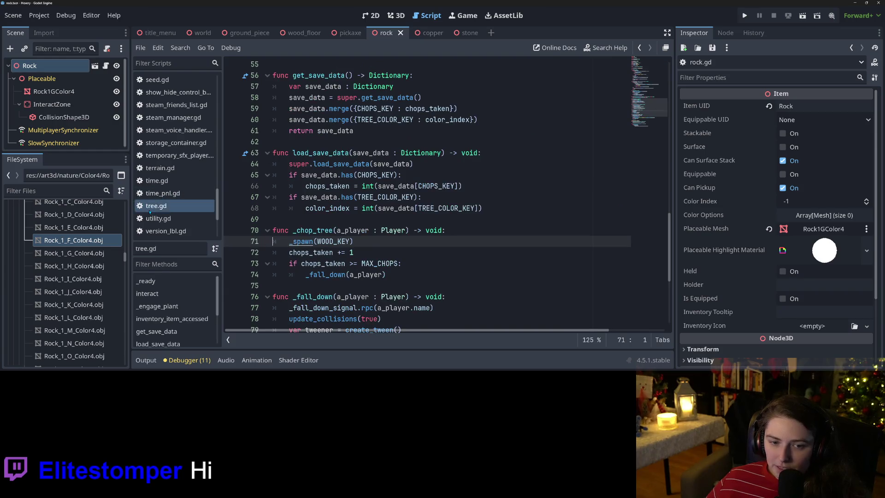
{"action": "left_click", "coordinate": [286, 219]}
{"action": "scroll", "coordinate": [424, 194], "scroll_direction": "up", "scroll_amount": 8}
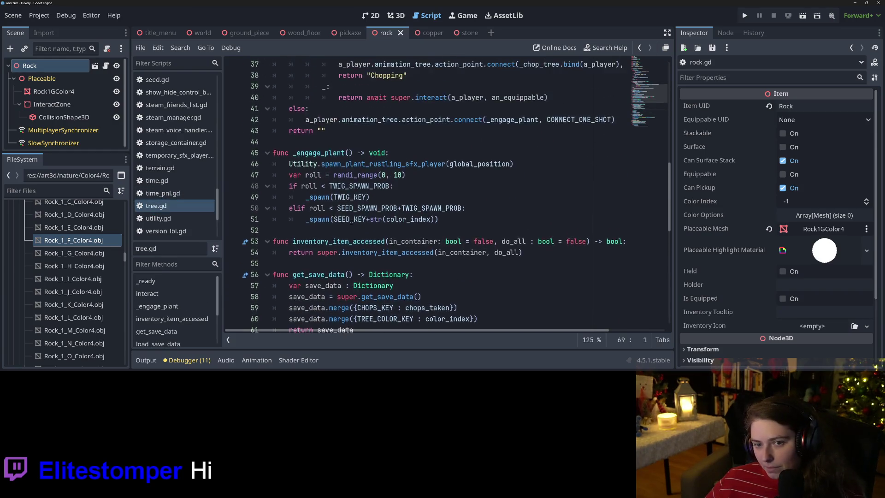
{"action": "scroll", "coordinate": [410, 264], "scroll_direction": "up", "scroll_amount": 3}
{"action": "scroll", "coordinate": [410, 264], "scroll_direction": "down", "scroll_amount": 5}
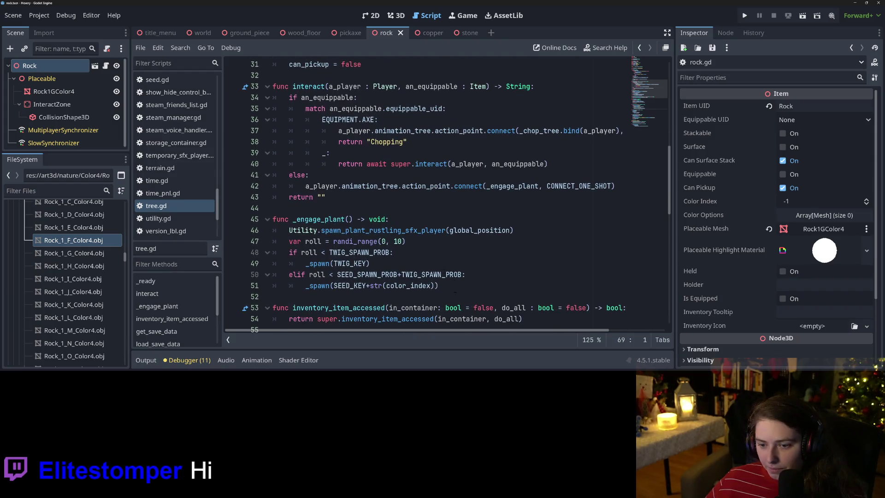
{"action": "scroll", "coordinate": [410, 264], "scroll_direction": "up", "scroll_amount": 2}
{"action": "left_click", "coordinate": [436, 286]}
{"action": "left_click_drag", "start_coordinate": [437, 285], "coordinate": [261, 117]}
{"action": "key", "text": "ctrl+c"}
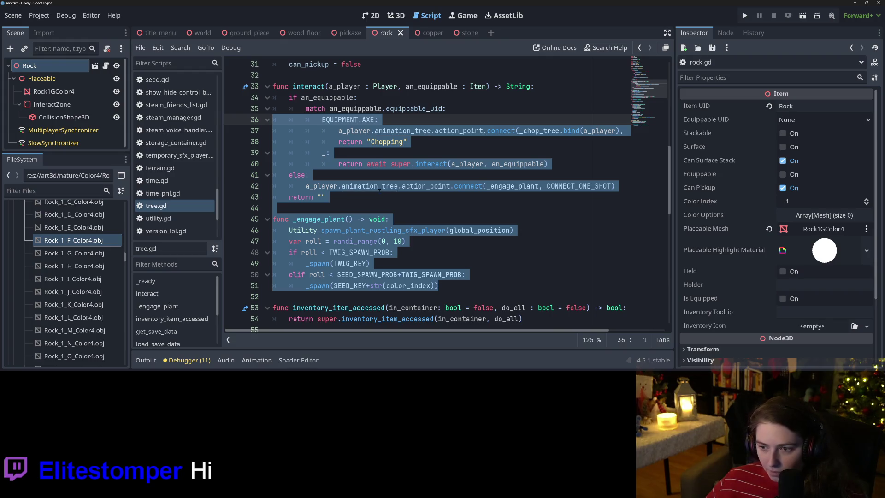
{"action": "left_click", "coordinate": [343, 177]}
{"action": "double_click", "coordinate": [368, 186]}
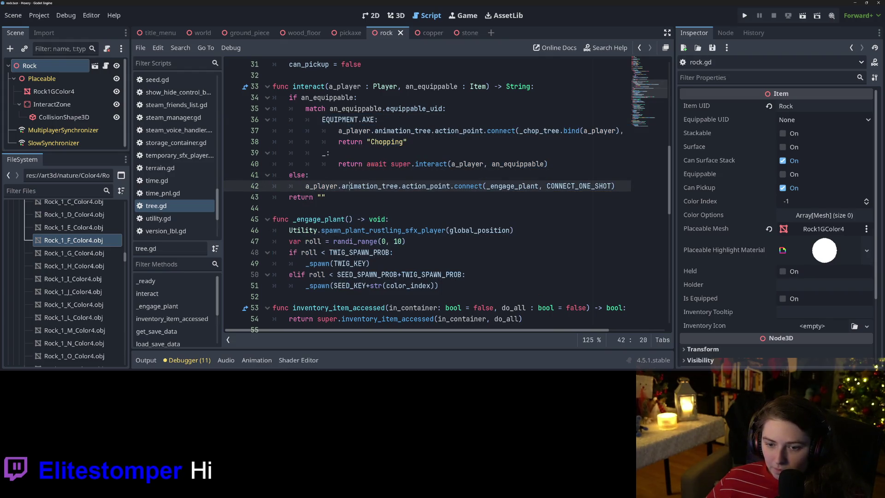
{"action": "scroll", "coordinate": [419, 203], "scroll_direction": "up", "scroll_amount": 1}
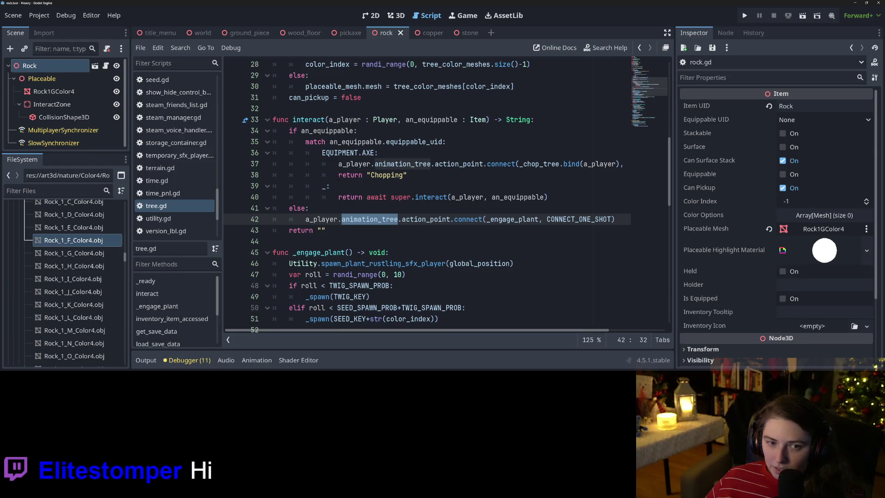
{"action": "left_click", "coordinate": [106, 66]}
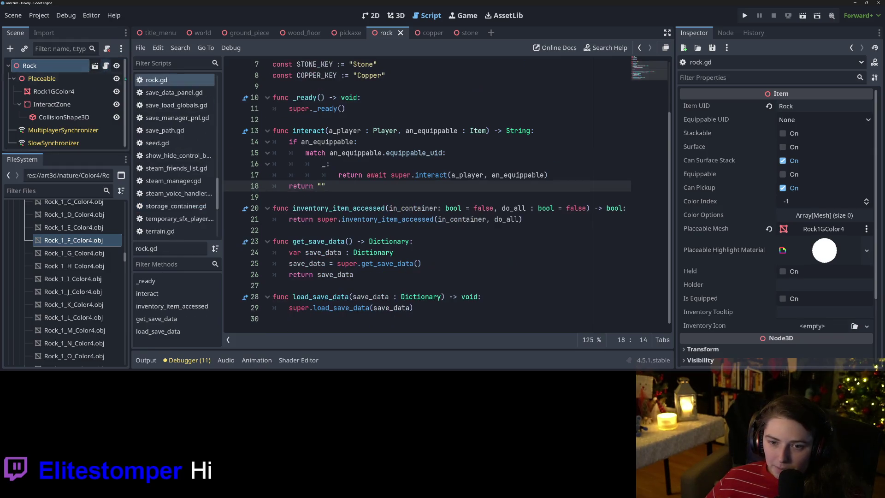
- Paste the copied tree.gd chopping code on a new line below interact's return line
{"action": "left_click", "coordinate": [345, 199]}
{"action": "key", "text": "ctrl+z"}
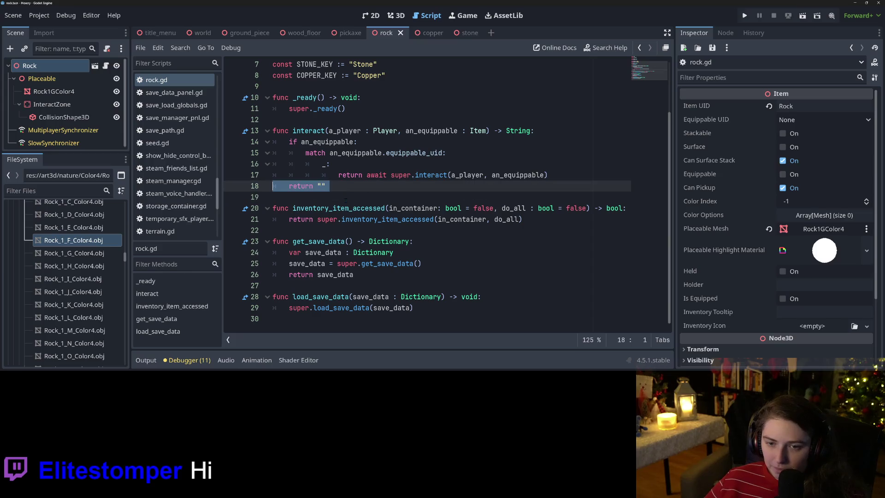
{"action": "key", "text": "ctrl+shift+z"}
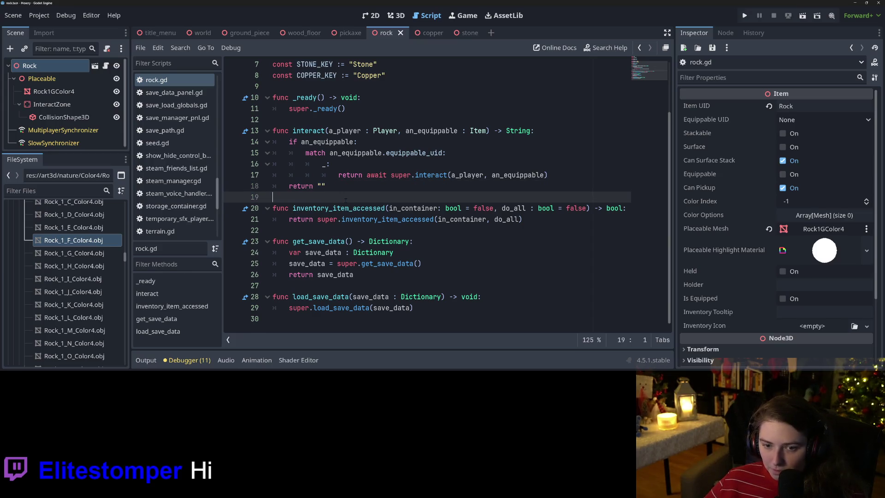
{"action": "key", "text": "Return"}
{"action": "key", "text": "ctrl+v"}
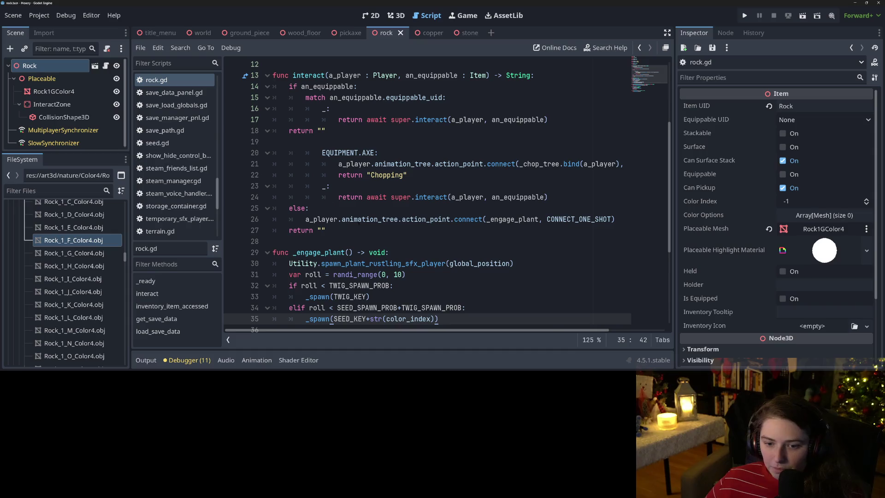
{"action": "scroll", "coordinate": [388, 245], "scroll_direction": "up", "scroll_amount": 1}
{"action": "scroll", "coordinate": [393, 245], "scroll_direction": "down", "scroll_amount": 1}
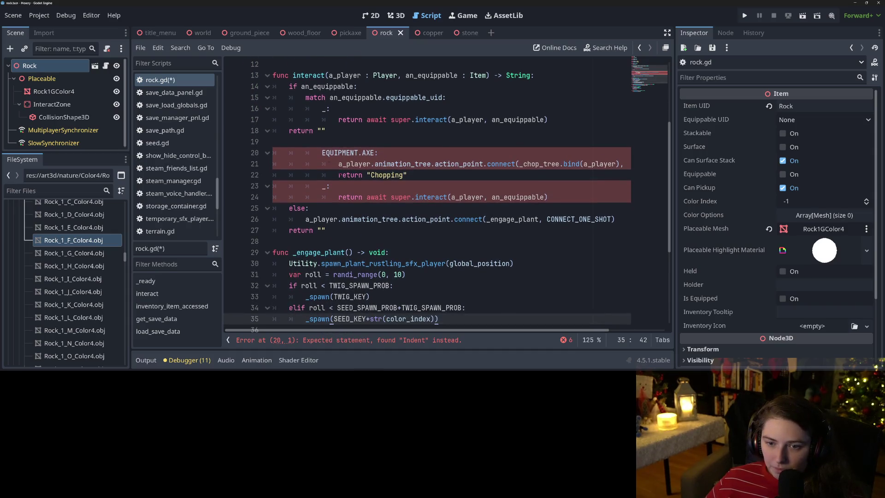
{"action": "left_click", "coordinate": [322, 163]}
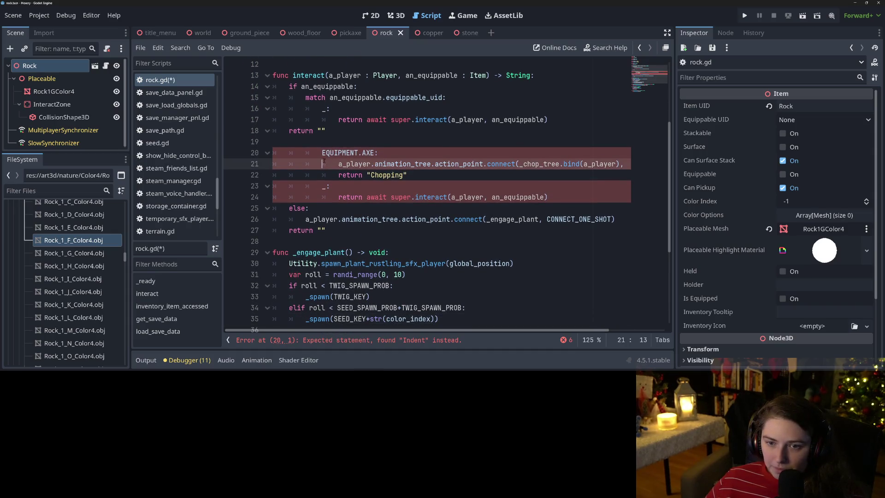
{"action": "left_click", "coordinate": [362, 197]}
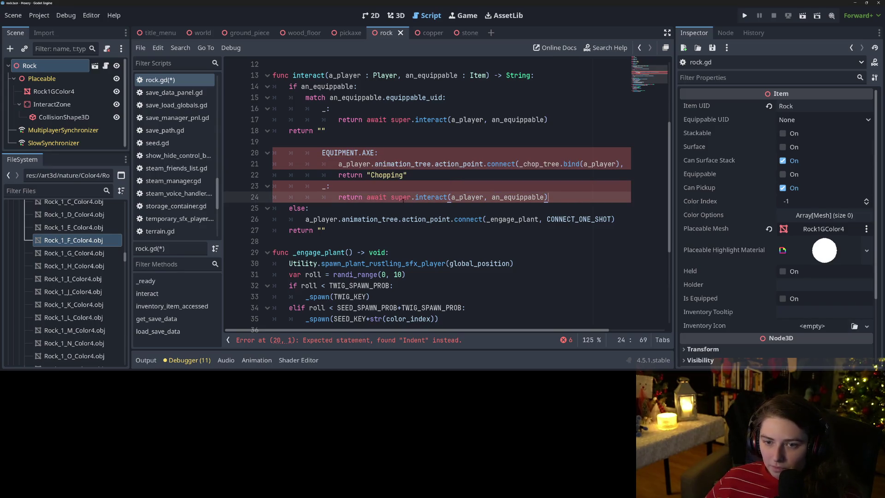
- Delete the pasted else branch and the duplicate default case and return lines
{"action": "left_click", "coordinate": [312, 219]}
{"action": "mouse_move", "coordinate": [615, 219]}
{"action": "left_mouse_down"}
{"action": "mouse_move", "coordinate": [345, 219]}
{"action": "mouse_move", "coordinate": [273, 208]}
{"action": "left_mouse_up"}
{"action": "key", "text": "BackSpace"}
{"action": "key", "text": "BackSpace"}
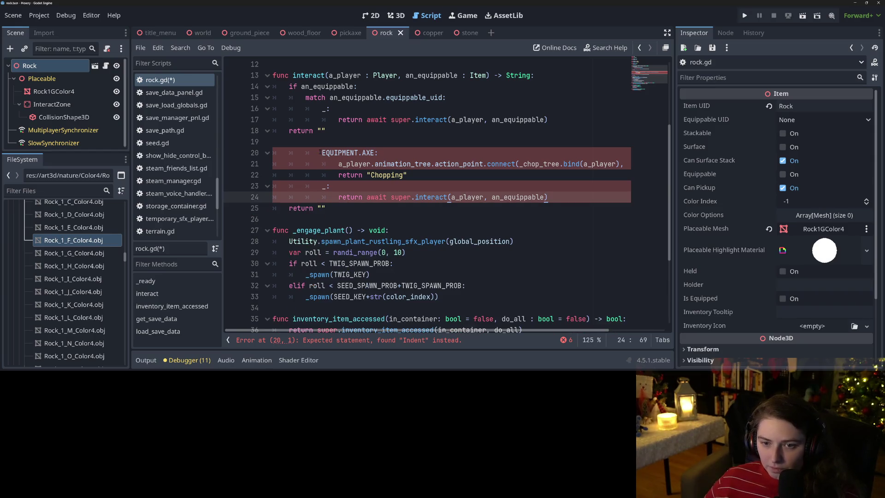
{"action": "left_click_drag", "start_coordinate": [322, 154], "coordinate": [322, 109]}
{"action": "key", "text": "BackSpace"}
{"action": "left_click", "coordinate": [324, 166]}
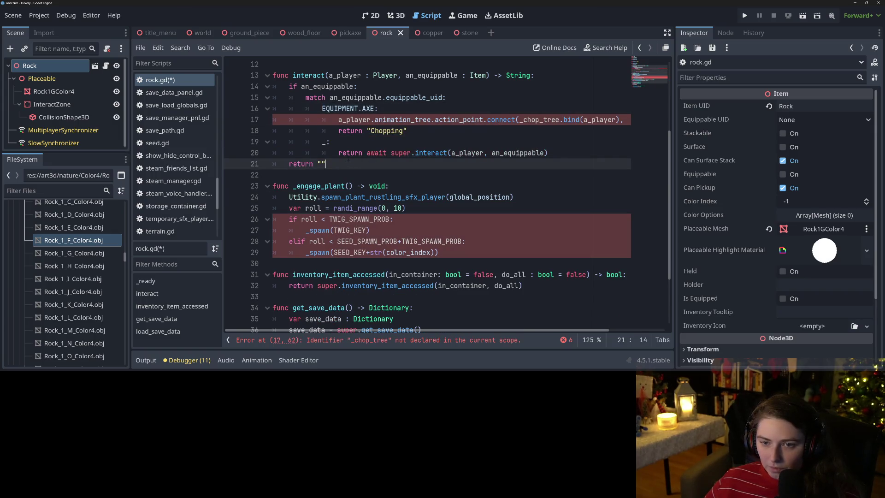
- Change the match branch from AXE to PICKAXE and save rock.gd
{"action": "double_click", "coordinate": [364, 109]}
{"action": "type", "text": "PC"}
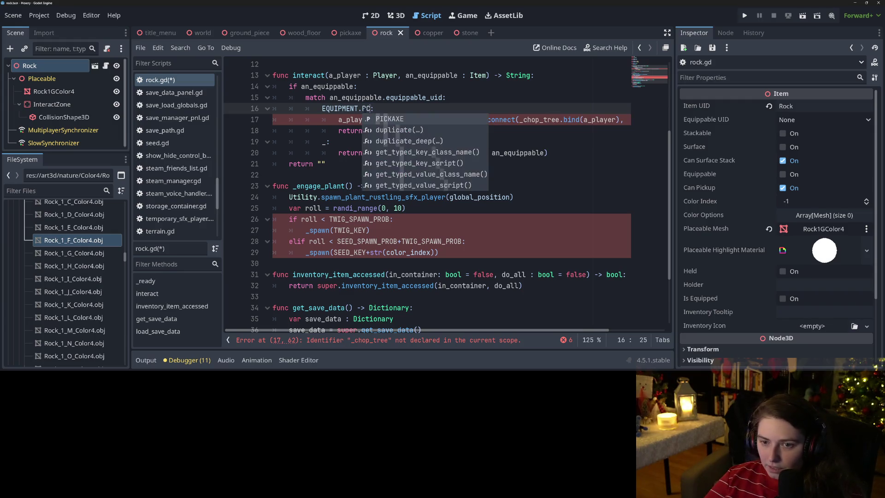
{"action": "key", "text": "Return"}
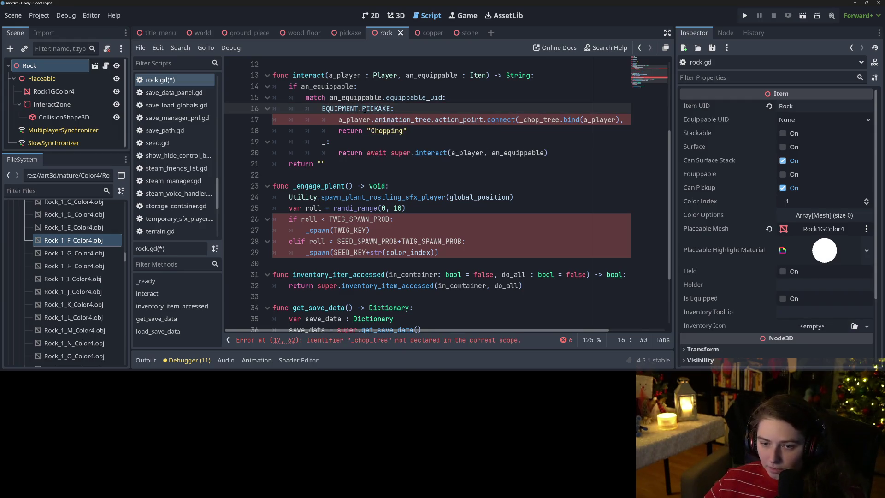
{"action": "key", "text": "ctrl+s"}
- Rename the _engage_plant function to _engage_rock
{"action": "left_click", "coordinate": [355, 109]}
{"action": "left_click", "coordinate": [323, 208]}
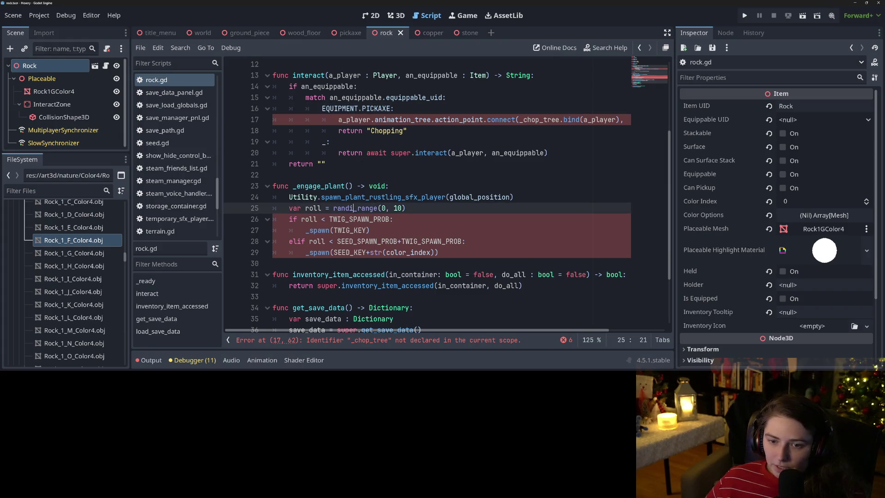
{"action": "left_click", "coordinate": [319, 186]}
{"action": "left_click_drag", "start_coordinate": [326, 186], "coordinate": [346, 186]}
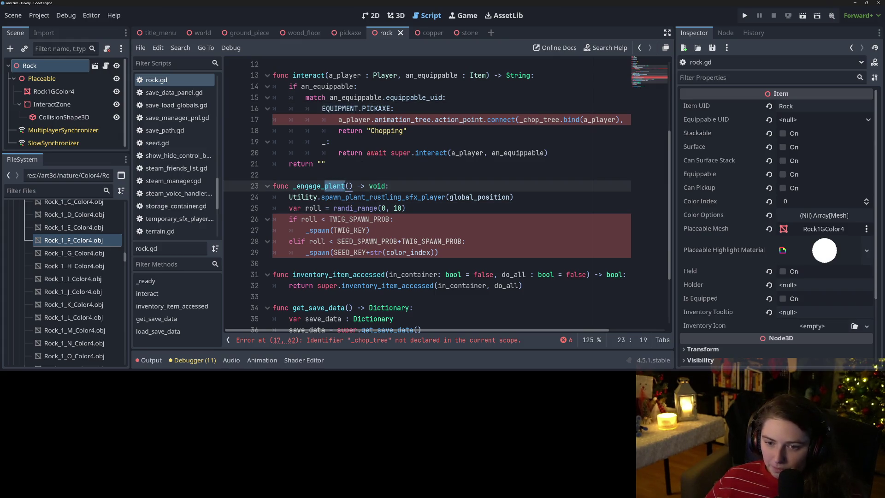
{"action": "type", "text": "rock"}
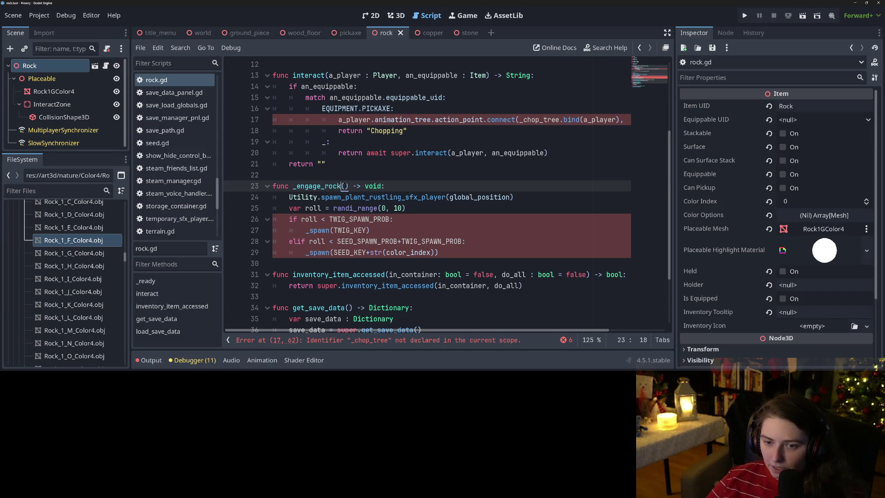
{"action": "double_click", "coordinate": [326, 186]}
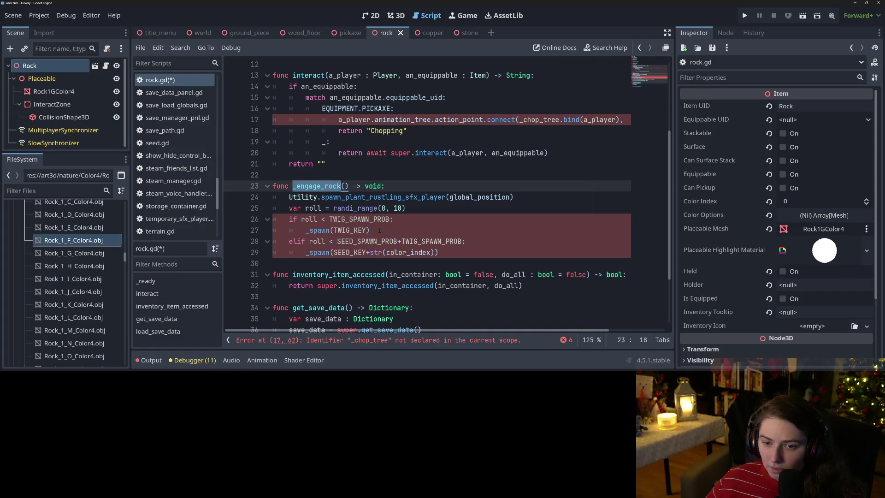
- Replace _chop_tree with _hit_rock on line 17 and save rock.gd
{"action": "scroll", "coordinate": [379, 230], "scroll_direction": "up", "scroll_amount": 1}
{"action": "left_click", "coordinate": [450, 339]}
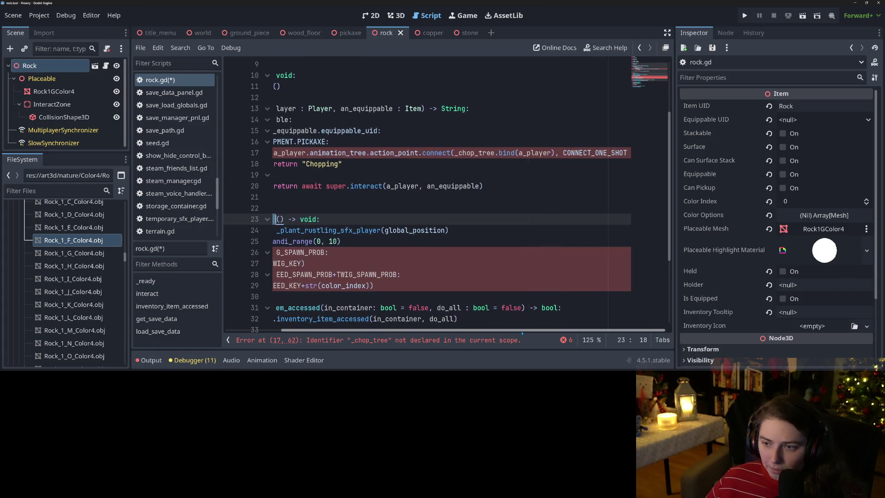
{"action": "left_click", "coordinate": [491, 155]}
{"action": "left_click_drag", "start_coordinate": [495, 152], "coordinate": [459, 154]}
{"action": "type", "text": "_hit_r"}
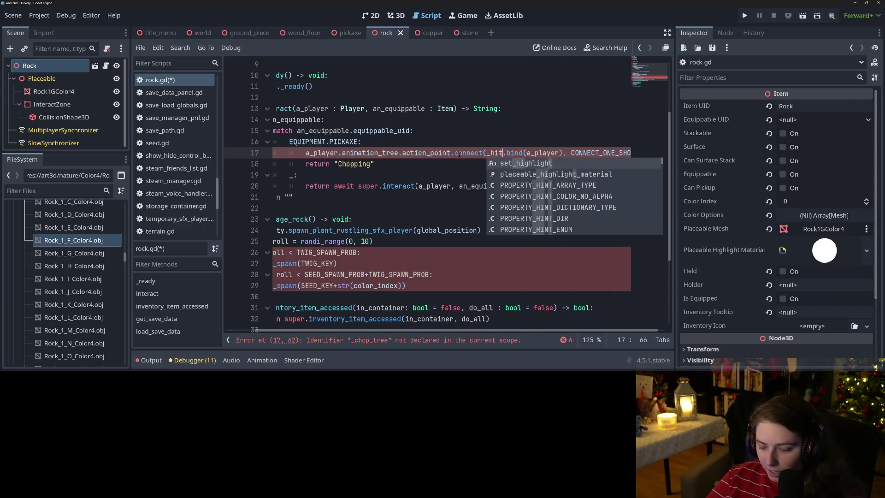
{"action": "type", "text": "ock"}
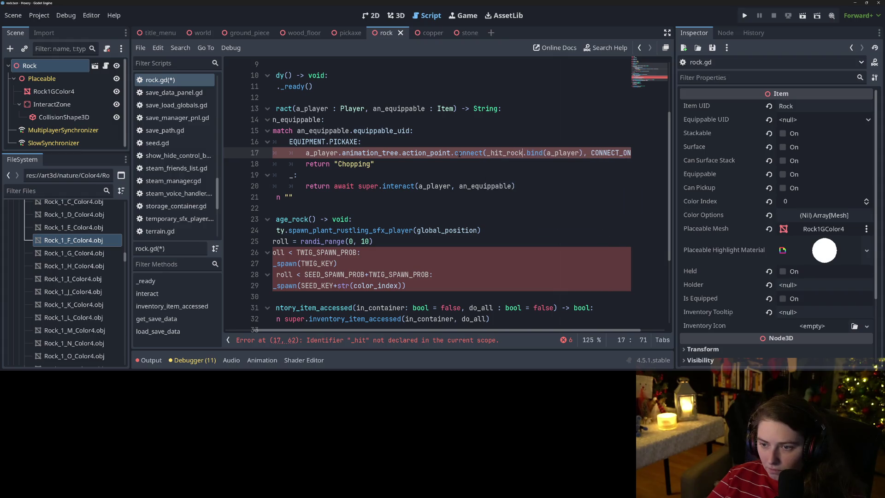
{"action": "key", "text": "ctrl+s"}
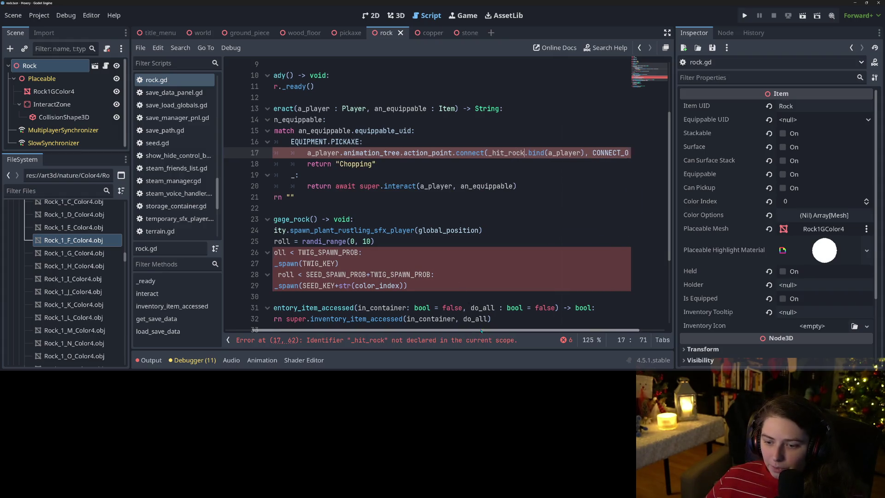
- Open tree.gd from the script list
{"action": "scroll", "coordinate": [485, 330], "scroll_direction": "left", "scroll_amount": 2}
{"action": "scroll", "coordinate": [168, 180], "scroll_direction": "down", "scroll_amount": 5}
{"action": "left_click", "coordinate": [155, 145]}
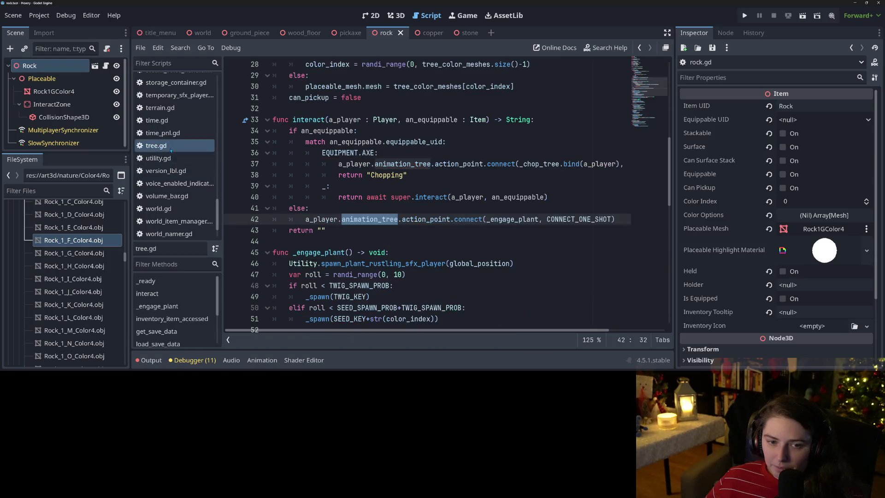
- Copy the _chop_tree, _fall_down and _fall_down_signal functions from tree.gd, then return to rock.gd at line 23
{"action": "scroll", "coordinate": [424, 194], "scroll_direction": "down", "scroll_amount": 10}
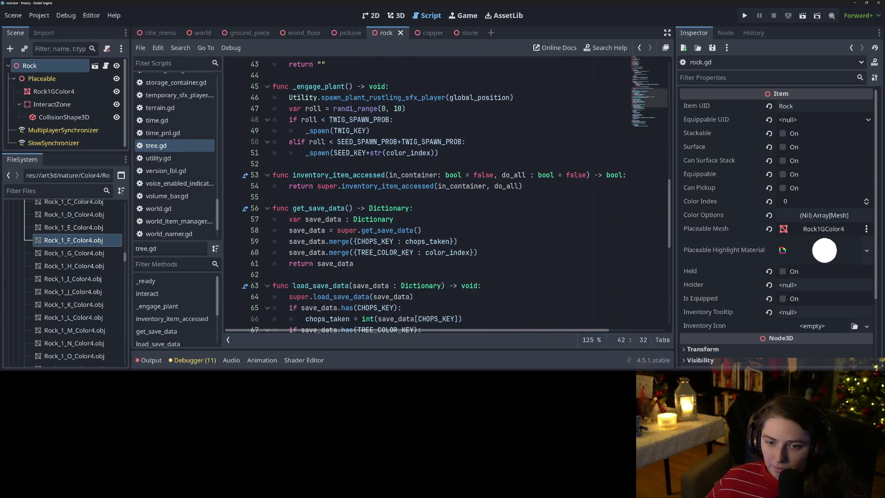
{"action": "scroll", "coordinate": [413, 234], "scroll_direction": "down", "scroll_amount": 7}
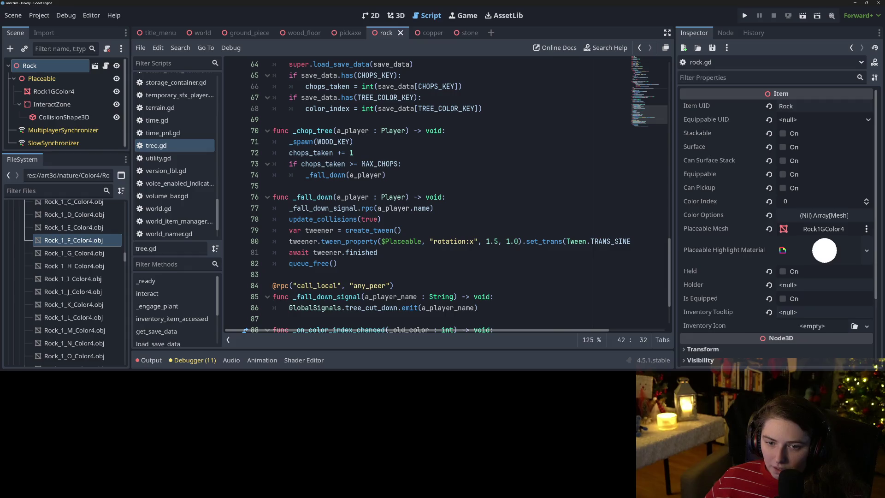
{"action": "mouse_move", "coordinate": [272, 130]}
{"action": "left_mouse_down"}
{"action": "mouse_move", "coordinate": [355, 152]}
{"action": "mouse_move", "coordinate": [373, 219]}
{"action": "mouse_move", "coordinate": [397, 230]}
{"action": "mouse_move", "coordinate": [530, 243]}
{"action": "left_mouse_up"}
{"action": "key", "text": "ctrl+c"}
{"action": "scroll", "coordinate": [373, 219], "scroll_direction": "down", "scroll_amount": 1}
{"action": "scroll", "coordinate": [397, 230], "scroll_direction": "down", "scroll_amount": 1}
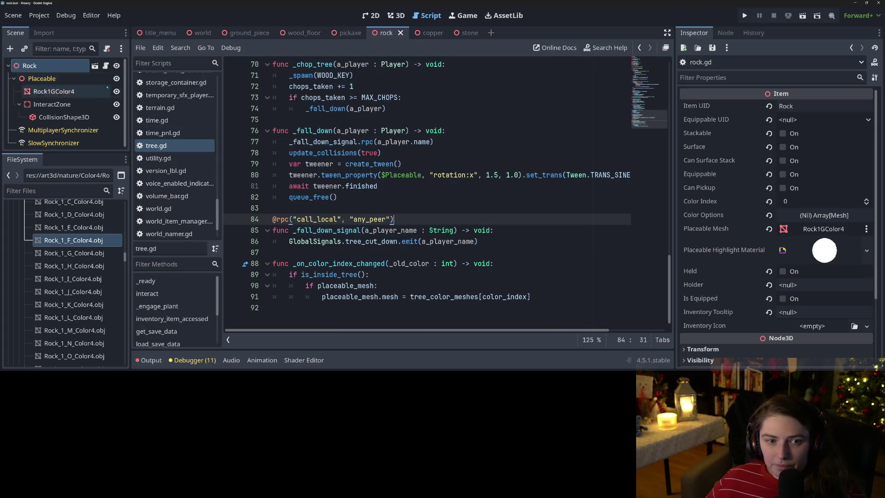
{"action": "left_click", "coordinate": [105, 65]}
{"action": "left_click", "coordinate": [321, 208]}
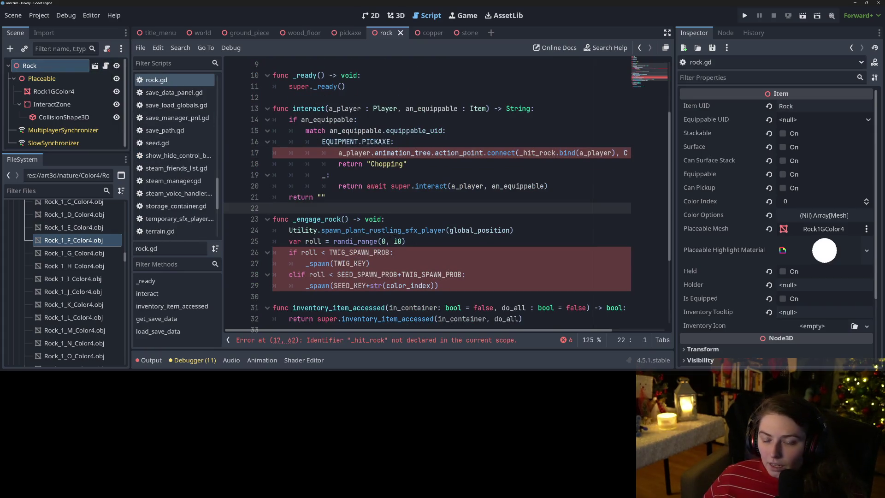
- Paste the tree's chopping and falling functions into rock.gd below line 23
{"action": "key", "text": "Return"}
{"action": "key", "text": "ctrl+v"}
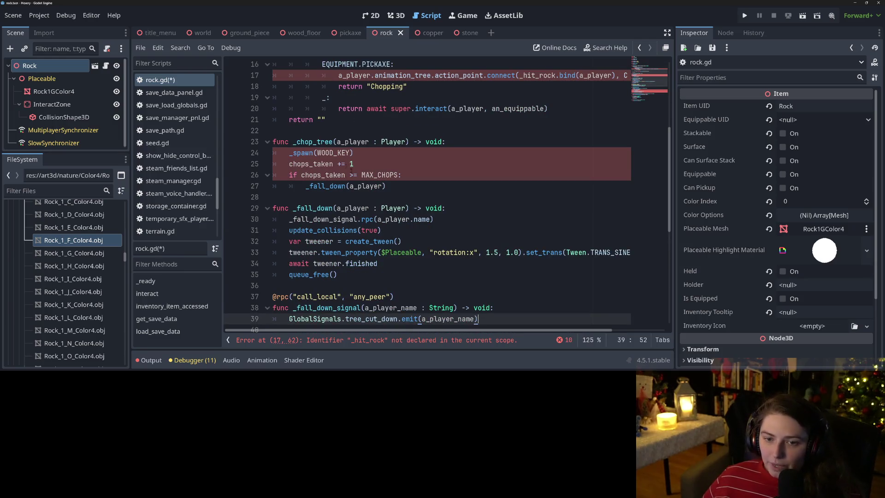
{"action": "left_click", "coordinate": [351, 169]}
{"action": "scroll", "coordinate": [351, 169], "scroll_direction": "up", "scroll_amount": 3}
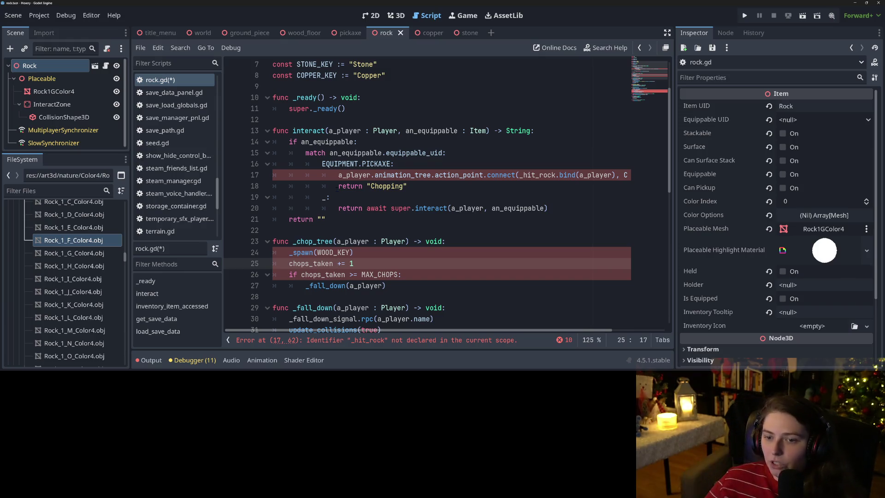
{"action": "double_click", "coordinate": [396, 186]}
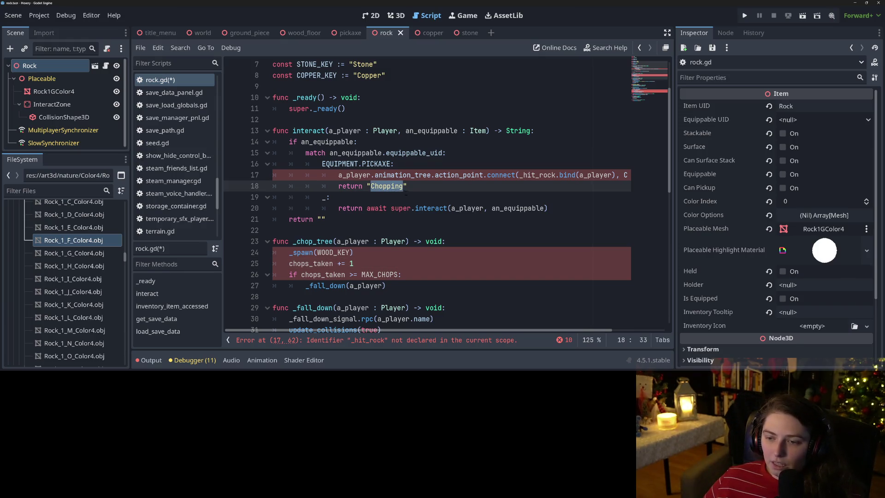
- Rename the pasted _chop_tree function to _hit_rock and save rock.gd
{"action": "double_click", "coordinate": [316, 241]}
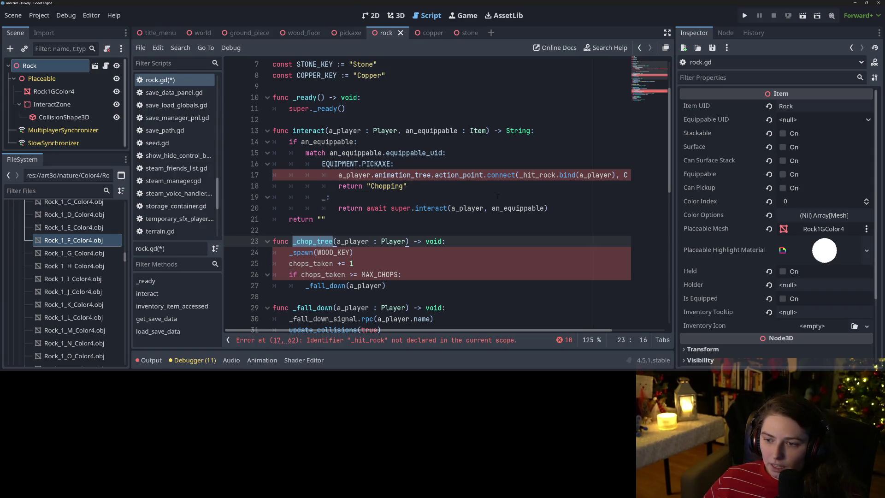
{"action": "double_click", "coordinate": [534, 175]}
{"action": "key", "text": "ctrl+c"}
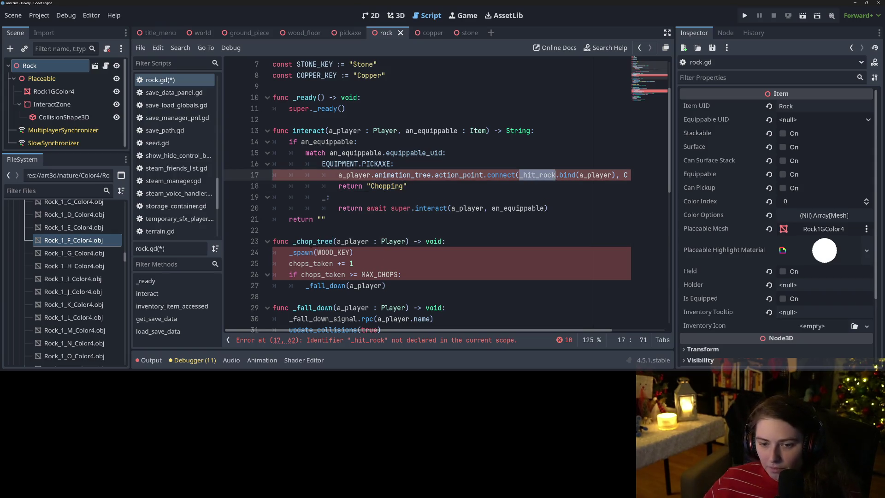
{"action": "double_click", "coordinate": [313, 241]}
{"action": "key", "text": "ctrl+v"}
{"action": "key", "text": "ctrl+s"}
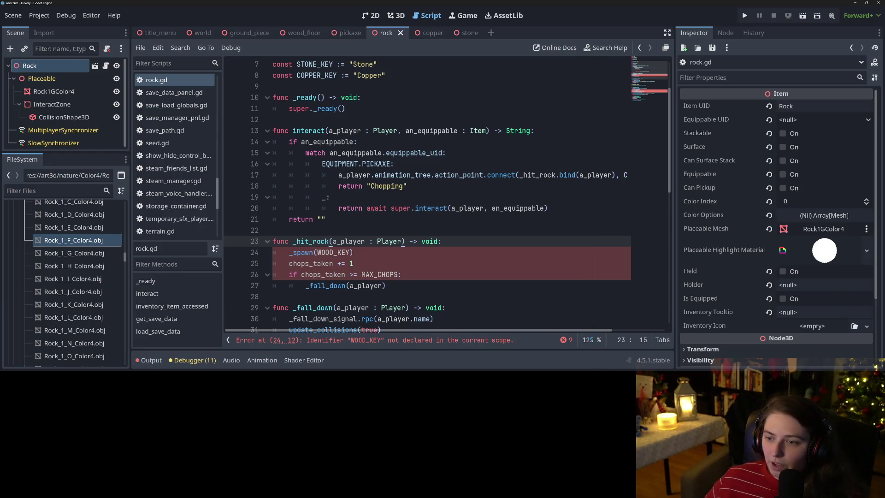
- Review the CONNECT_ONE_SHOT and action_point references in the line 17 connect call
{"action": "scroll", "coordinate": [561, 136], "scroll_direction": "right", "scroll_amount": 3}
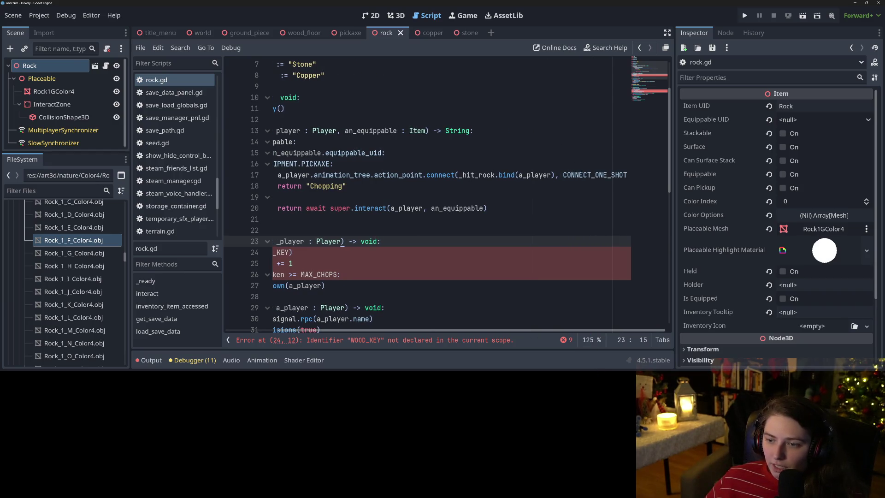
{"action": "double_click", "coordinate": [581, 174]}
{"action": "double_click", "coordinate": [396, 175]}
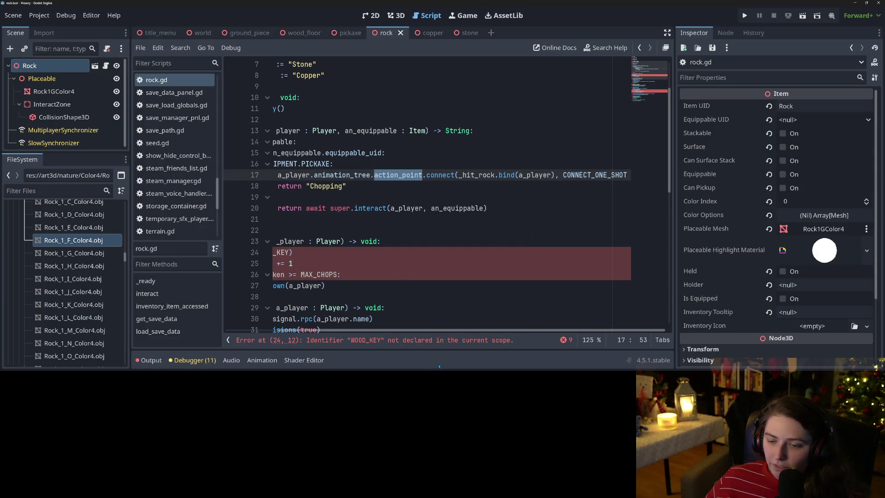
{"action": "scroll", "coordinate": [453, 331], "scroll_direction": "left", "scroll_amount": 3}
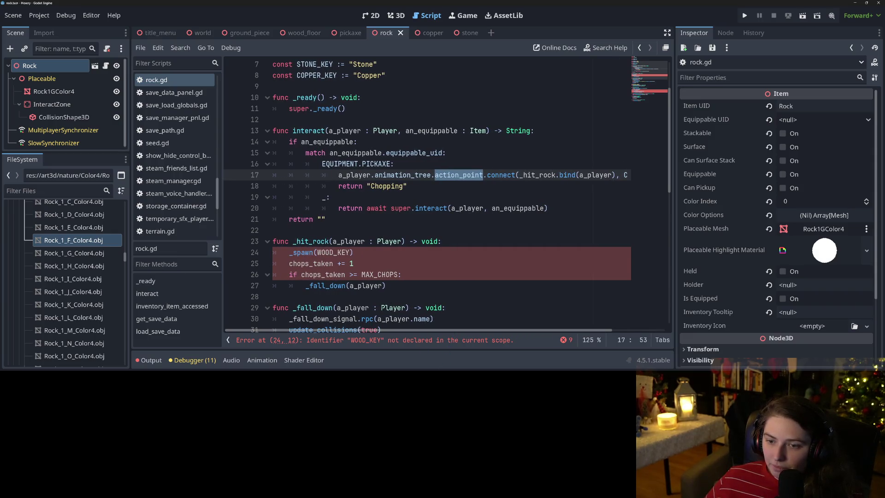
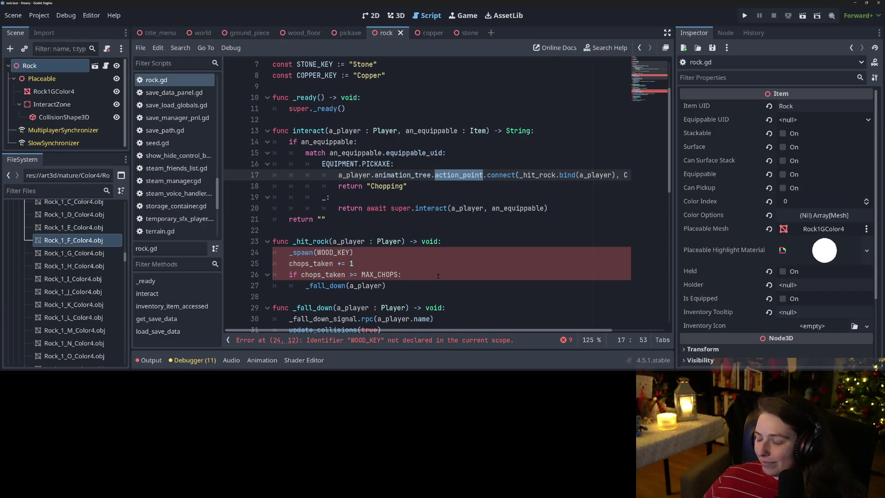
- Look over the pickaxe chopping branch and the _hit_rock function in rock.gd
{"action": "left_click", "coordinate": [367, 186]}
{"action": "double_click", "coordinate": [354, 174]}
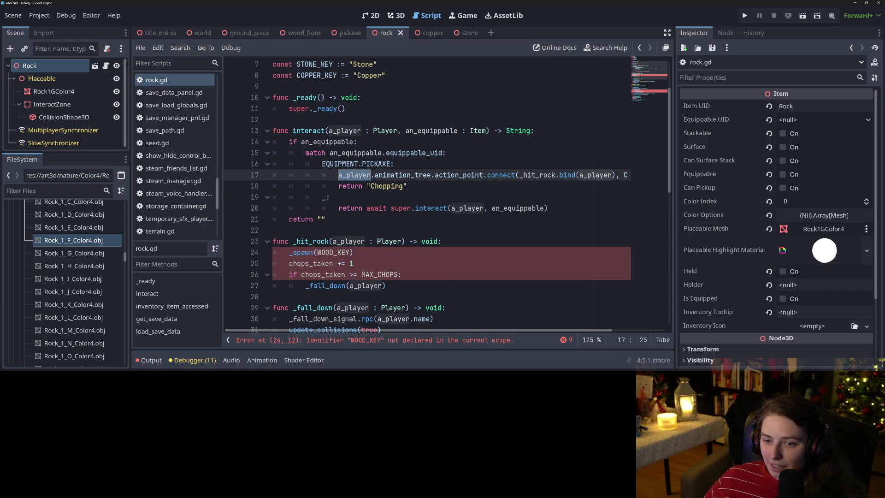
{"action": "left_click", "coordinate": [367, 185]}
{"action": "scroll", "coordinate": [367, 273], "scroll_direction": "down", "scroll_amount": 1}
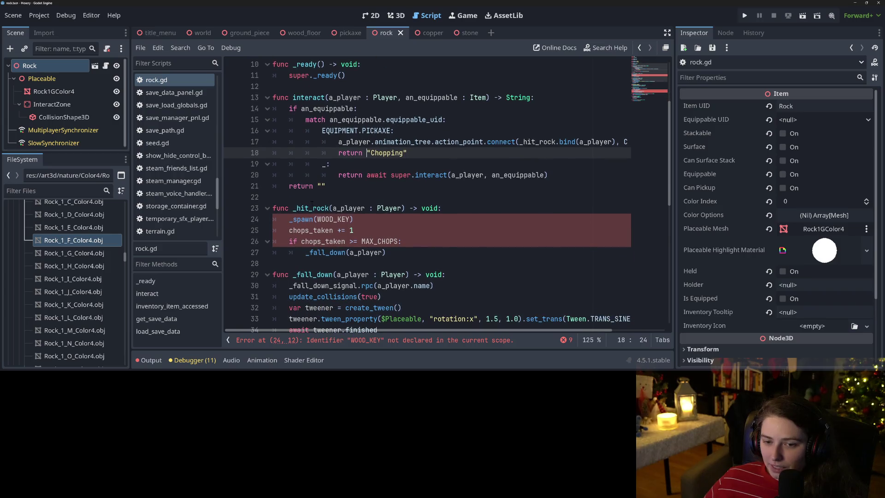
{"action": "double_click", "coordinate": [311, 208]}
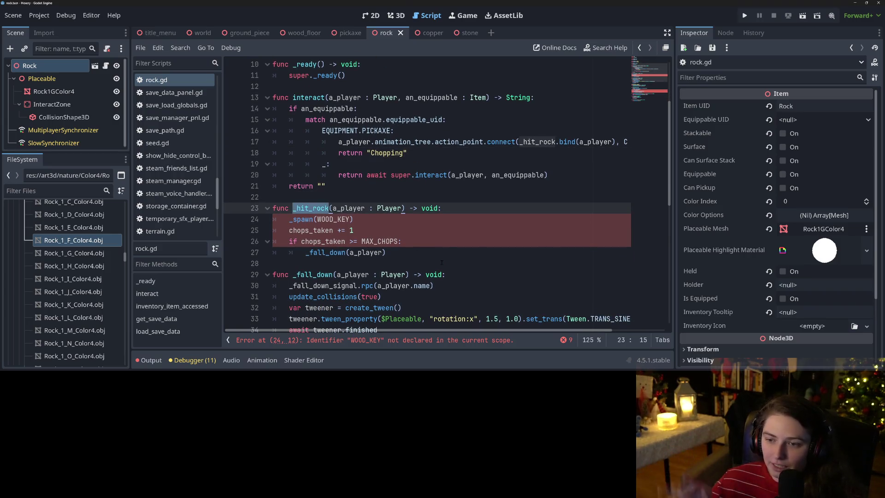
{"action": "scroll", "coordinate": [442, 262], "scroll_direction": "down", "scroll_amount": 3}
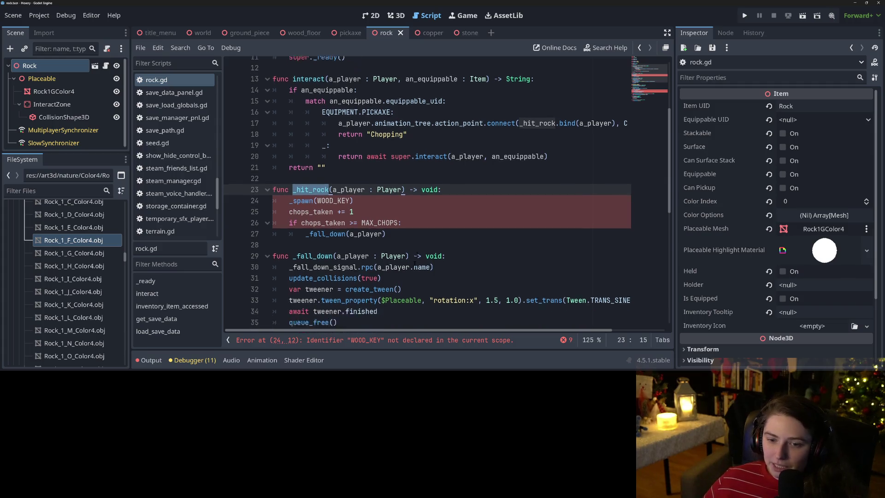
- Change the _hit_rock spawn from WOOD_KEY to STONE_KEY and save rock.gd
{"action": "left_click", "coordinate": [332, 121]}
{"action": "double_click", "coordinate": [331, 121]}
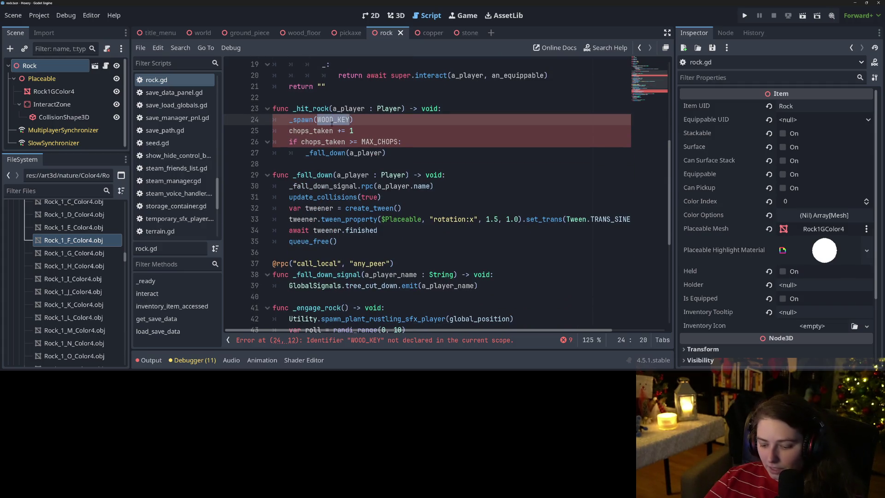
{"action": "type", "text": "ST"}
{"action": "key", "text": "Return"}
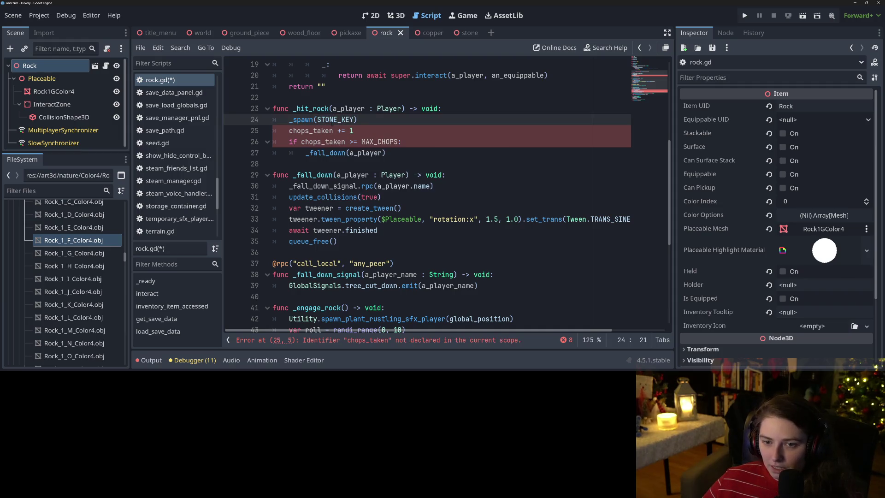
{"action": "key", "text": "Down"}
{"action": "key", "text": "ctrl+s"}
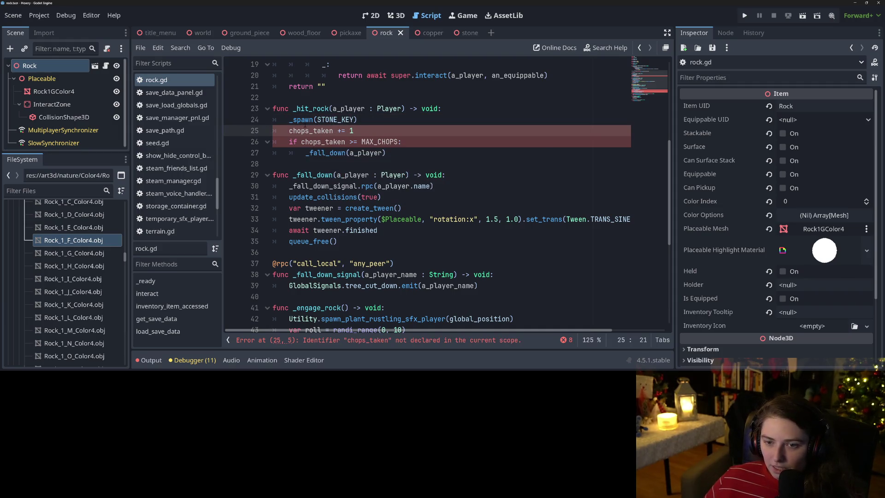
- Select the undeclared chops_taken name on line 25 to inspect the error
{"action": "double_click", "coordinate": [304, 131]}
{"action": "scroll", "coordinate": [304, 132], "scroll_direction": "down", "scroll_amount": 5}
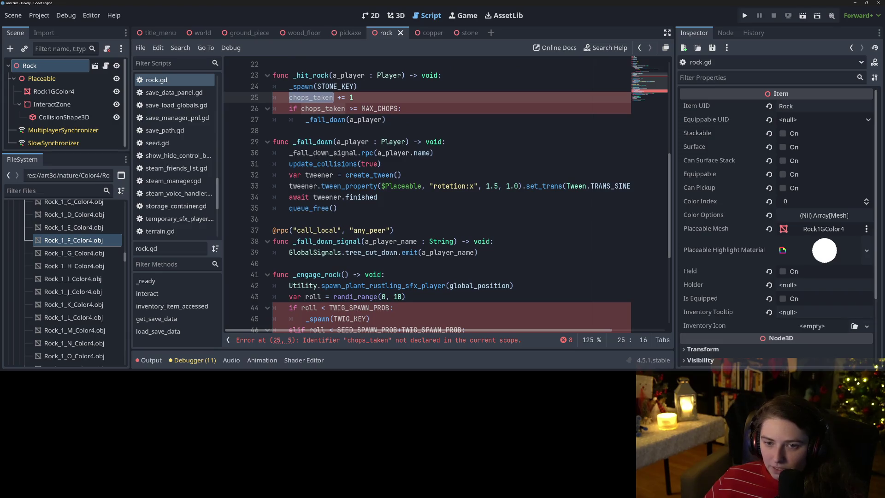
{"action": "mouse_move", "coordinate": [343, 219]}
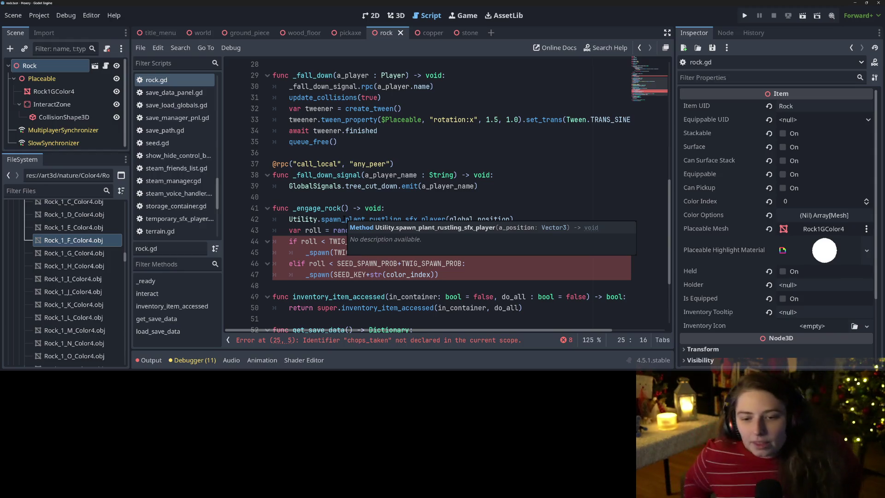
- Review the _engage_rock function, including its random roll and TWIG_KEY spawn lines
{"action": "left_click", "coordinate": [343, 208]}
{"action": "left_click", "coordinate": [345, 241]}
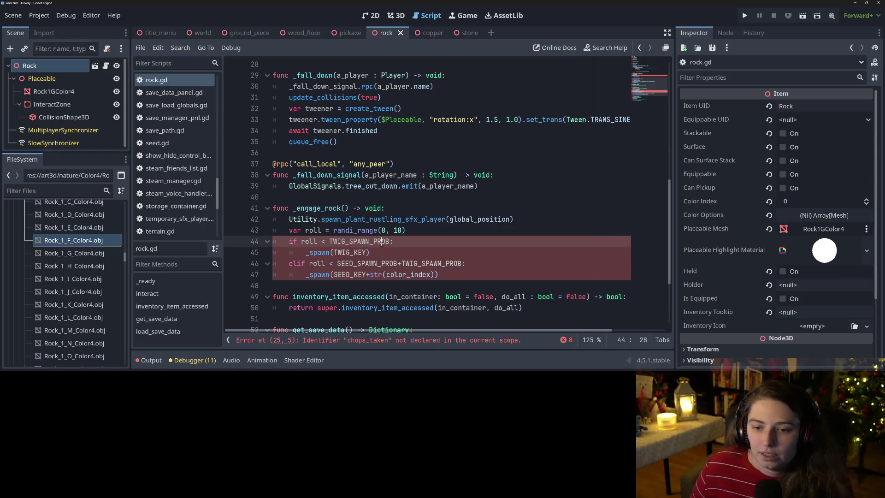
{"action": "left_click", "coordinate": [346, 274]}
{"action": "left_click", "coordinate": [345, 230]}
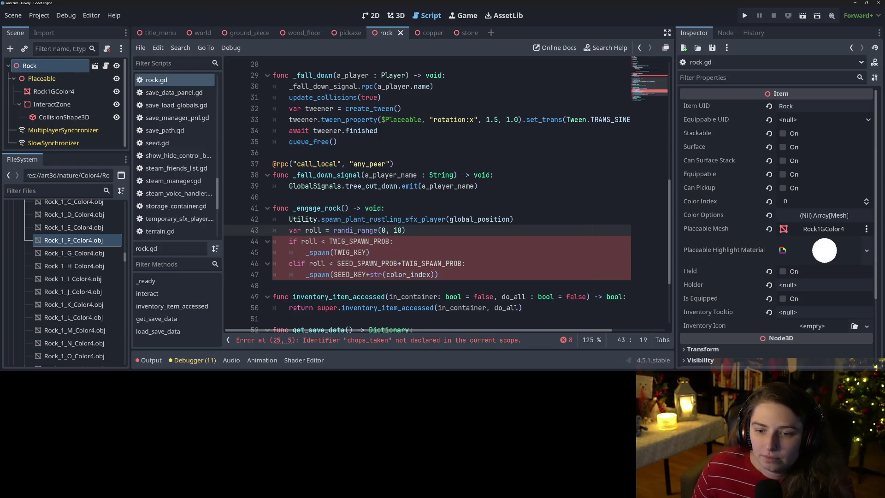
{"action": "left_click", "coordinate": [401, 230]}
{"action": "double_click", "coordinate": [318, 208]}
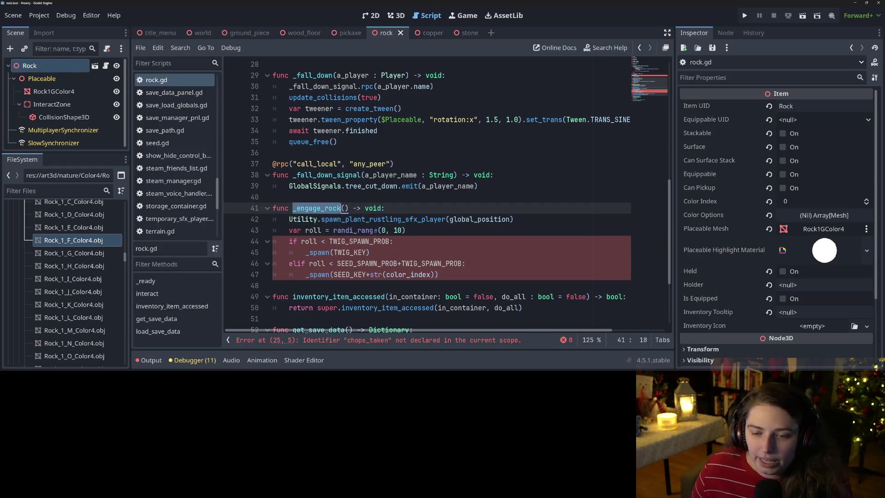
{"action": "scroll", "coordinate": [357, 197], "scroll_direction": "up", "scroll_amount": 4}
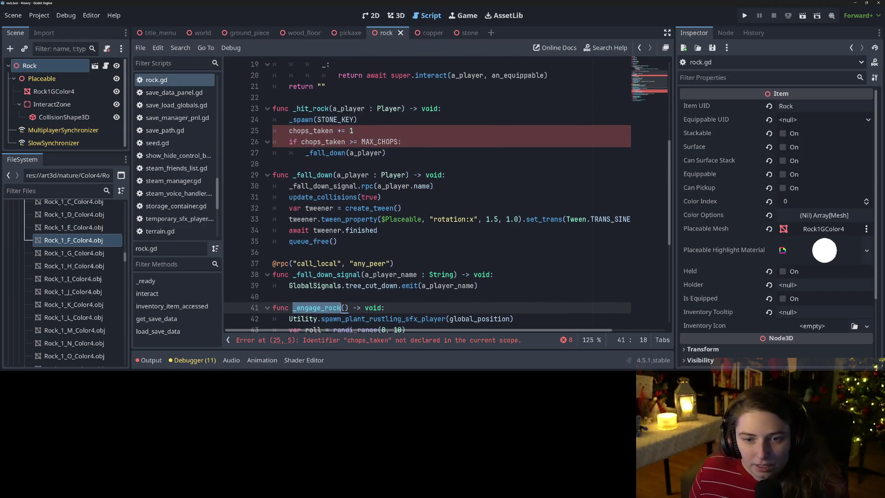
{"action": "scroll", "coordinate": [357, 191], "scroll_direction": "down", "scroll_amount": 4}
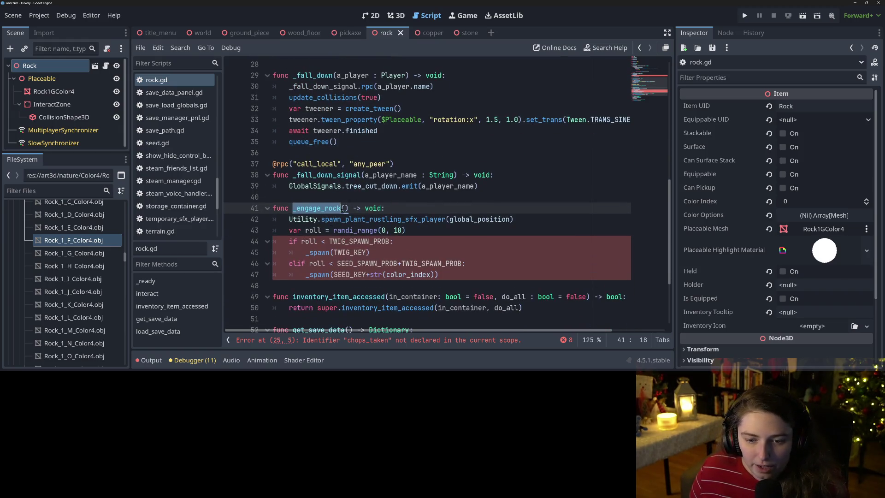
{"action": "left_click", "coordinate": [359, 241]}
{"action": "left_click", "coordinate": [358, 252]}
{"action": "left_click", "coordinate": [303, 241]}
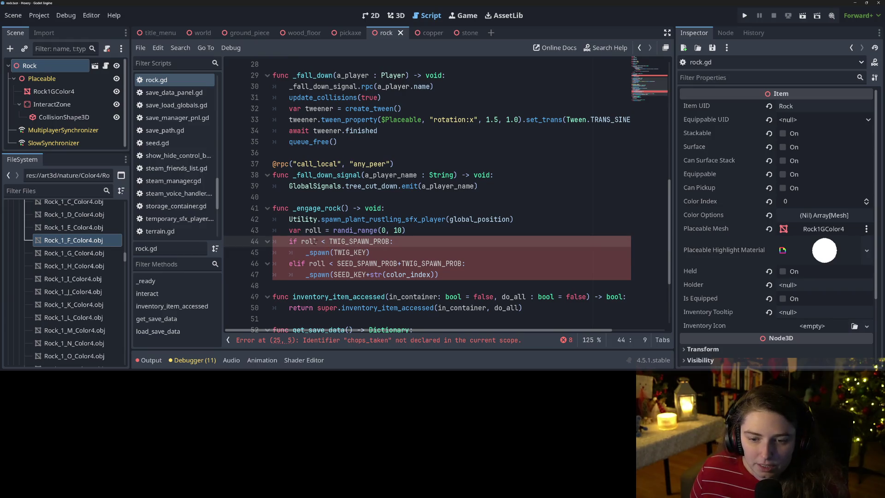
- Delete the _engage_rock function on lines 41–47 and save rock.gd
{"action": "left_click", "coordinate": [438, 274]}
{"action": "mouse_move", "coordinate": [438, 275]}
{"action": "left_mouse_down"}
{"action": "mouse_move", "coordinate": [295, 240]}
{"action": "mouse_move", "coordinate": [272, 208]}
{"action": "left_mouse_up"}
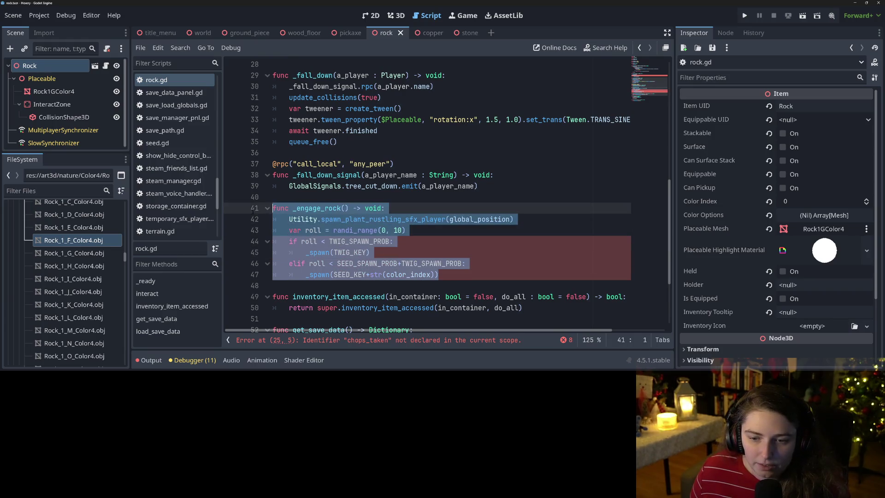
{"action": "key", "text": "BackSpace"}
{"action": "key", "text": "BackSpace"}
{"action": "key", "text": "BackSpace"}
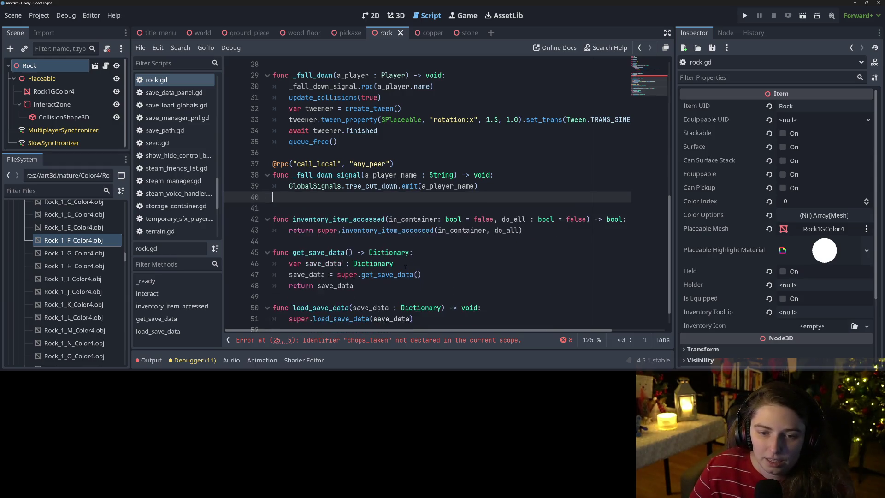
{"action": "key", "text": "ctrl+s"}
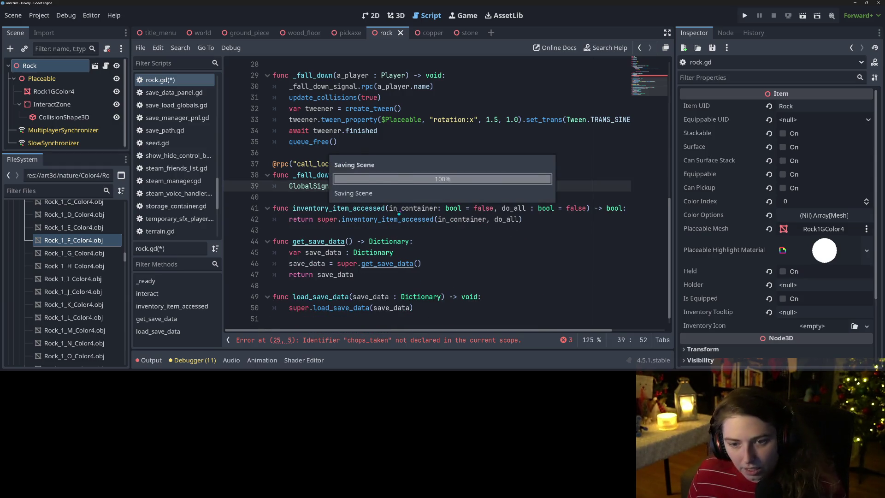
{"action": "scroll", "coordinate": [364, 219], "scroll_direction": "up", "scroll_amount": 1}
- Inspect the tree_cut_down signal call and the chops_taken reference on line 25
{"action": "left_click", "coordinate": [365, 219]}
{"action": "double_click", "coordinate": [365, 220]}
{"action": "scroll", "coordinate": [365, 220], "scroll_direction": "up", "scroll_amount": 3}
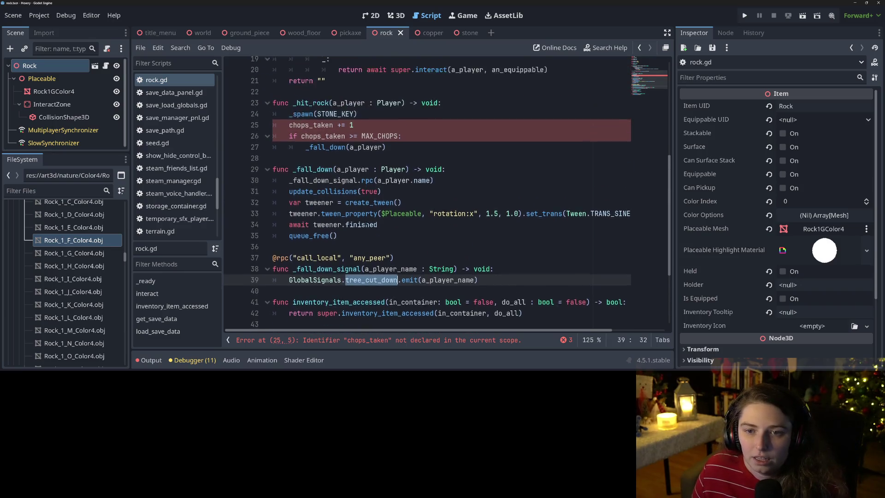
{"action": "double_click", "coordinate": [311, 163]}
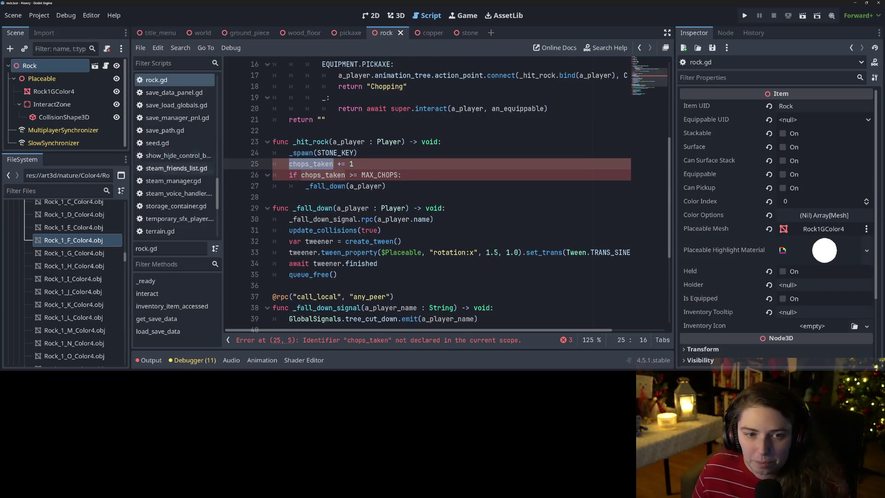
{"action": "scroll", "coordinate": [175, 206], "scroll_direction": "down", "scroll_amount": 3}
- In tree.gd, select the CHOPS_KEY, MAX_CHOPS and chops_taken declarations
{"action": "left_click", "coordinate": [155, 187]}
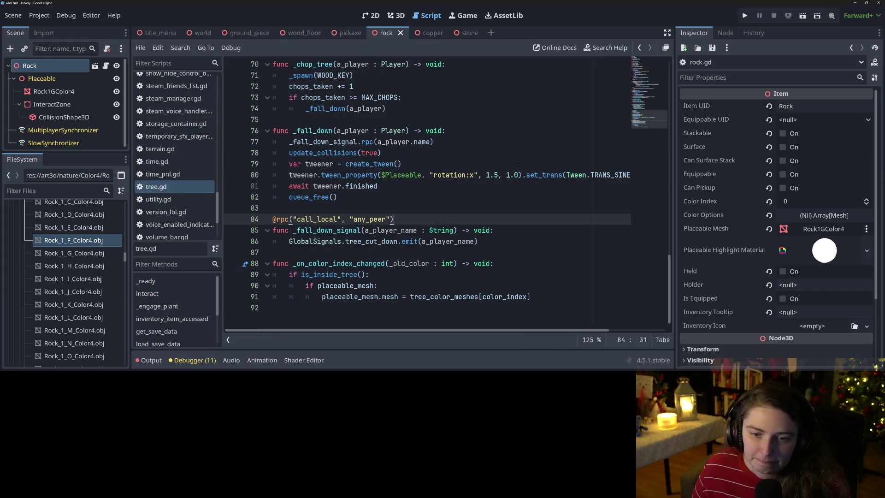
{"action": "scroll", "coordinate": [341, 220], "scroll_direction": "up", "scroll_amount": 20}
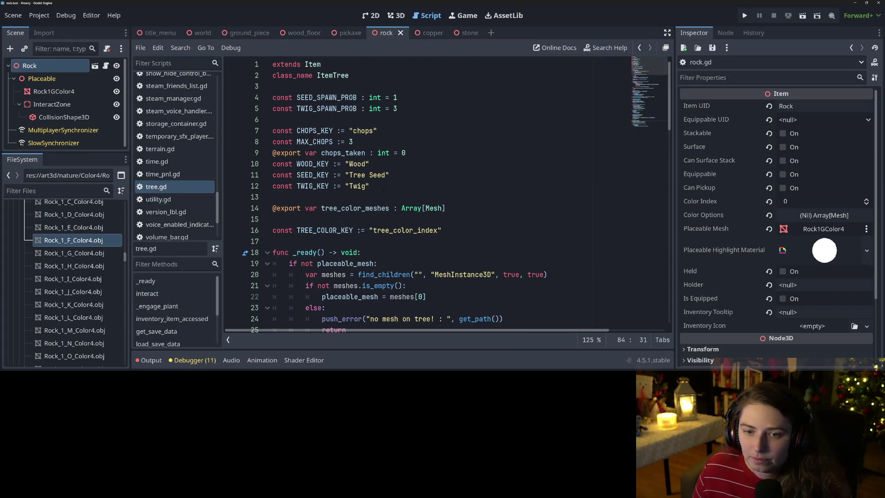
{"action": "left_click", "coordinate": [383, 190]}
{"action": "left_click_drag", "start_coordinate": [369, 142], "coordinate": [252, 131]}
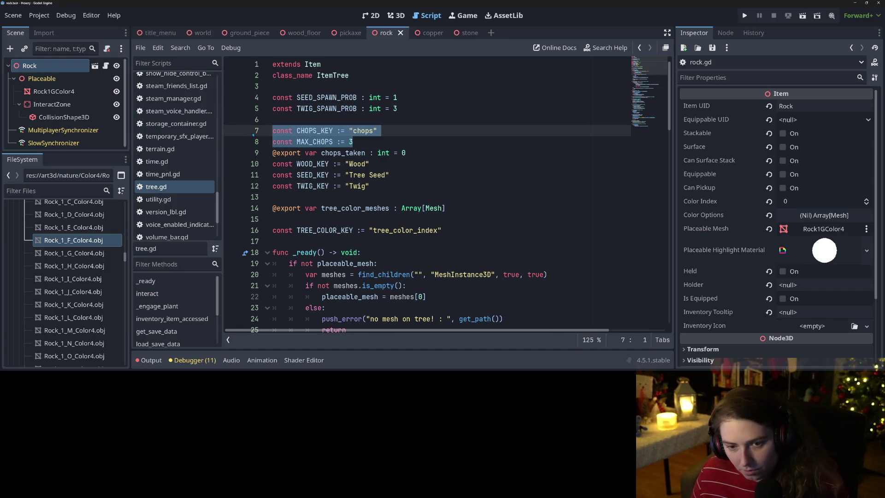
{"action": "left_click_drag", "start_coordinate": [406, 153], "coordinate": [264, 132]}
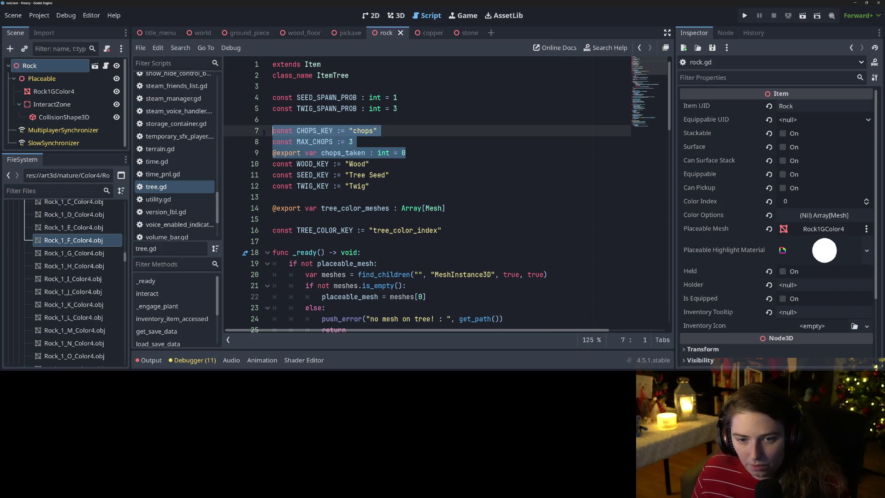
- Paste the chop constants and chops_taken variable after the keys in rock.gd and save
{"action": "left_click", "coordinate": [325, 142]}
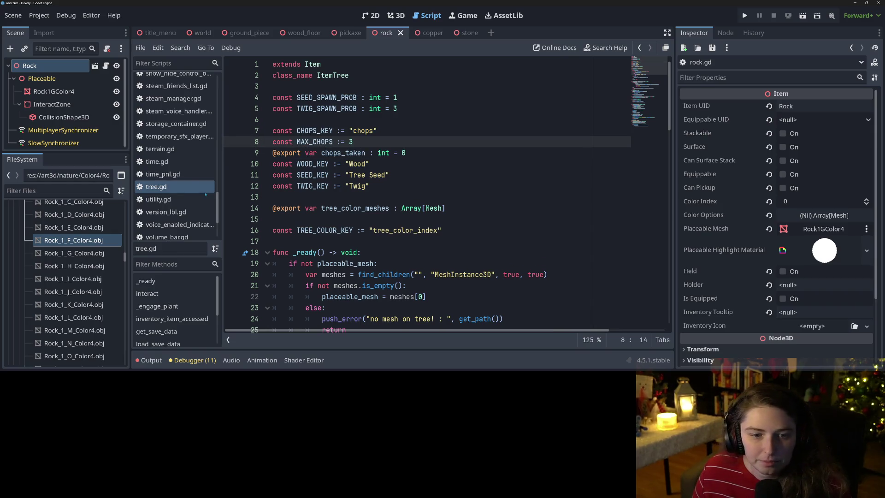
{"action": "left_click", "coordinate": [106, 65]}
{"action": "scroll", "coordinate": [424, 193], "scroll_direction": "up", "scroll_amount": 5}
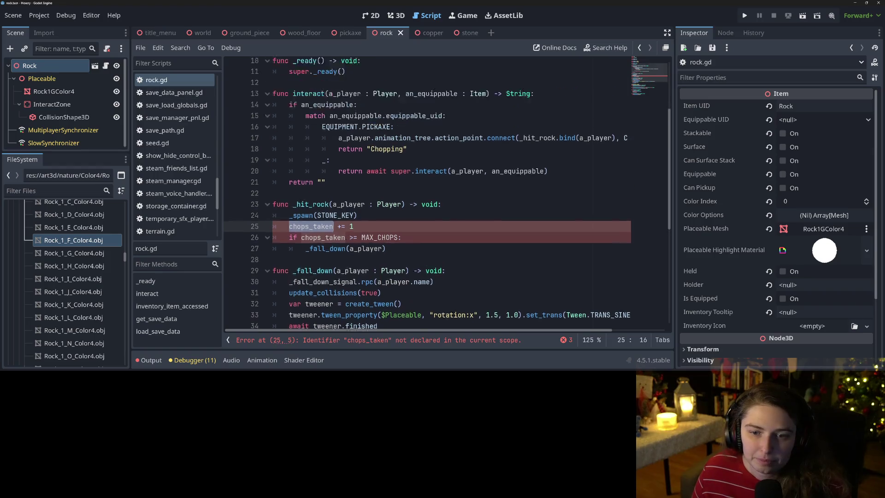
{"action": "left_click", "coordinate": [314, 153]}
{"action": "key", "text": "ctrl+v"}
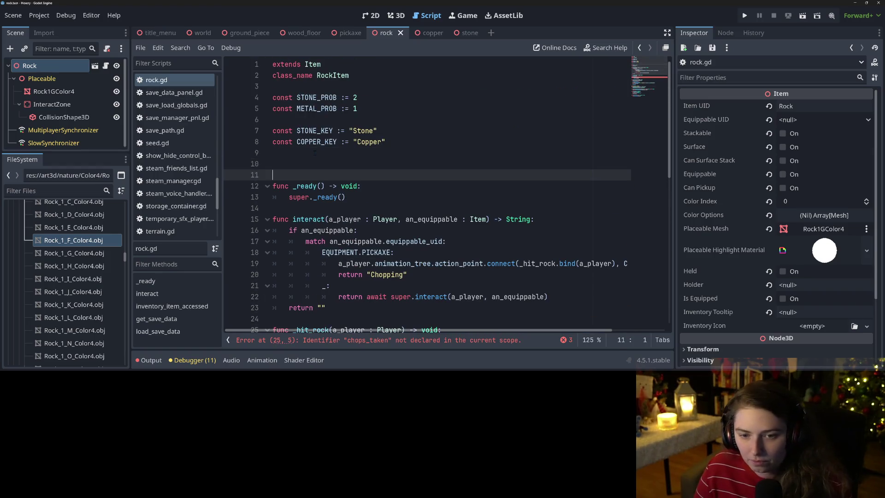
{"action": "key", "text": "ctrl+s"}
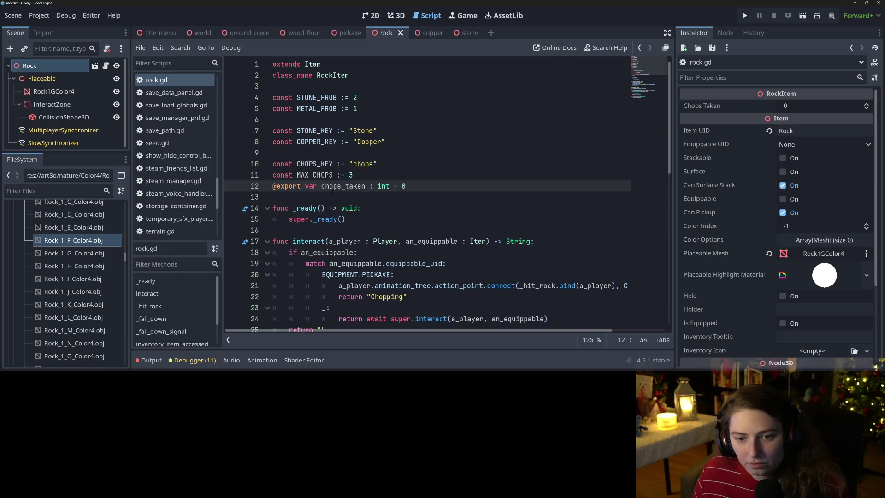
{"action": "scroll", "coordinate": [333, 191], "scroll_direction": "down", "scroll_amount": 6}
- Change MAX_CHOPS from 3 to 6 and save rock.gd
{"action": "left_click", "coordinate": [386, 186]}
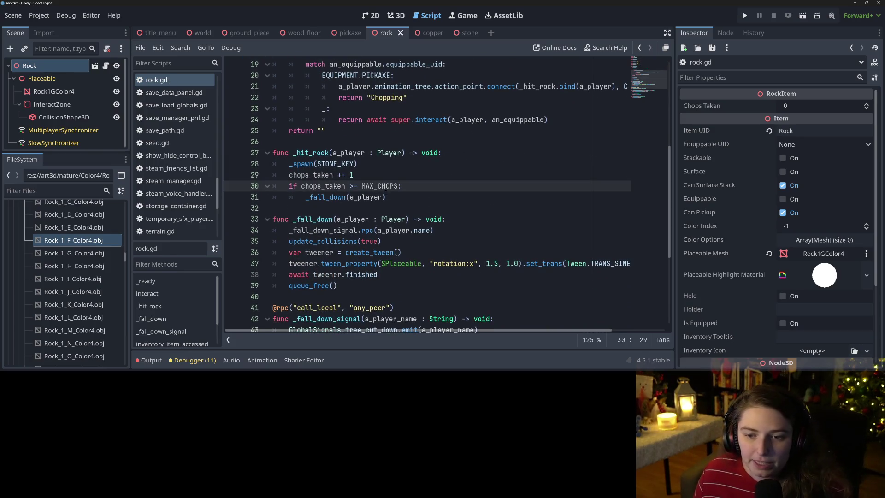
{"action": "left_click", "coordinate": [373, 196]}
{"action": "scroll", "coordinate": [364, 184], "scroll_direction": "up", "scroll_amount": 6}
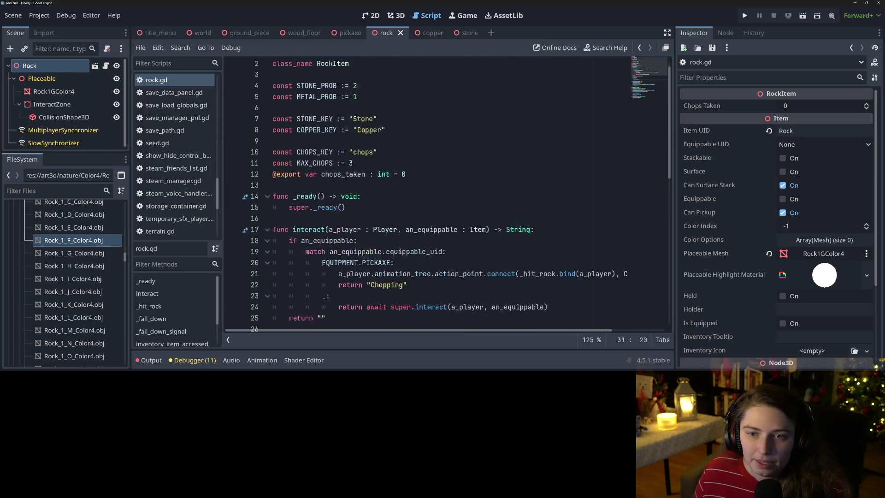
{"action": "left_click", "coordinate": [350, 175]}
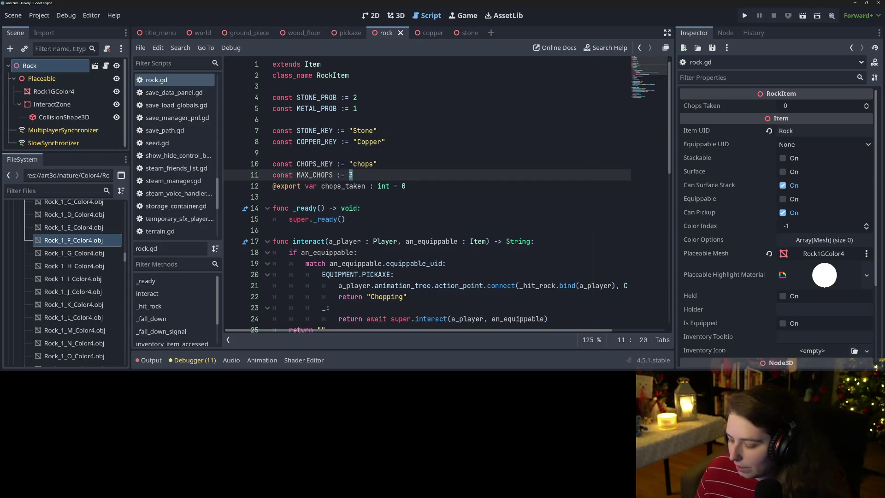
{"action": "mouse_move", "coordinate": [350, 175]}
{"action": "type", "text": "6"}
{"action": "key", "text": "ctrl+s"}
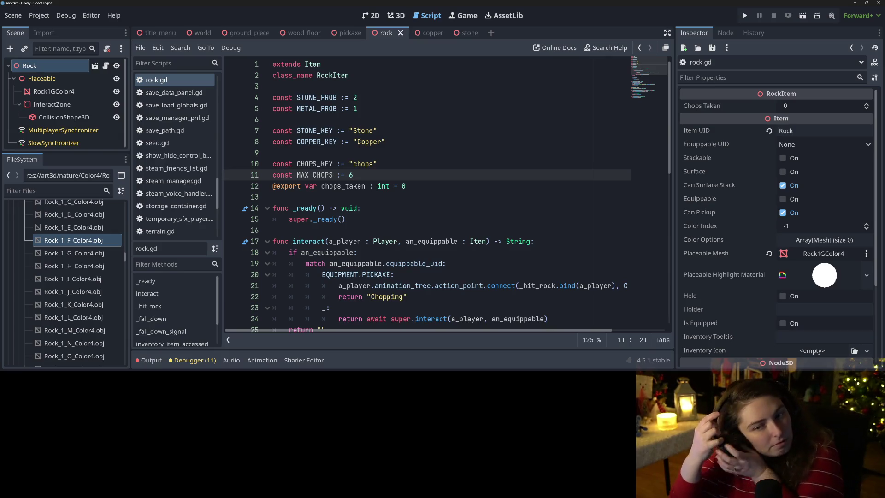
- Select the _fall_down call on line 31 and bring up Find and Replace
{"action": "scroll", "coordinate": [347, 204], "scroll_direction": "down", "scroll_amount": 4}
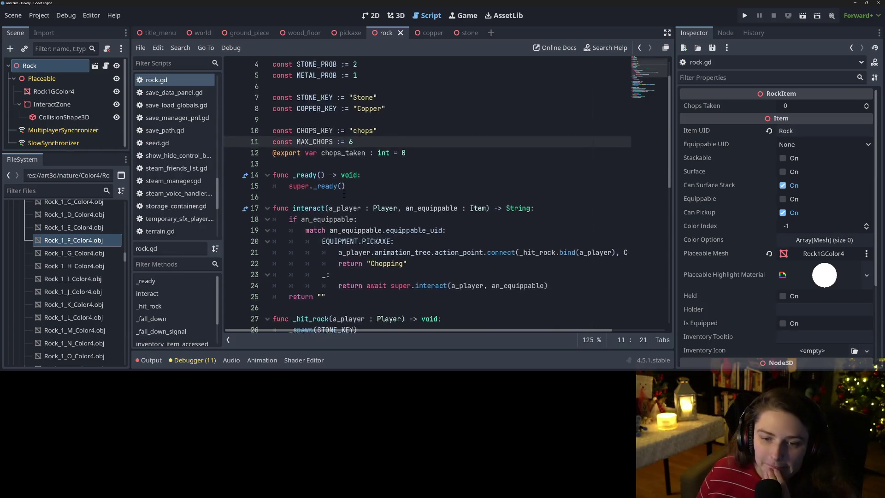
{"action": "scroll", "coordinate": [347, 203], "scroll_direction": "down", "scroll_amount": 4}
{"action": "scroll", "coordinate": [364, 220], "scroll_direction": "down", "scroll_amount": 1}
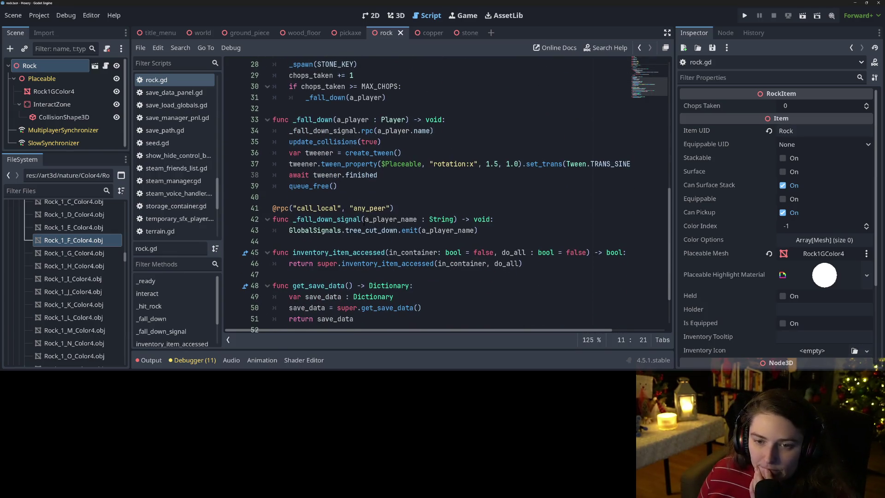
{"action": "scroll", "coordinate": [364, 220], "scroll_direction": "down", "scroll_amount": 1}
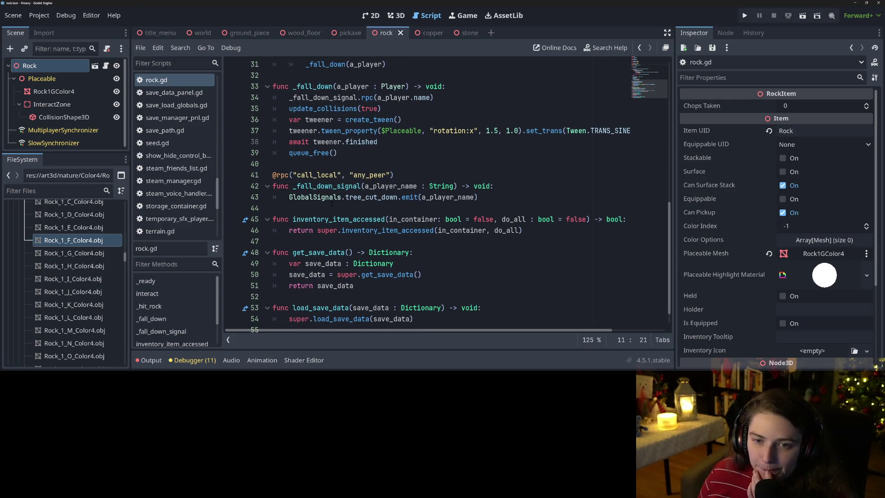
{"action": "scroll", "coordinate": [334, 199], "scroll_direction": "up", "scroll_amount": 2}
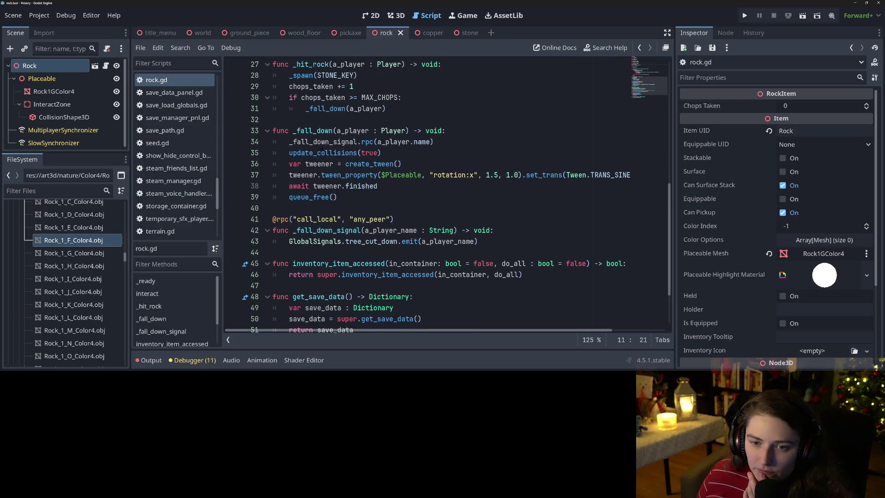
{"action": "double_click", "coordinate": [323, 131]}
{"action": "scroll", "coordinate": [336, 157], "scroll_direction": "up", "scroll_amount": 1}
{"action": "double_click", "coordinate": [321, 177]}
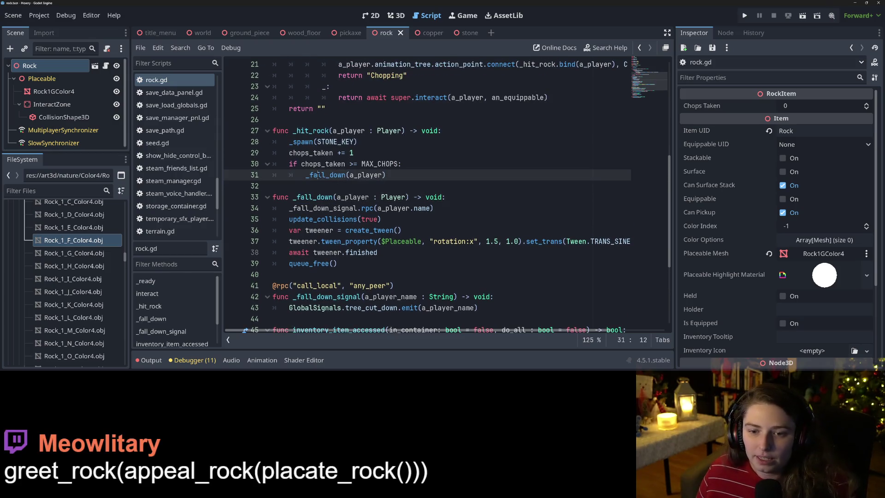
{"action": "key", "text": "ctrl+r"}
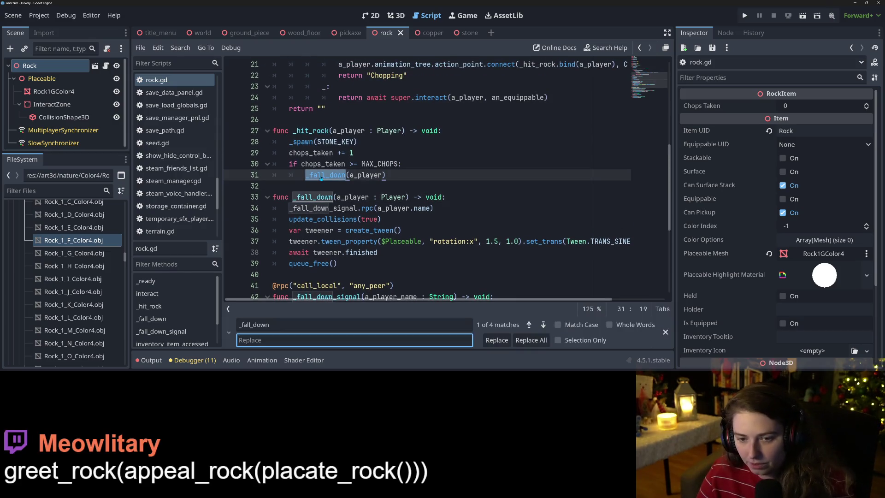
- Replace all four _fall_down occurrences with _break_rock and save rock.gd
{"action": "type", "text": "_"}
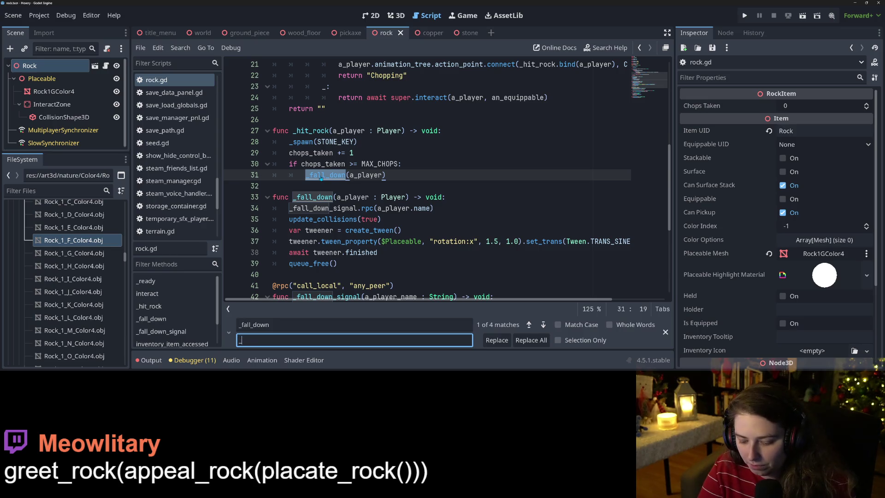
{"action": "type", "text": "break_rock"}
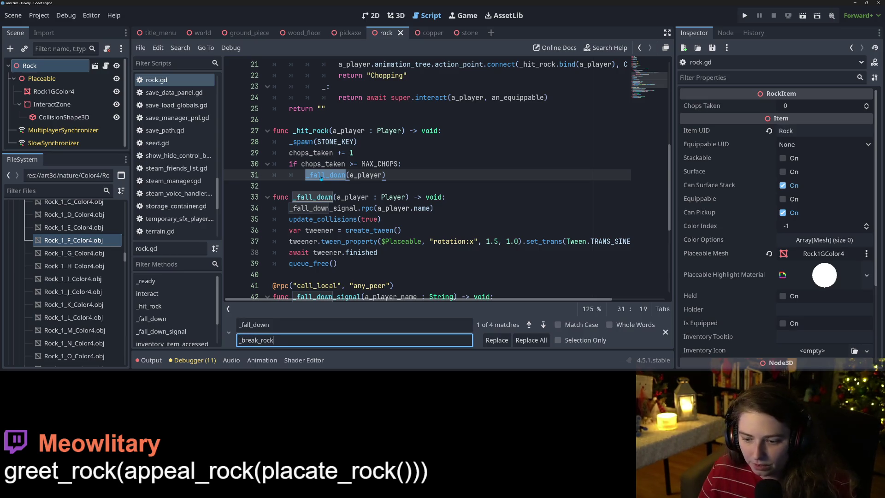
{"action": "left_click", "coordinate": [525, 341]}
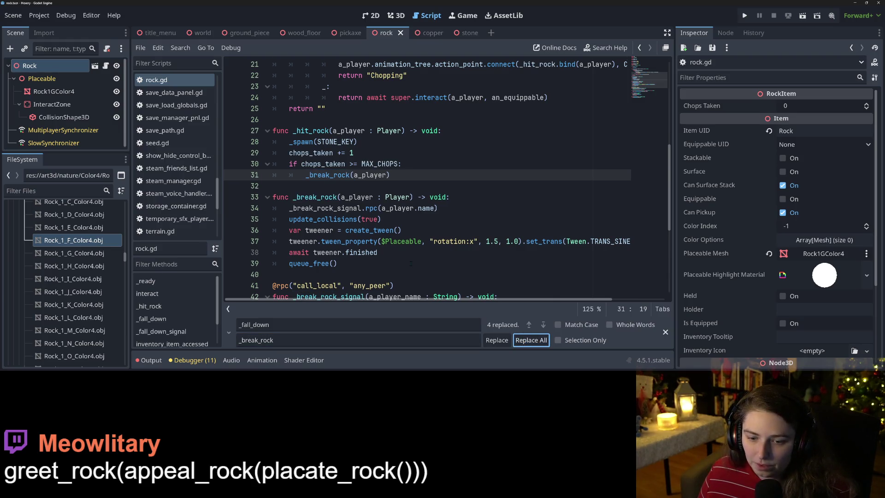
{"action": "double_click", "coordinate": [351, 241]}
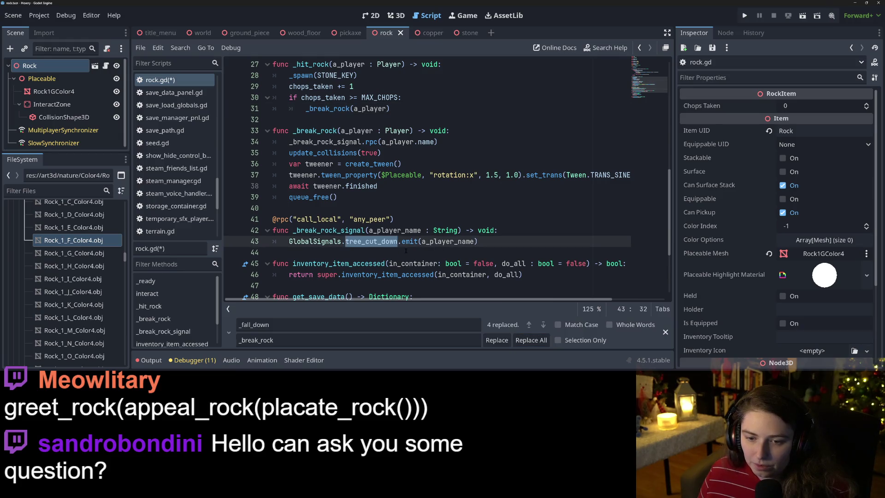
{"action": "scroll", "coordinate": [406, 250], "scroll_direction": "down", "scroll_amount": 2}
{"action": "key", "text": "ctrl+s"}
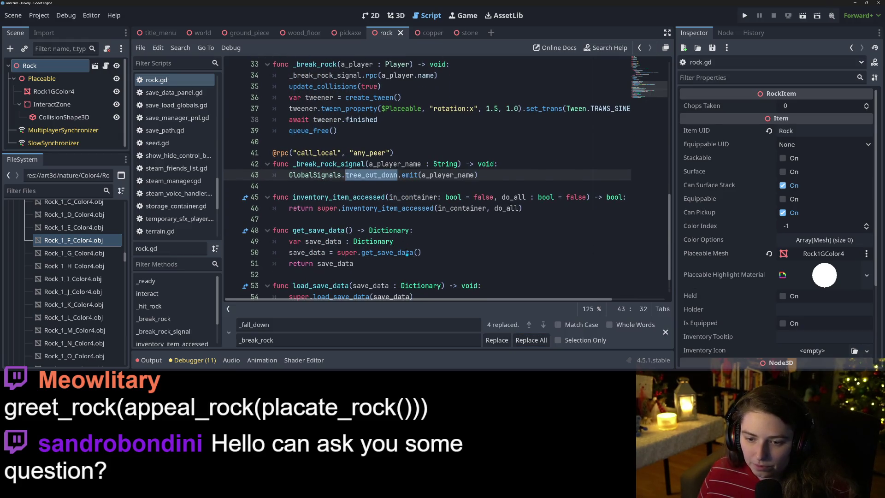
{"action": "left_click", "coordinate": [376, 241]}
{"action": "scroll", "coordinate": [173, 203], "scroll_direction": "down", "scroll_amount": 3}
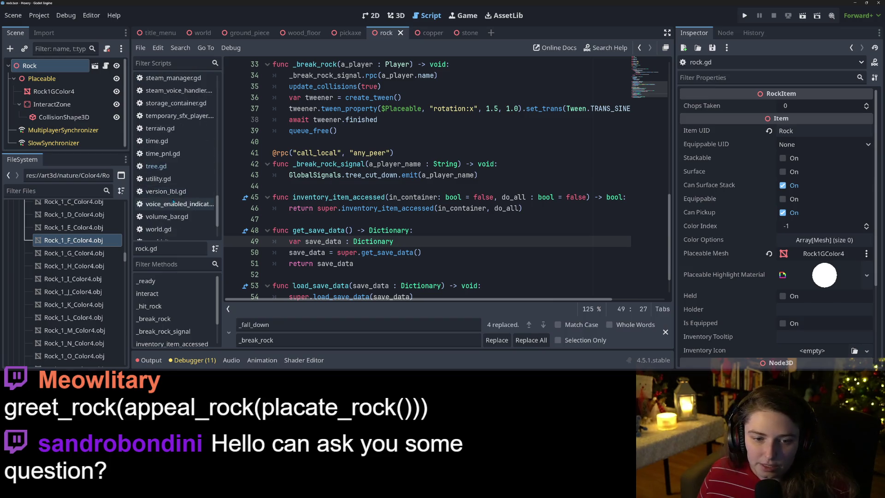
- Review how tree.gd saves and loads chops_taken, then return to rock.gd
{"action": "left_click", "coordinate": [159, 167]}
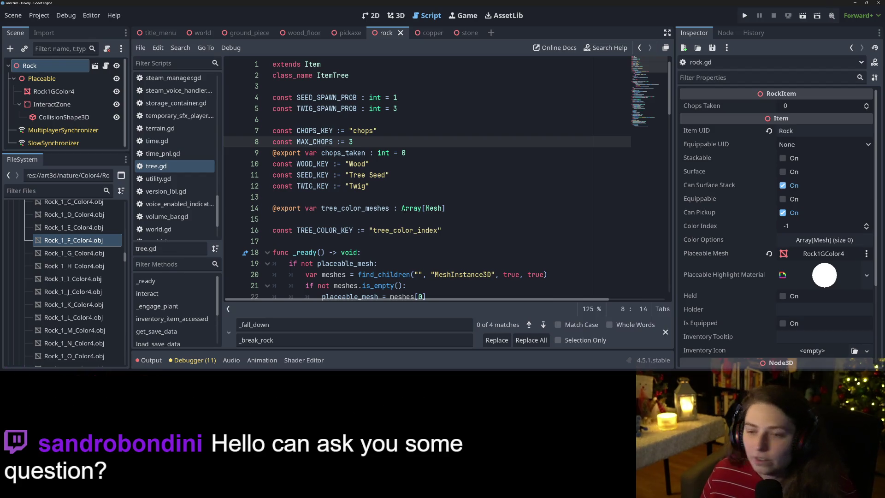
{"action": "scroll", "coordinate": [386, 236], "scroll_direction": "down", "scroll_amount": 17}
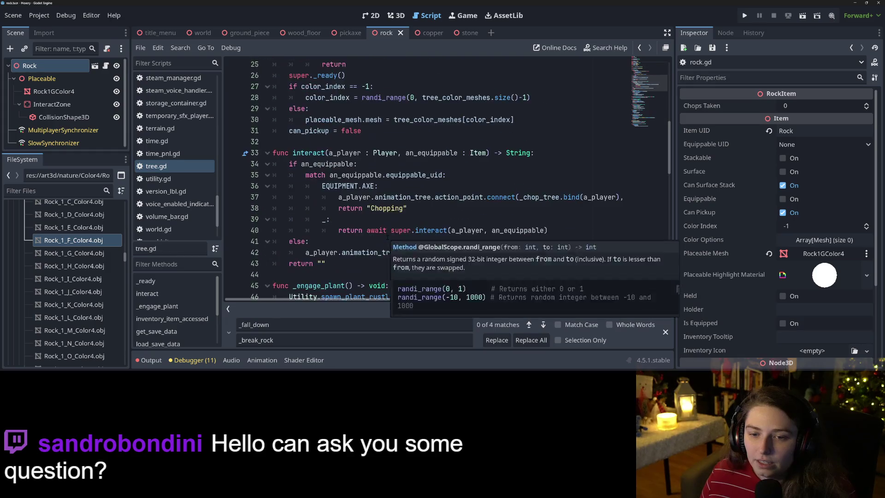
{"action": "scroll", "coordinate": [471, 178], "scroll_direction": "up", "scroll_amount": 2}
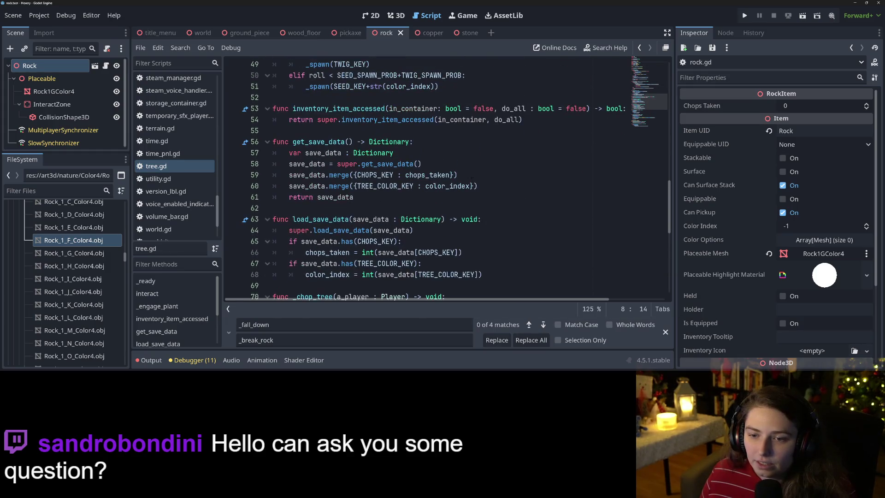
{"action": "left_click_drag", "start_coordinate": [469, 176], "coordinate": [289, 175]}
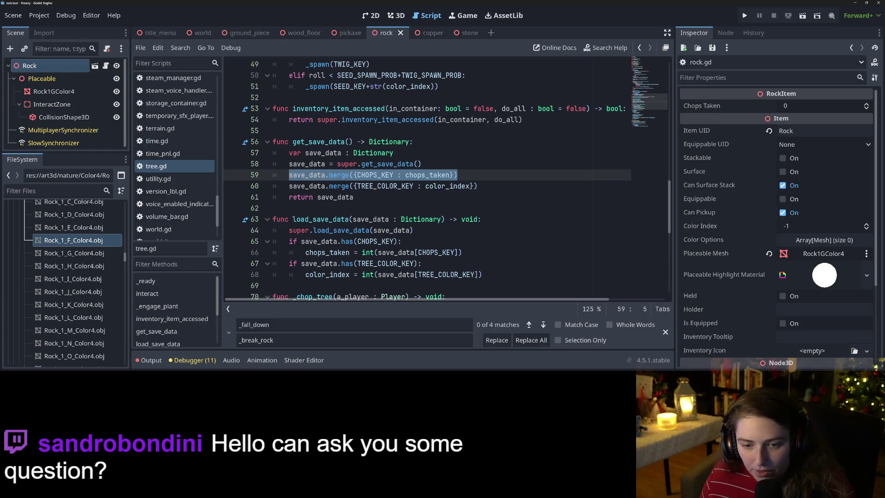
{"action": "left_click_drag", "start_coordinate": [426, 241], "coordinate": [462, 252]}
{"action": "key", "text": "alt+Left"}
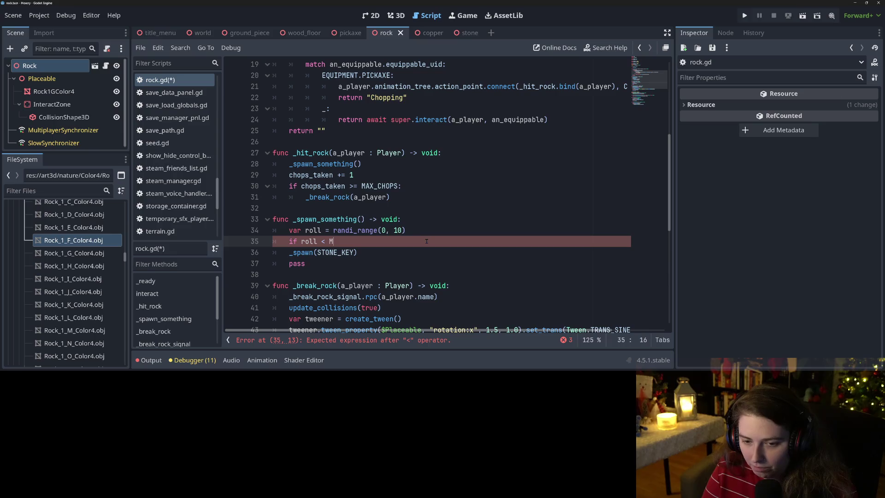
- Complete 'if roll < METAL_PROB:' with a _spawn(COPPER_KEY) call beneath it
{"action": "type", "text": "ETAL_PROB:"}
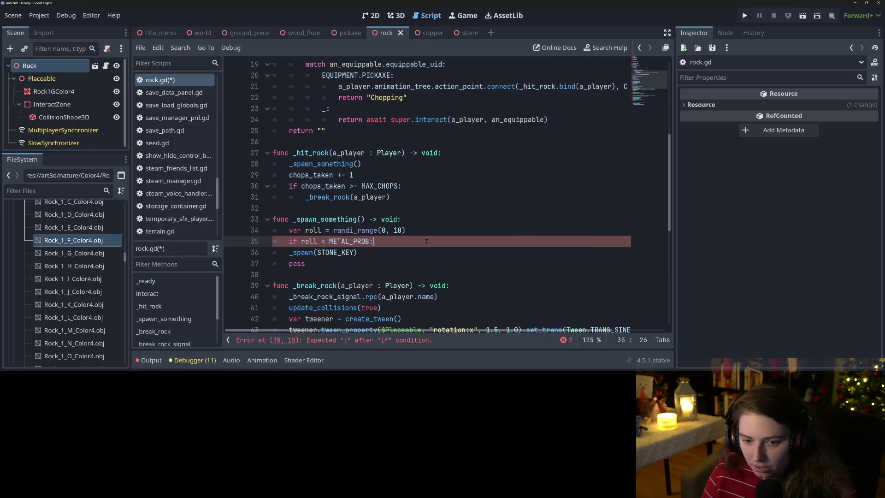
{"action": "key", "text": "Return"}
{"action": "type", "text": "_s"}
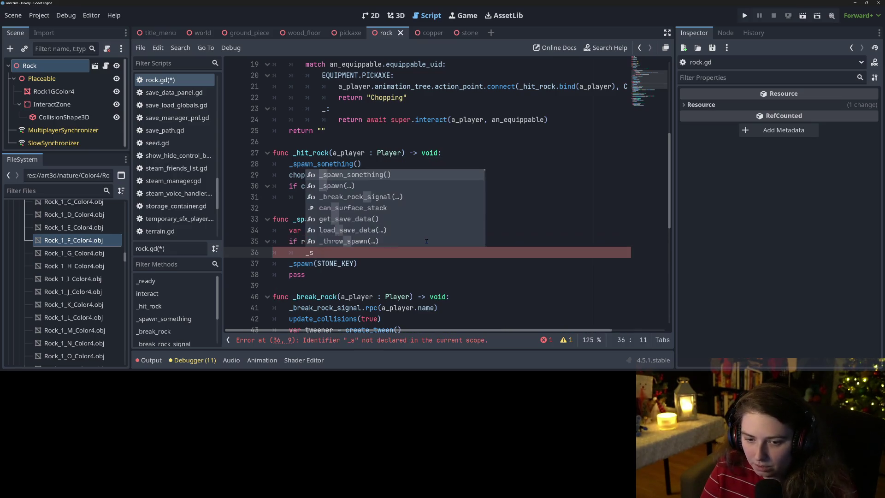
{"action": "type", "text": "p"}
{"action": "key", "text": "Down"}
{"action": "key", "text": "Return"}
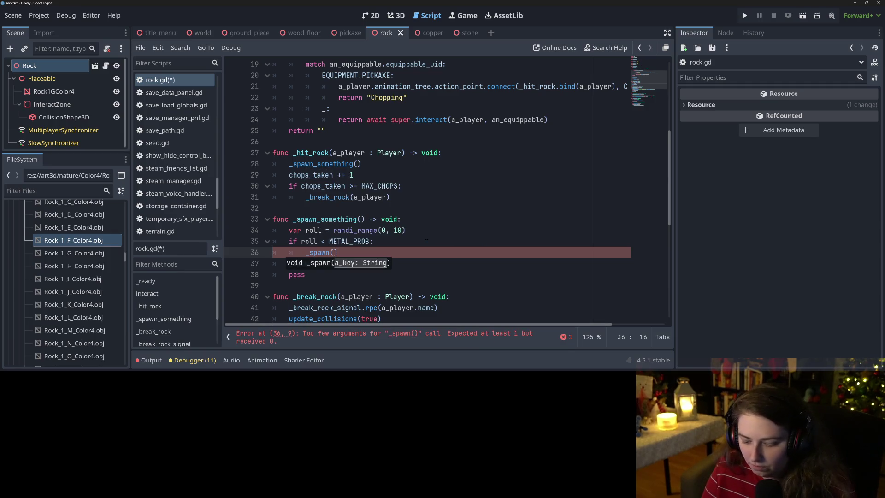
{"action": "type", "text": "ME"}
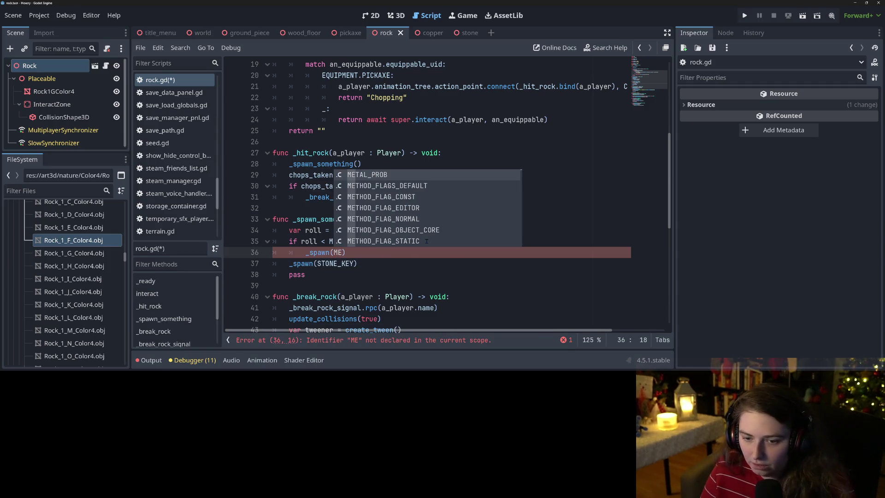
{"action": "key", "text": "BackSpace"}
{"action": "key", "text": "BackSpace"}
{"action": "type", "text": "CO"}
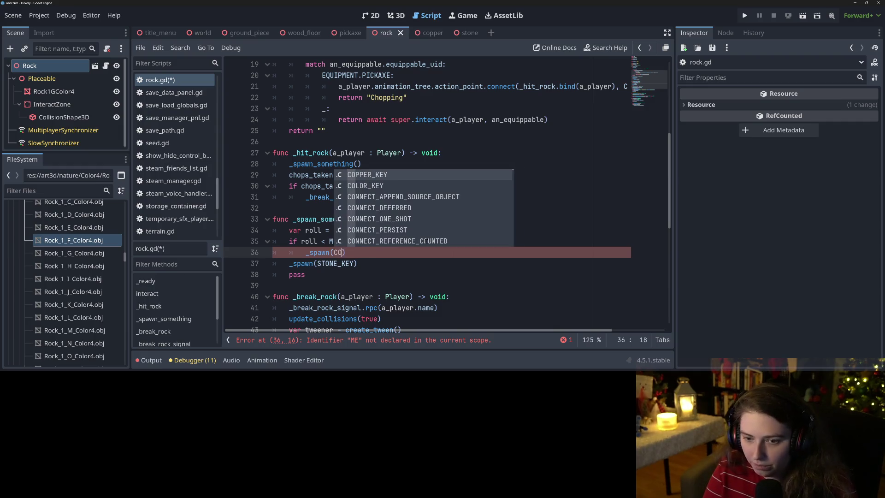
{"action": "key", "text": "Return"}
{"action": "key", "text": "Return"}
- Put _spawn(STONE_KEY) under an else: branch, save, and delete the leftover pass line
{"action": "key", "text": "BackSpace"}
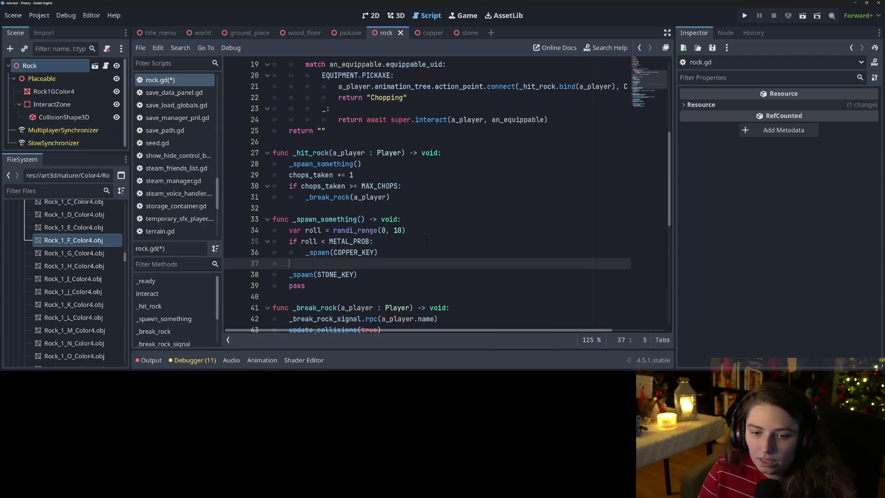
{"action": "type", "text": "else:"}
{"action": "key", "text": "Down"}
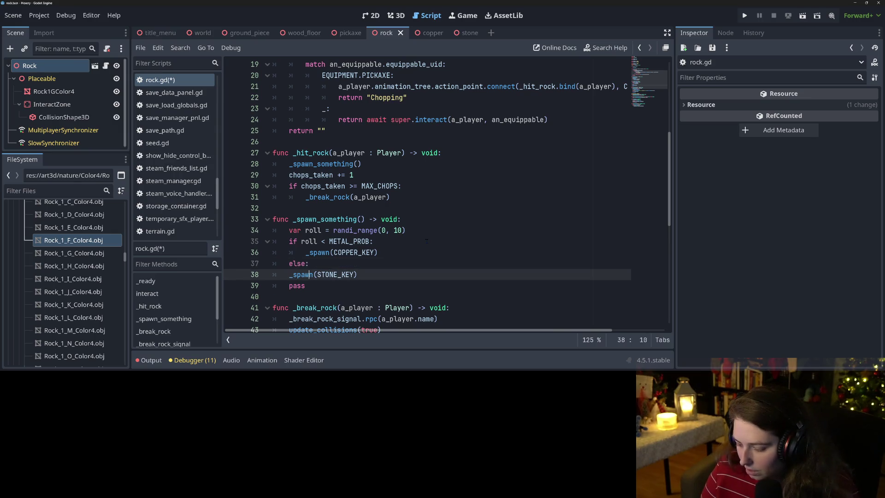
{"action": "key", "text": "Home"}
{"action": "key", "text": "Tab"}
{"action": "key", "text": "ctrl+s"}
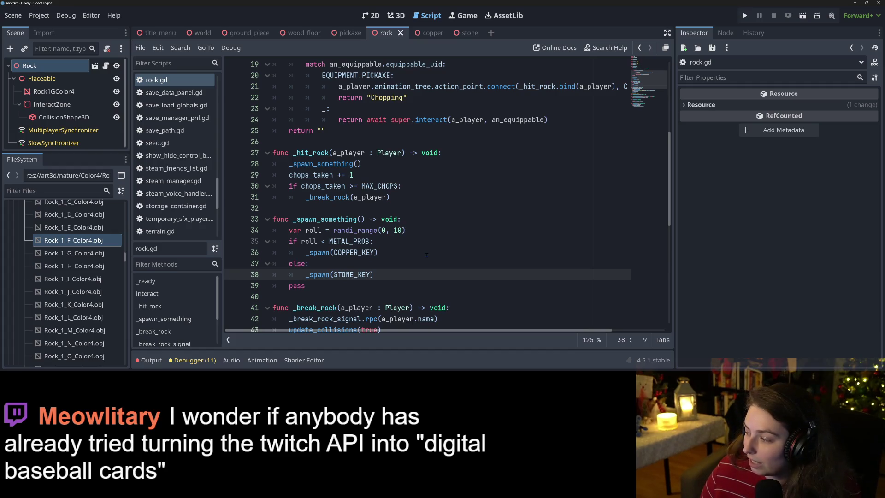
{"action": "left_click_drag", "start_coordinate": [305, 286], "coordinate": [247, 289]}
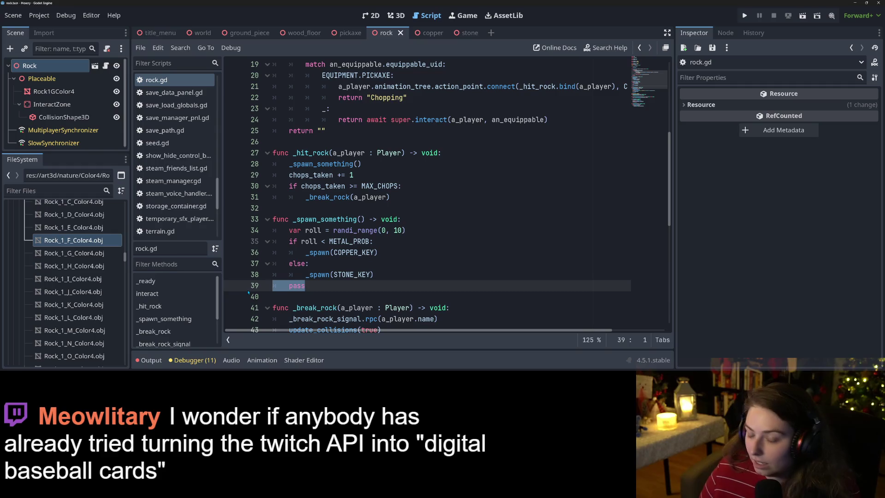
{"action": "key", "text": "BackSpace"}
{"action": "key", "text": "BackSpace"}
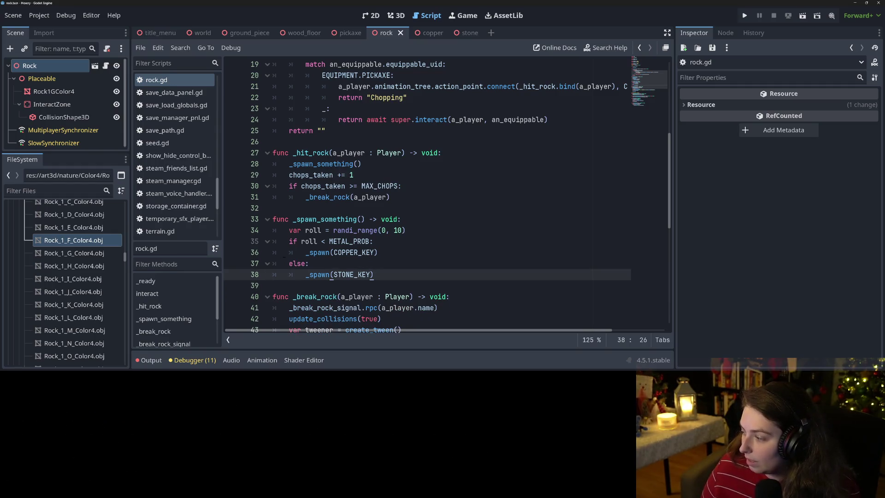
{"action": "left_click", "coordinate": [470, 261]}
{"action": "scroll", "coordinate": [415, 272], "scroll_direction": "up", "scroll_amount": 1}
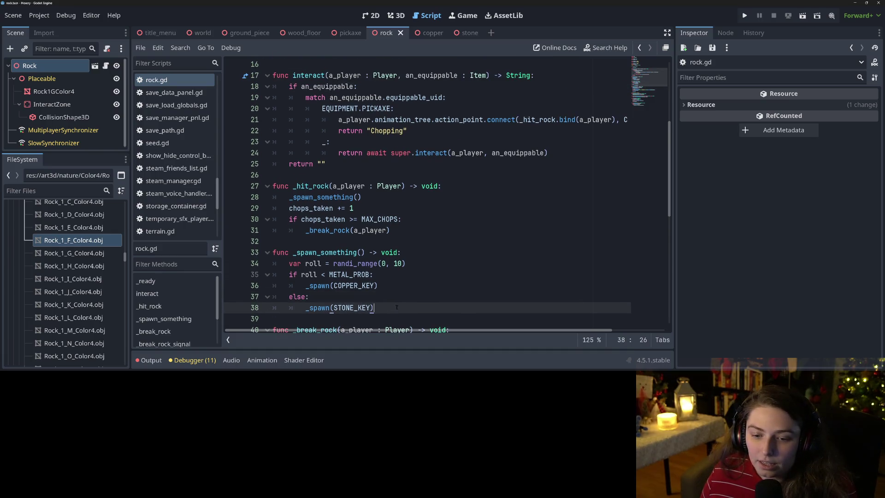
{"action": "left_click", "coordinate": [396, 285]}
{"action": "scroll", "coordinate": [411, 294], "scroll_direction": "down", "scroll_amount": 2}
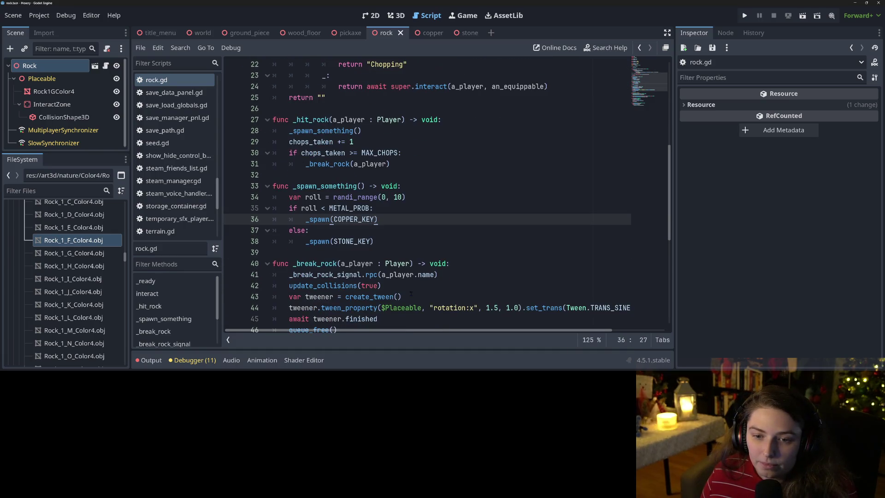
{"action": "double_click", "coordinate": [331, 184]}
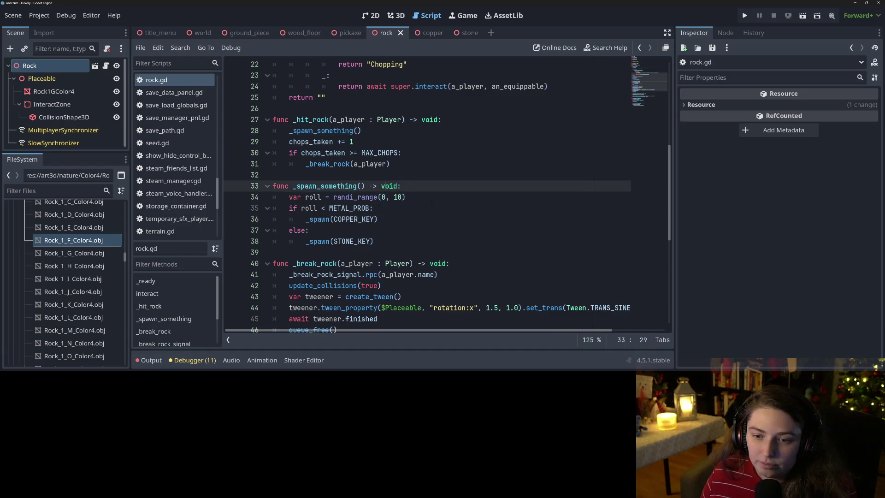
{"action": "left_click", "coordinate": [417, 199]}
{"action": "scroll", "coordinate": [383, 243], "scroll_direction": "down", "scroll_amount": 2}
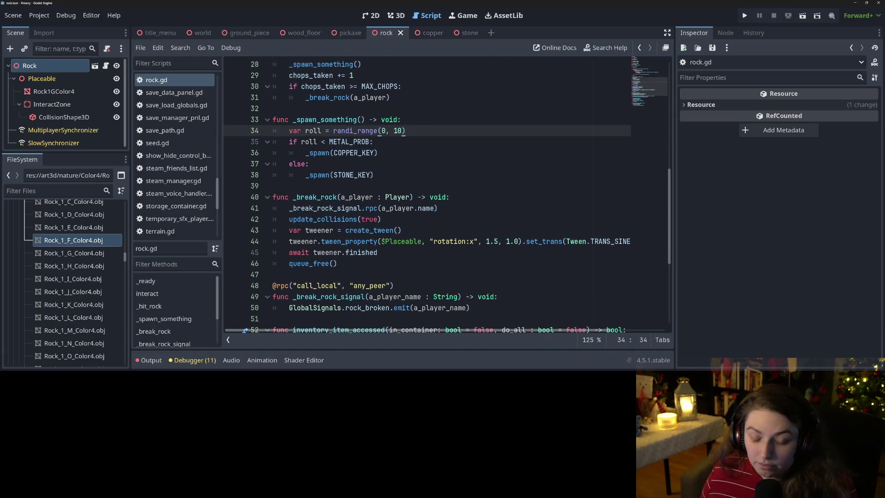
{"action": "scroll", "coordinate": [383, 243], "scroll_direction": "up", "scroll_amount": 2}
{"action": "left_click", "coordinate": [397, 246]}
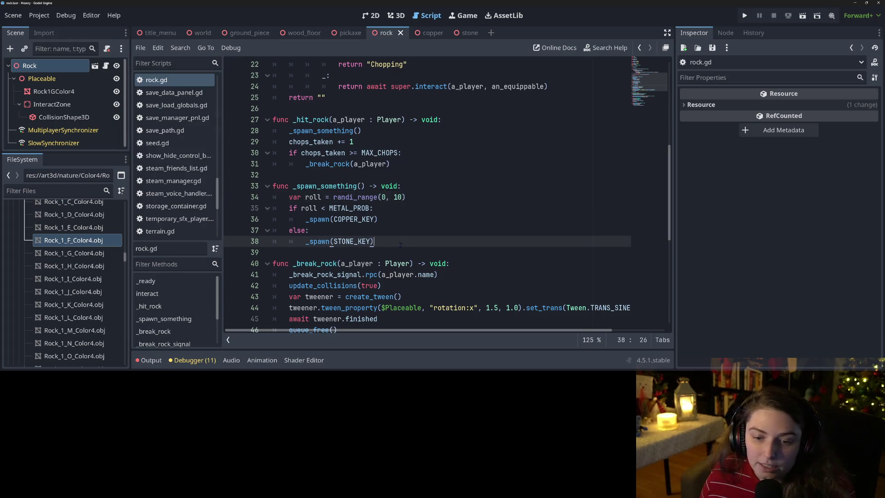
{"action": "scroll", "coordinate": [398, 246], "scroll_direction": "down", "scroll_amount": 2}
{"action": "scroll", "coordinate": [398, 246], "scroll_direction": "up", "scroll_amount": 1}
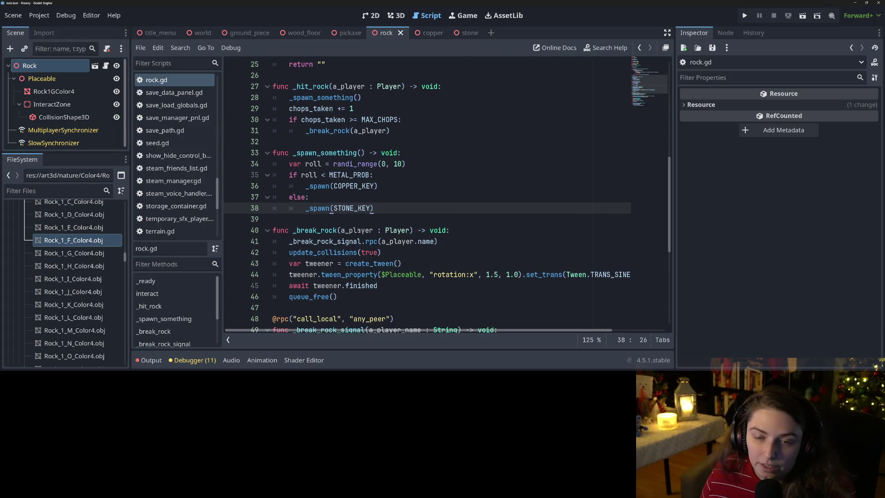
{"action": "double_click", "coordinate": [328, 152]}
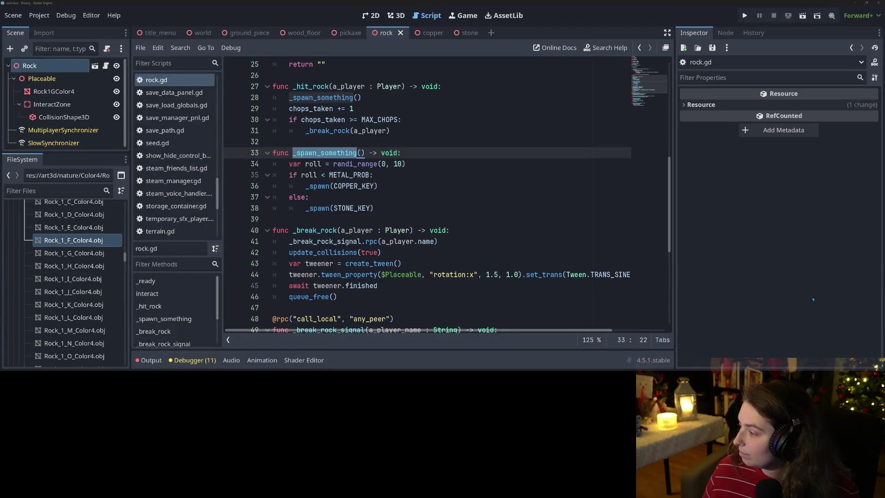
{"action": "left_click", "coordinate": [729, 270]}
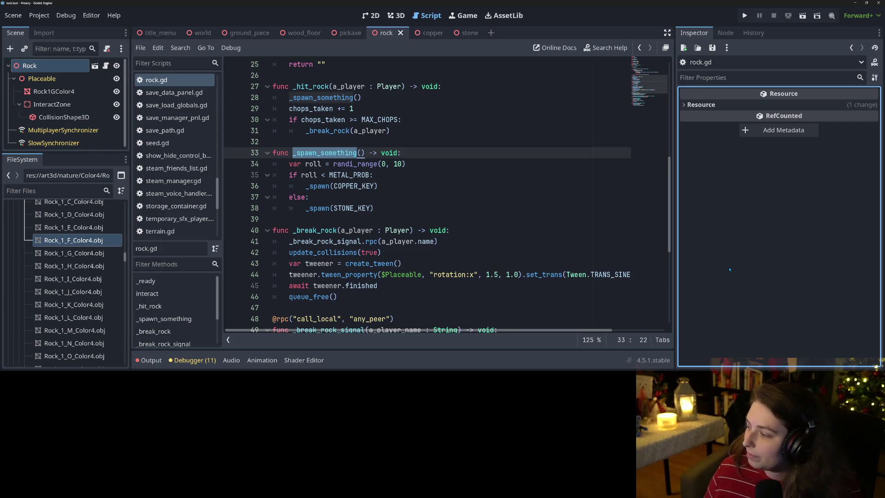
{"action": "left_click", "coordinate": [460, 263]}
{"action": "left_click", "coordinate": [461, 186]}
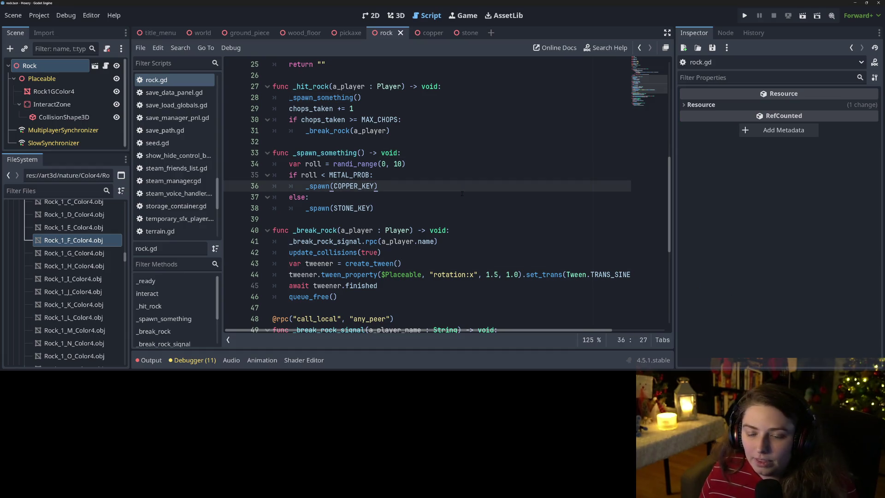
{"action": "left_click", "coordinate": [417, 210]}
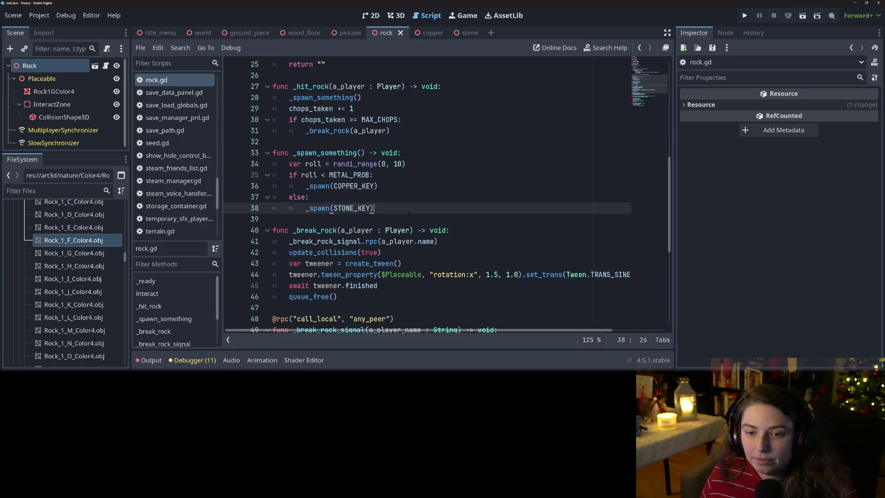
{"action": "scroll", "coordinate": [416, 215], "scroll_direction": "up", "scroll_amount": 1}
{"action": "scroll", "coordinate": [419, 217], "scroll_direction": "up", "scroll_amount": 1}
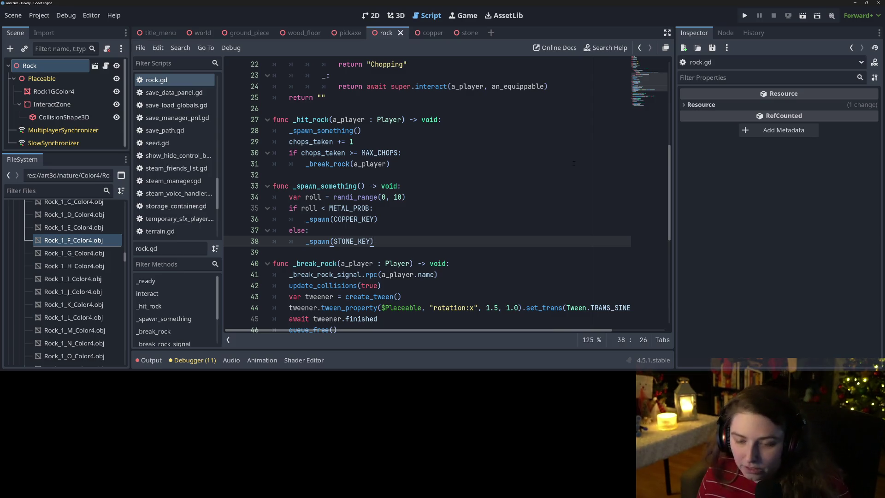
{"action": "left_click", "coordinate": [517, 186]}
{"action": "left_click", "coordinate": [511, 200]}
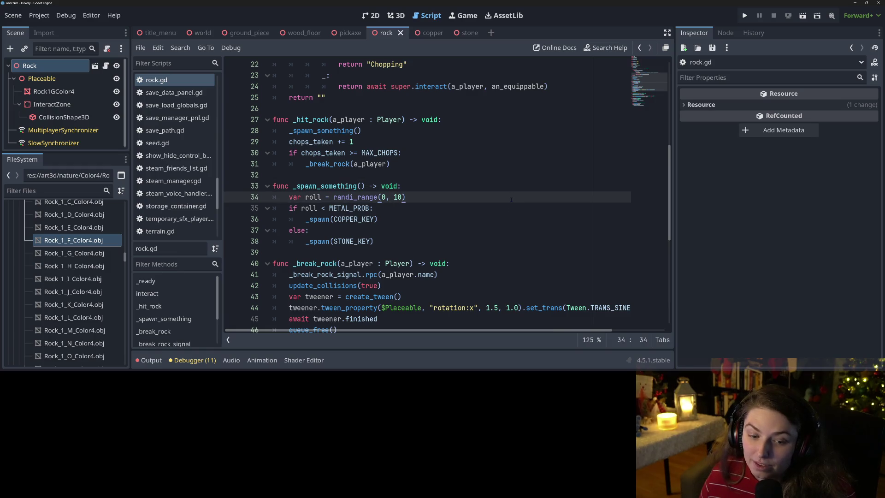
{"action": "scroll", "coordinate": [520, 211], "scroll_direction": "up", "scroll_amount": 2}
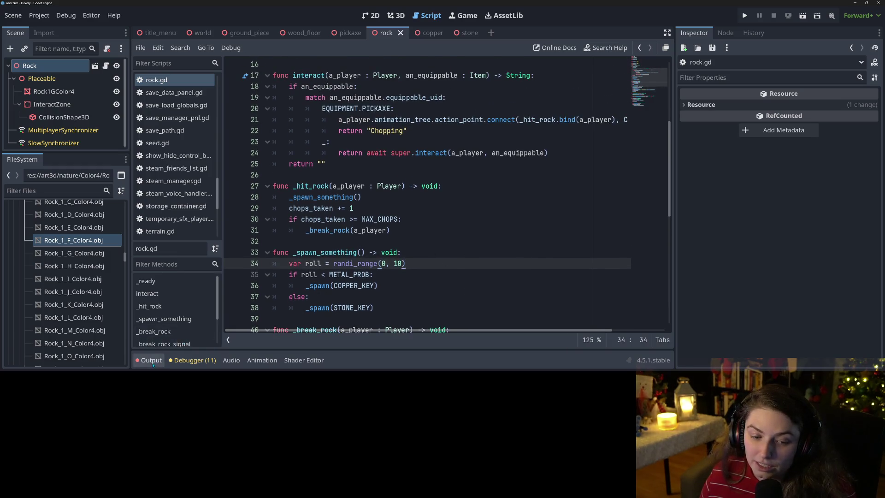
- Clear the old parse errors from the Output log and collapse it
{"action": "left_click", "coordinate": [148, 360]}
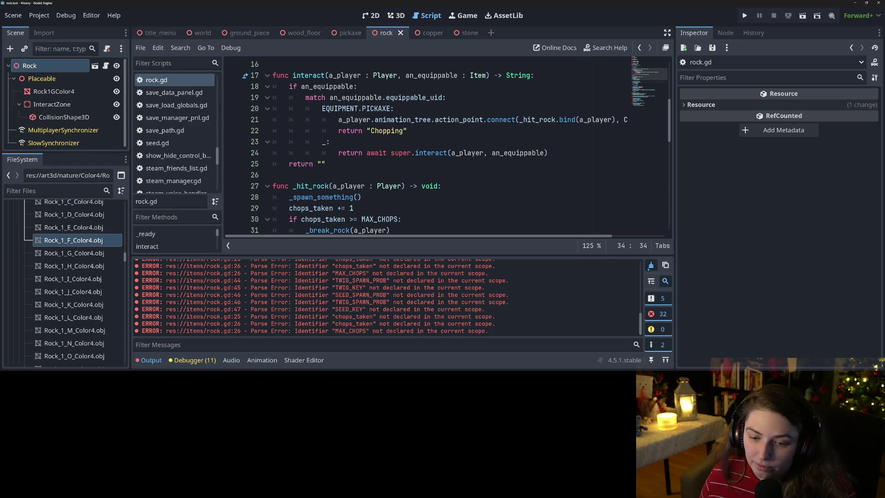
{"action": "left_click", "coordinate": [651, 266]}
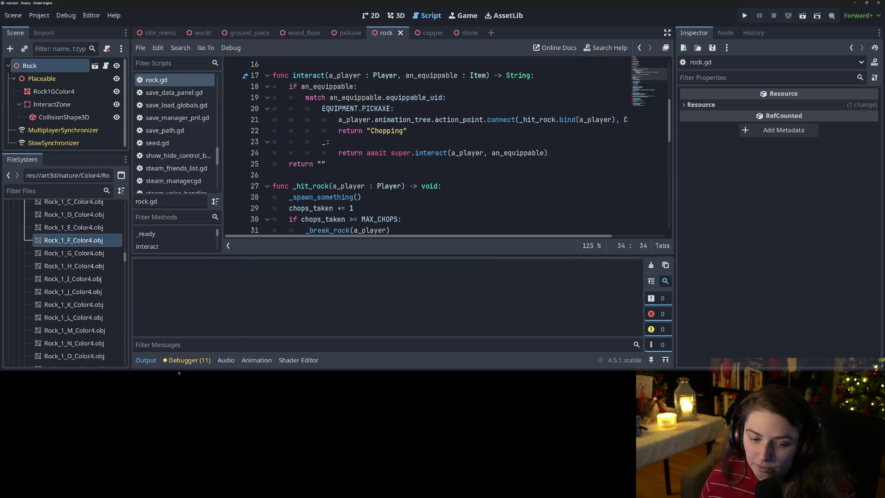
{"action": "left_click", "coordinate": [146, 360]}
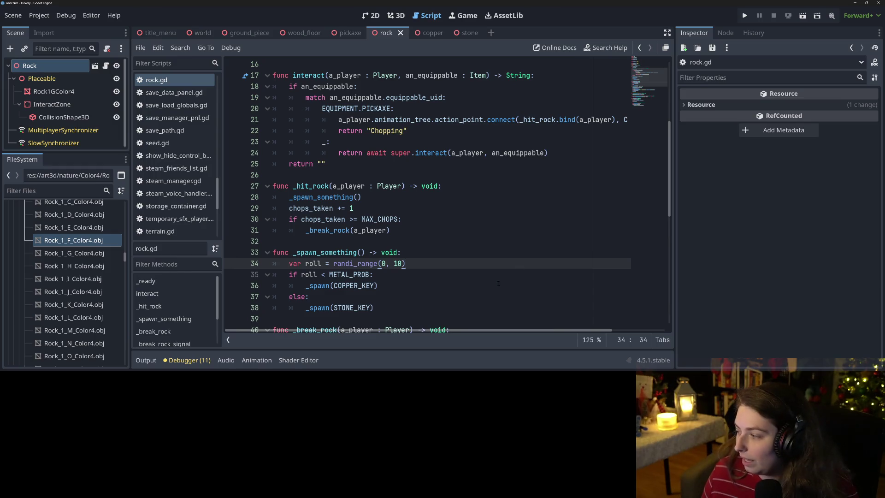
- Review the spawning lines inside _break_rock in rock.gd
{"action": "scroll", "coordinate": [505, 280], "scroll_direction": "down", "scroll_amount": 3}
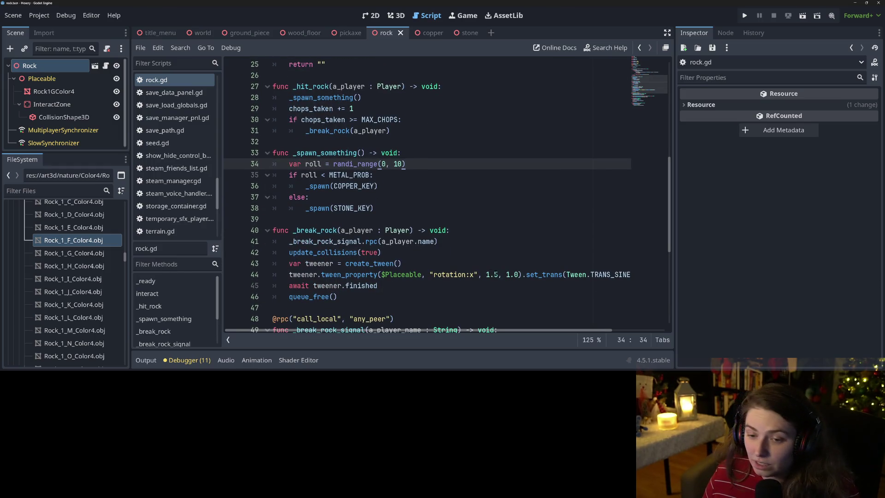
{"action": "left_click", "coordinate": [397, 241]}
{"action": "key", "text": "Up"}
{"action": "key", "text": "Up"}
{"action": "key", "text": "Up"}
{"action": "key", "text": "Down"}
{"action": "key", "text": "Down"}
{"action": "key", "text": "Up"}
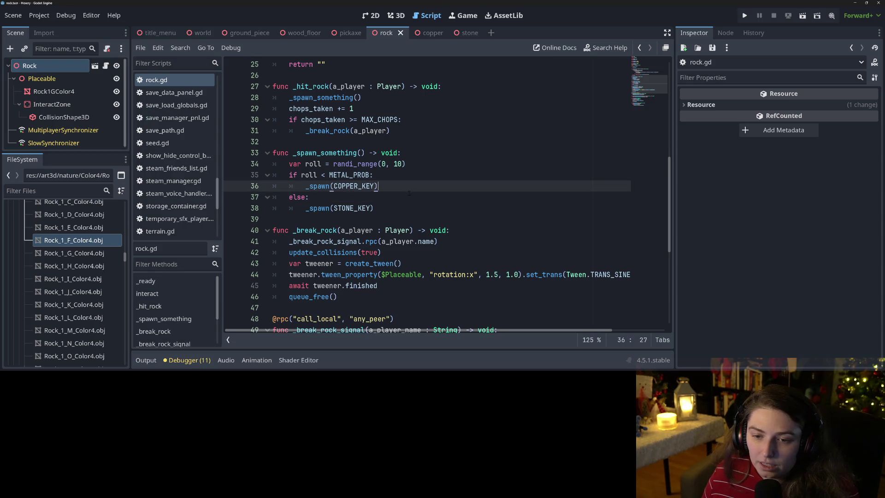
{"action": "key", "text": "Down"}
{"action": "key", "text": "Down"}
{"action": "scroll", "coordinate": [402, 213], "scroll_direction": "down", "scroll_amount": 6}
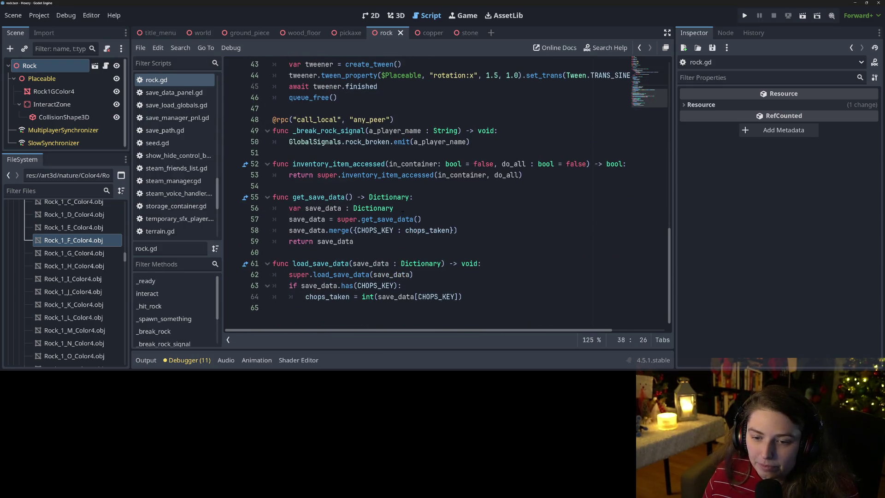
{"action": "scroll", "coordinate": [502, 264], "scroll_direction": "up", "scroll_amount": 6}
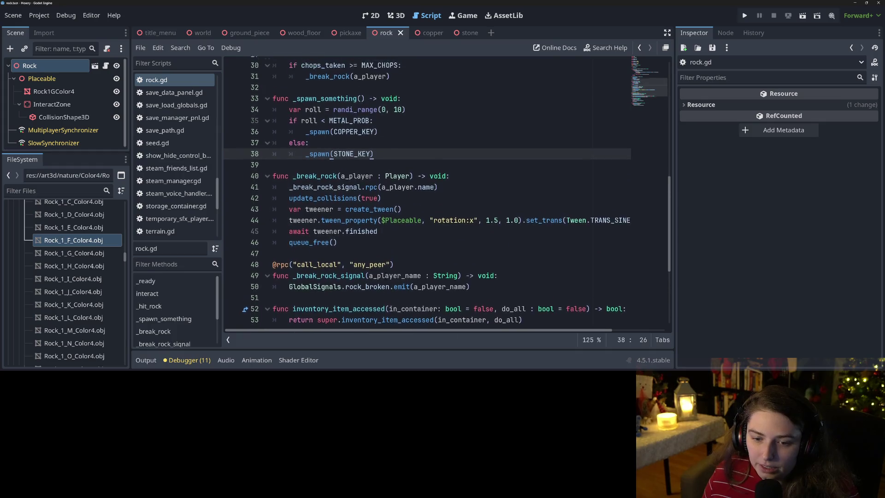
{"action": "scroll", "coordinate": [393, 220], "scroll_direction": "down", "scroll_amount": 1}
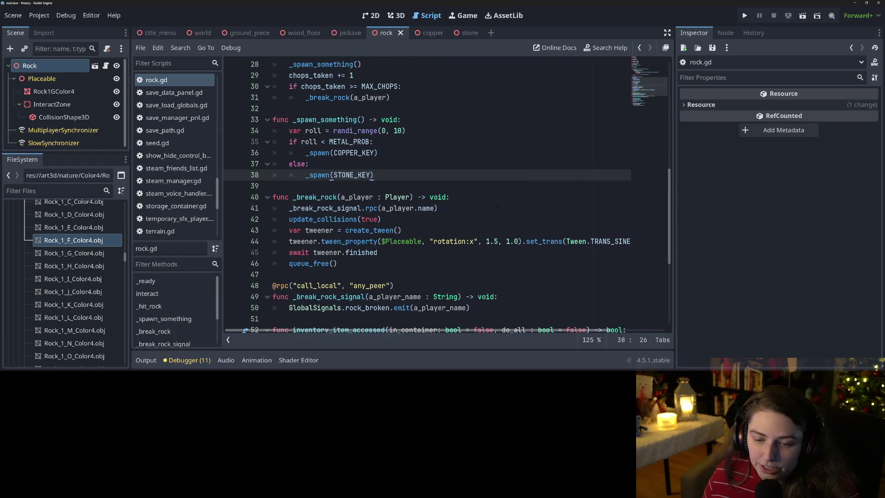
{"action": "scroll", "coordinate": [492, 218], "scroll_direction": "up", "scroll_amount": 9}
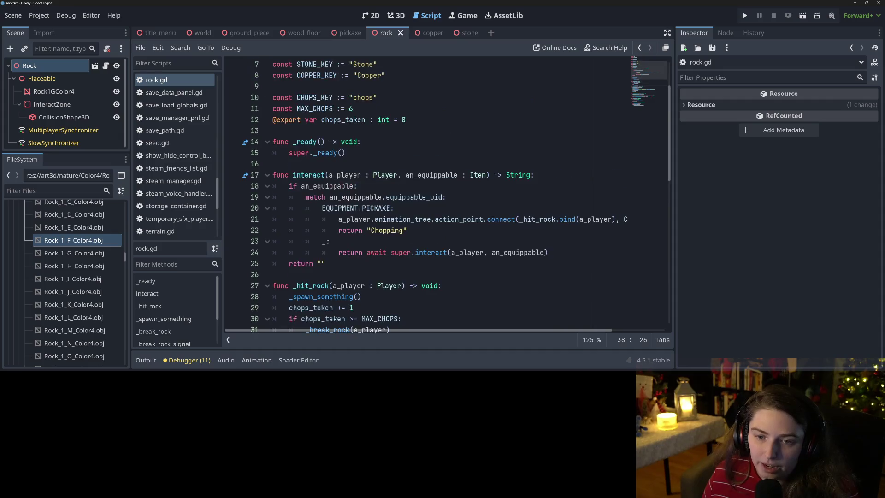
{"action": "scroll", "coordinate": [475, 250], "scroll_direction": "down", "scroll_amount": 2}
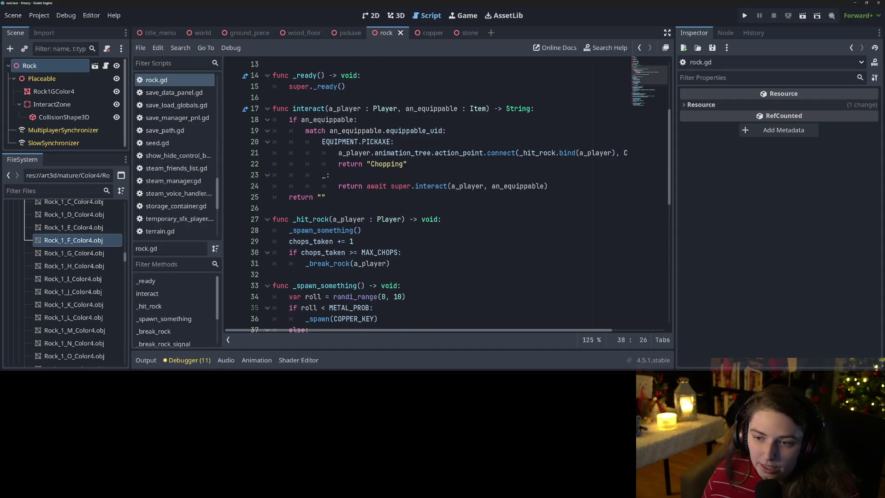
- Check the pickaxe hit connection to the _hit_rock callback
{"action": "left_click", "coordinate": [464, 152]}
{"action": "double_click", "coordinate": [547, 153]}
{"action": "scroll", "coordinate": [386, 173], "scroll_direction": "down", "scroll_amount": 2}
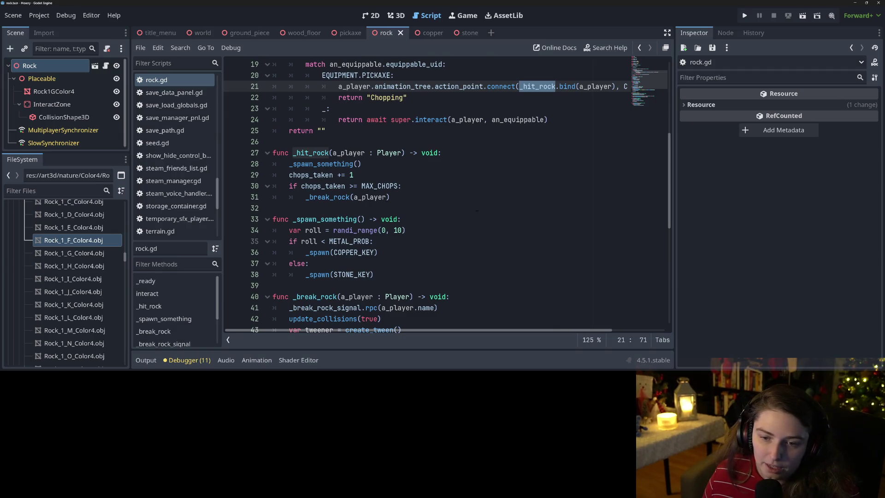
{"action": "scroll", "coordinate": [405, 213], "scroll_direction": "down", "scroll_amount": 4}
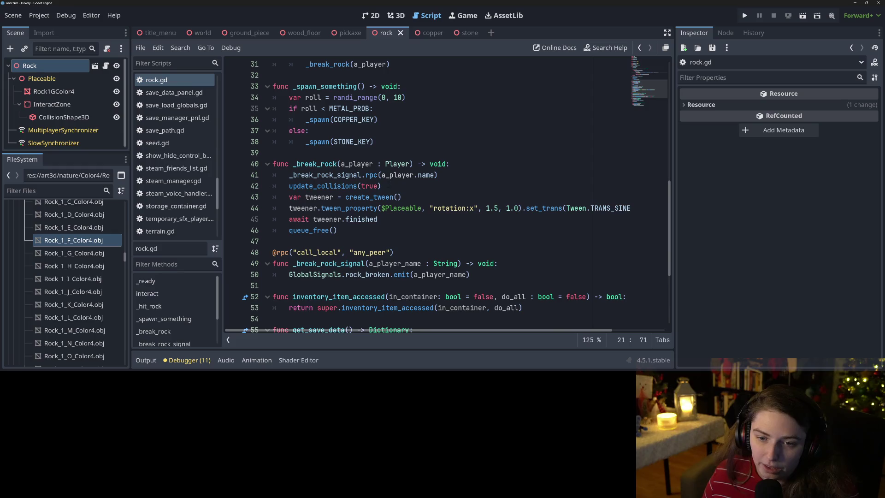
- Run the project, then quit the game from its main menu
{"action": "left_click", "coordinate": [744, 15]}
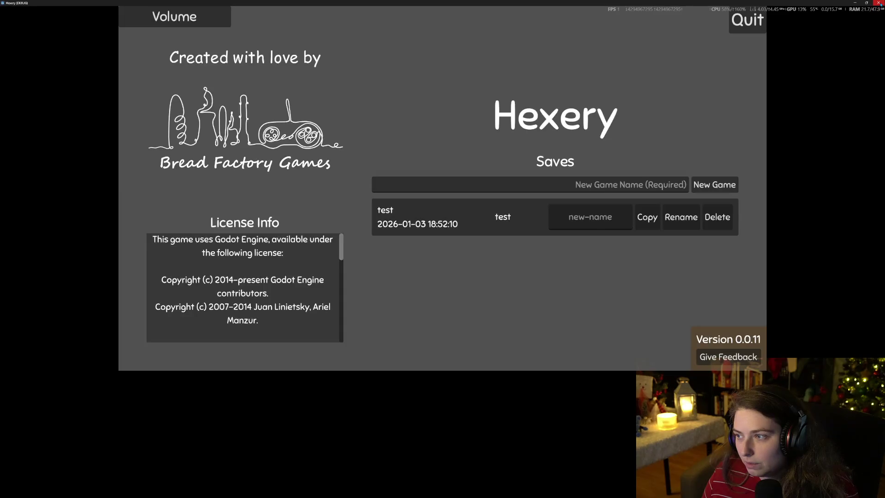
{"action": "left_click", "coordinate": [878, 3]}
{"action": "scroll", "coordinate": [456, 148], "scroll_direction": "down", "scroll_amount": 2}
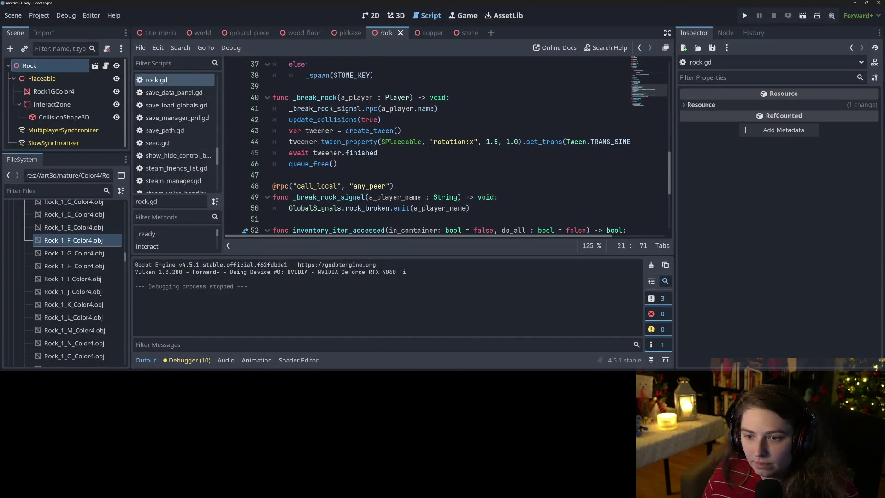
- Replace the old rotation tween lines 43–45 with pasted tween code before the rock is freed
{"action": "left_click", "coordinate": [434, 141]}
{"action": "left_click", "coordinate": [294, 130]}
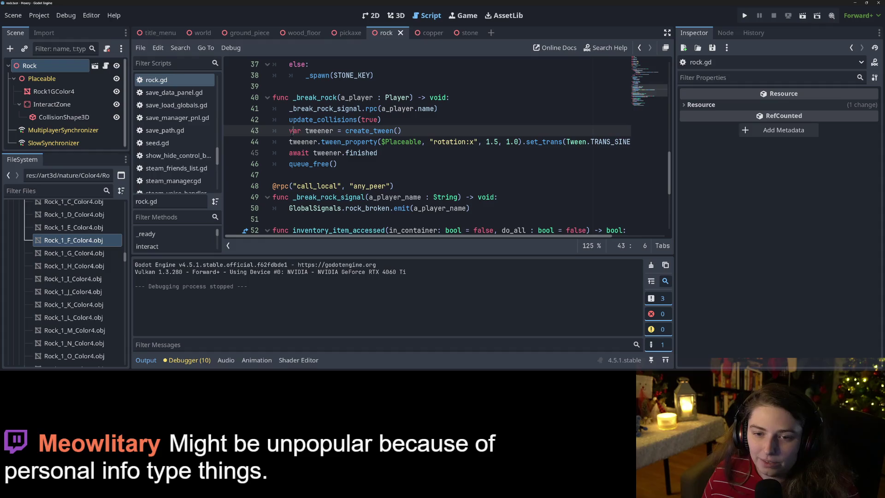
{"action": "left_click_drag", "start_coordinate": [289, 131], "coordinate": [385, 154]}
{"action": "key", "text": "ctrl+c"}
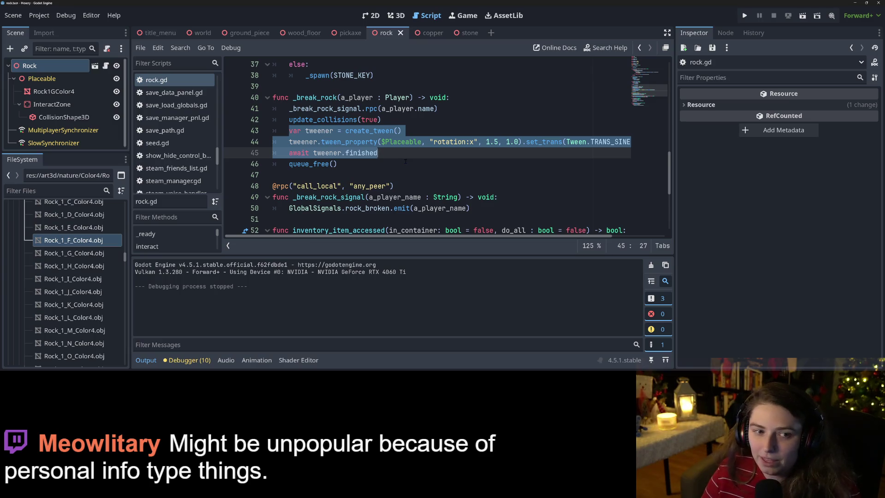
{"action": "key", "text": "BackSpace"}
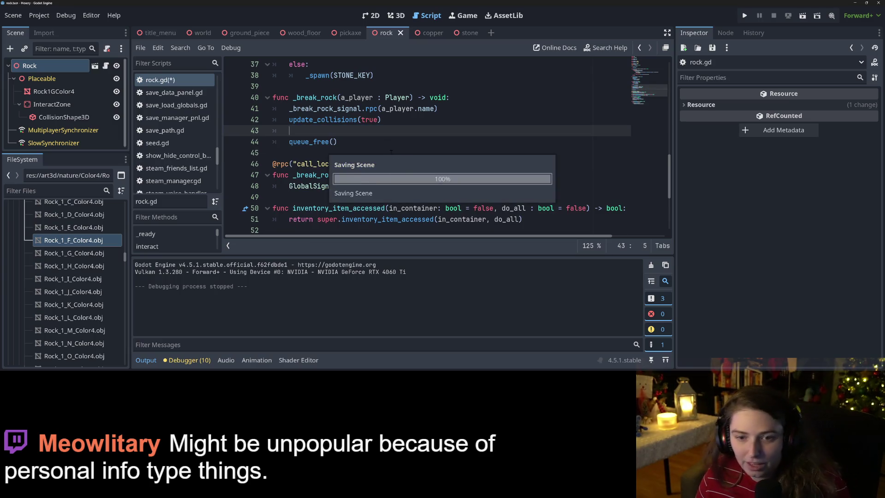
{"action": "left_click", "coordinate": [396, 15]}
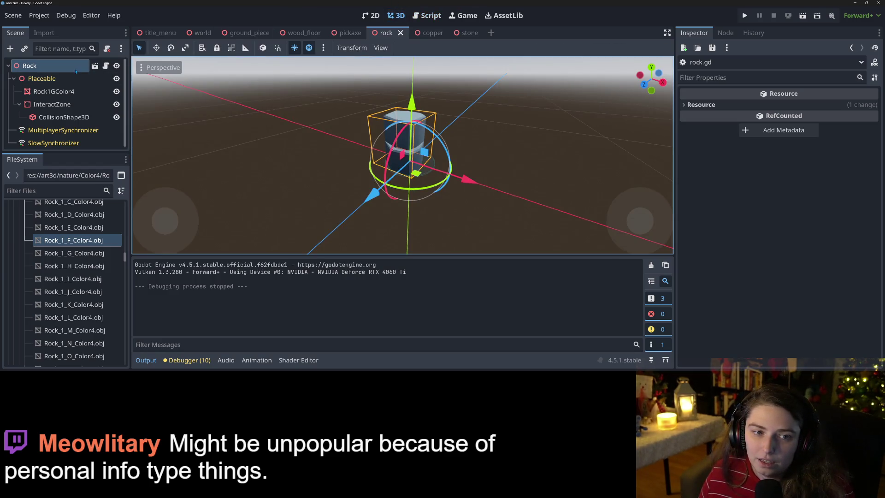
{"action": "left_click", "coordinate": [428, 16]}
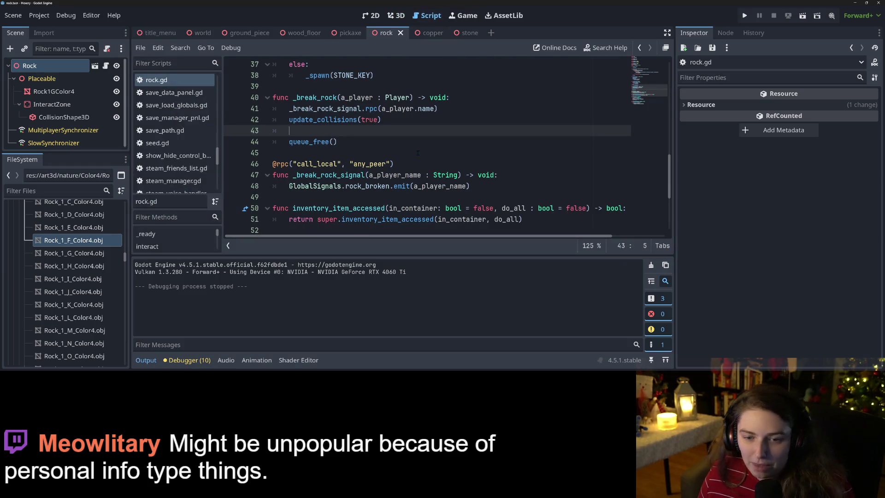
{"action": "key", "text": "ctrl+v"}
- Make the tween target "scale" at 0.1 instead of rotation:x 1.5, then run the game
{"action": "left_click", "coordinate": [360, 141]}
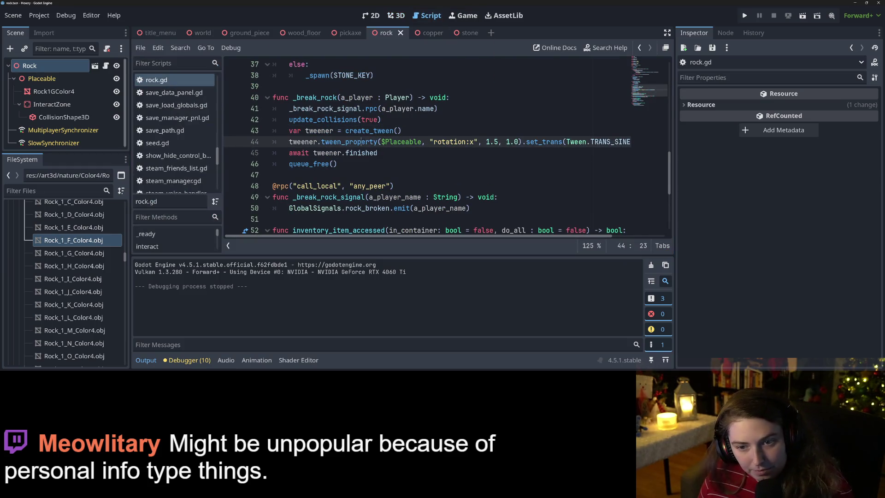
{"action": "left_click_drag", "start_coordinate": [472, 141], "coordinate": [448, 142]}
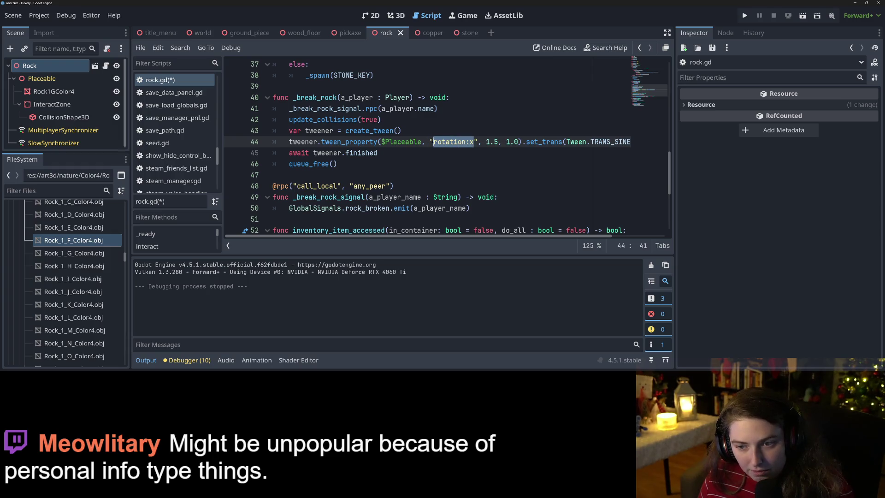
{"action": "type", "text": "scale"}
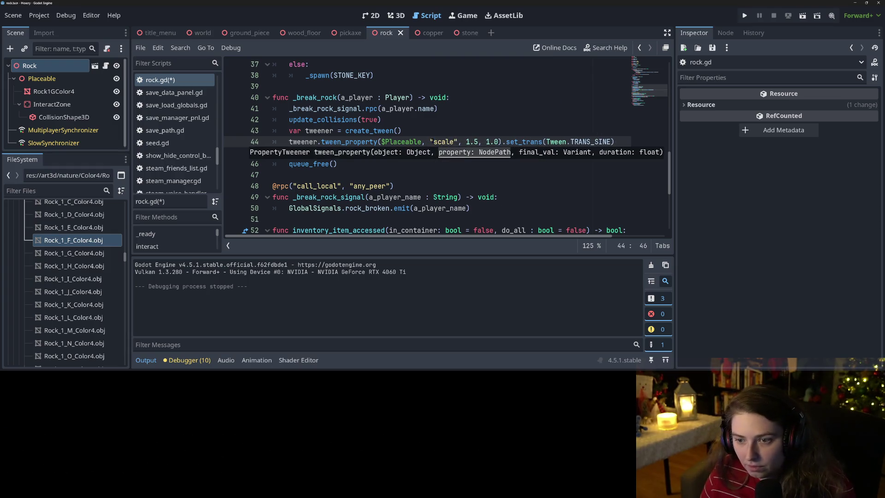
{"action": "left_click", "coordinate": [467, 142]}
{"action": "left_click_drag", "start_coordinate": [464, 141], "coordinate": [477, 142]}
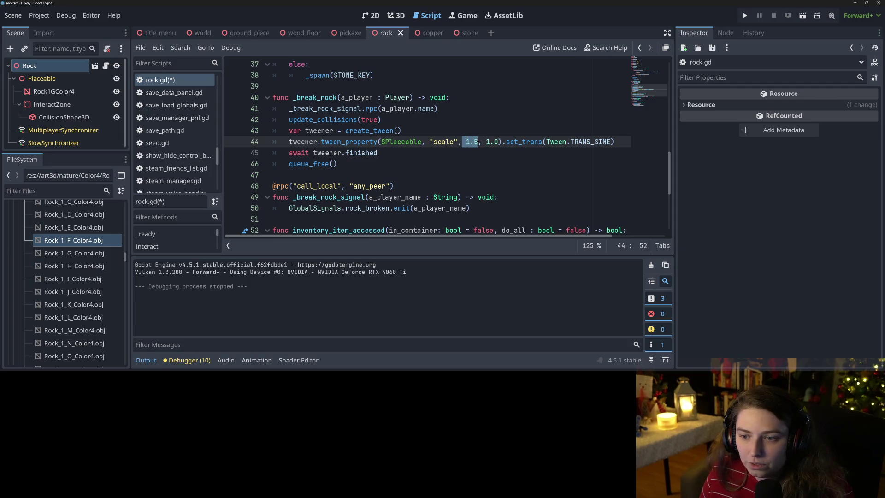
{"action": "left_click", "coordinate": [471, 142]}
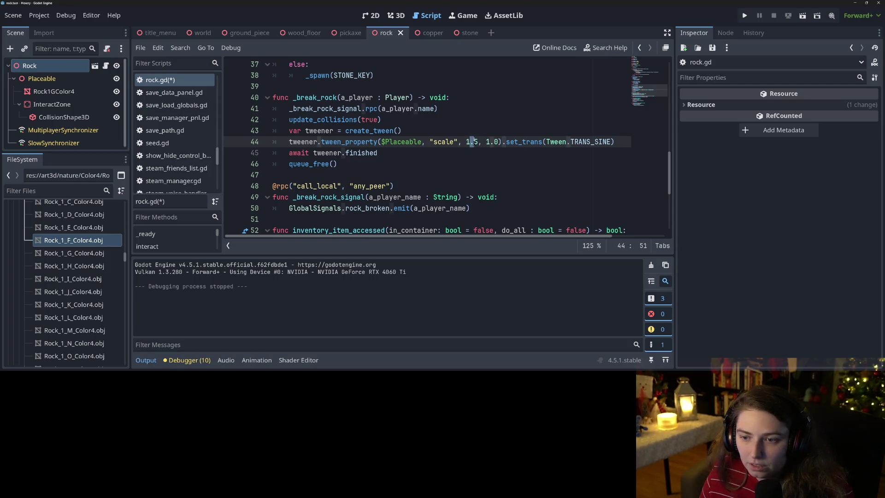
{"action": "left_click_drag", "start_coordinate": [478, 141], "coordinate": [465, 142]}
{"action": "type", "text": "0.1"}
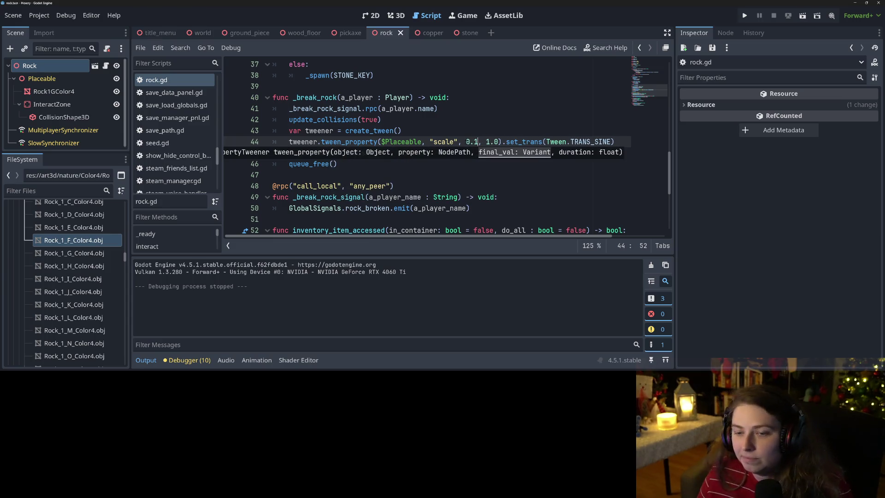
{"action": "left_click", "coordinate": [466, 141]}
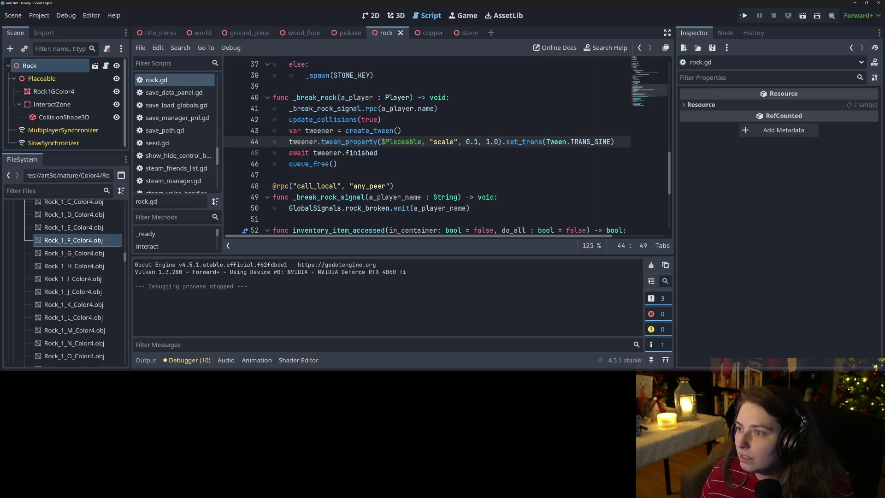
{"action": "left_click", "coordinate": [743, 15]}
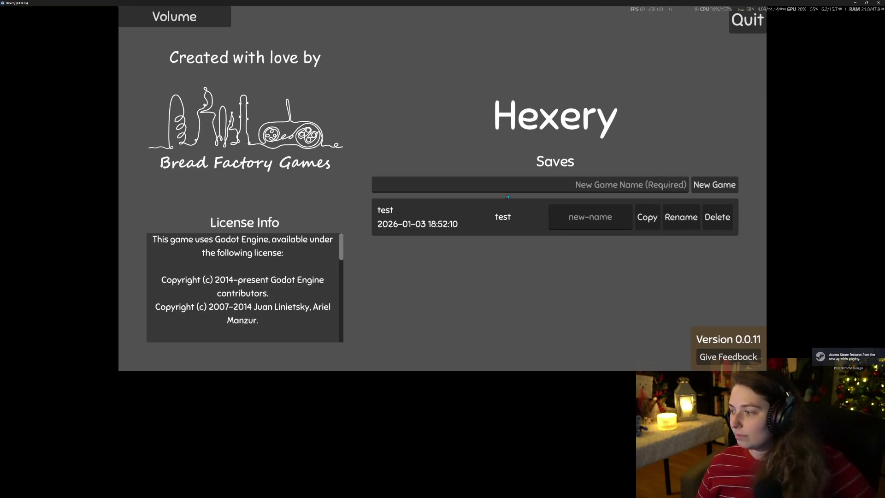
- Enter the island world from the "test" save, then stop the game with F8 and return to rock.gd
{"action": "left_click", "coordinate": [495, 228]}
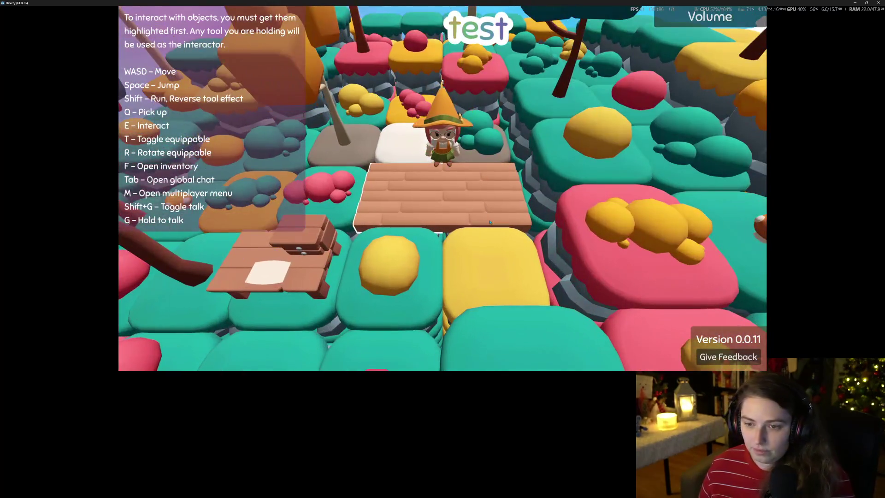
{"action": "key", "text": "F8"}
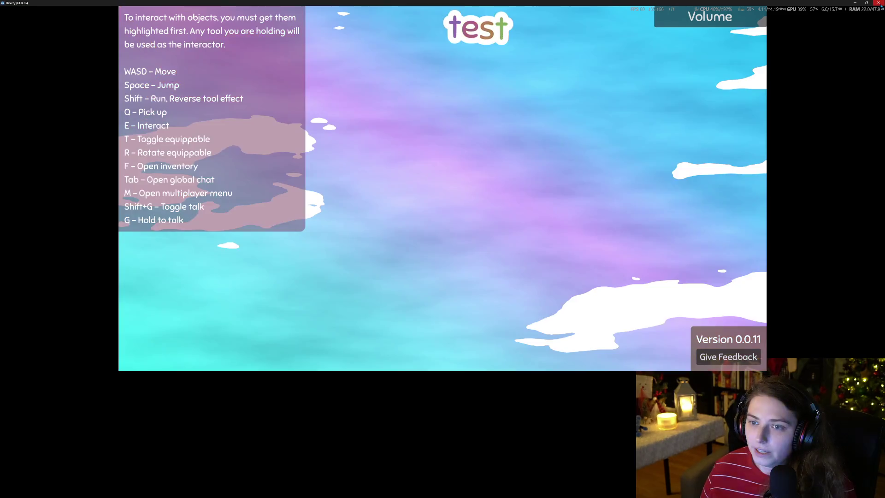
{"action": "left_click", "coordinate": [381, 120]}
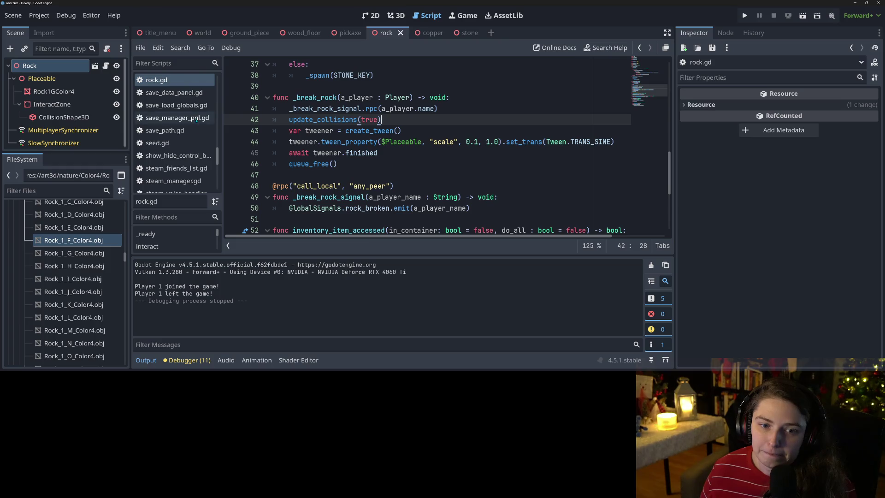
- Open ground_piece.gd from the script list and skim its code
{"action": "scroll", "coordinate": [198, 144], "scroll_direction": "down", "scroll_amount": 4}
{"action": "scroll", "coordinate": [199, 144], "scroll_direction": "up", "scroll_amount": 10}
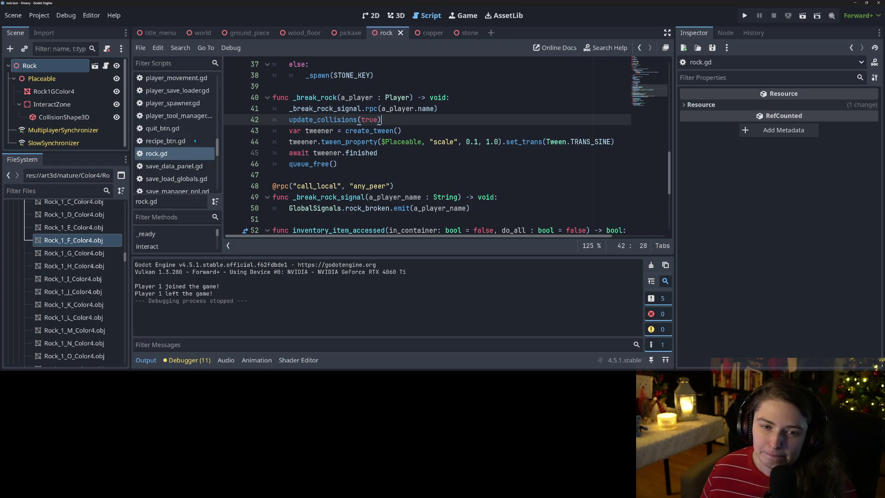
{"action": "scroll", "coordinate": [182, 139], "scroll_direction": "up", "scroll_amount": 3}
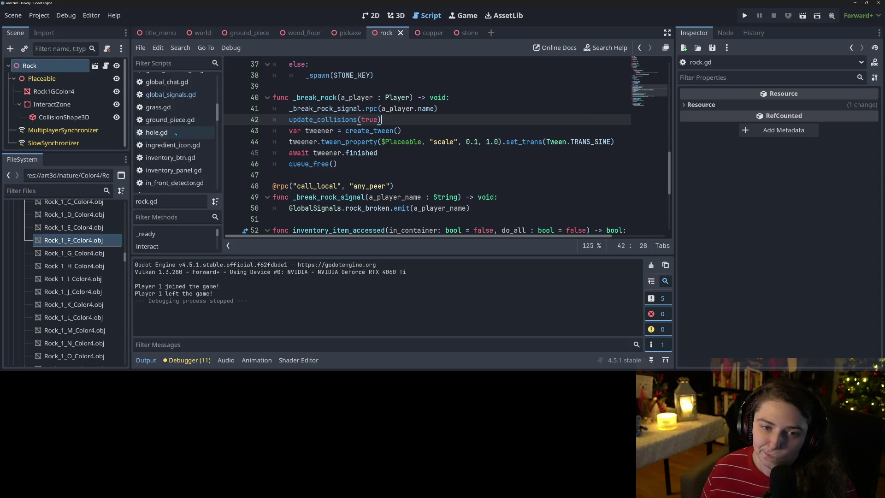
{"action": "left_click", "coordinate": [181, 120]}
{"action": "scroll", "coordinate": [433, 147], "scroll_direction": "down", "scroll_amount": 1}
{"action": "scroll", "coordinate": [443, 202], "scroll_direction": "up", "scroll_amount": 3}
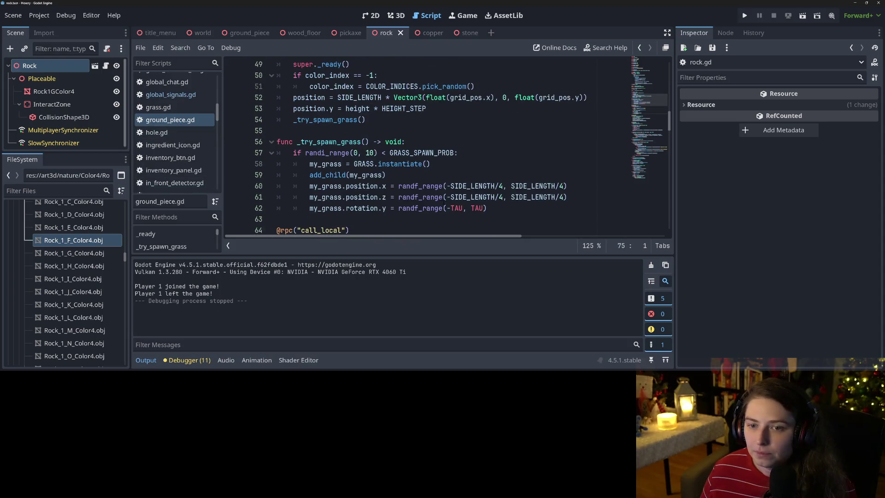
- Collapse the Output panel and scroll through the rest of ground_piece.gd
{"action": "left_click", "coordinate": [145, 360]}
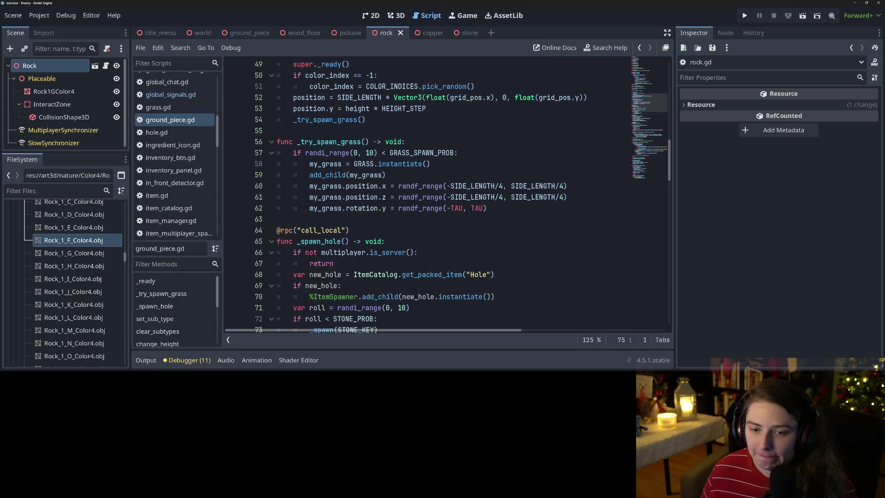
{"action": "scroll", "coordinate": [424, 194], "scroll_direction": "down", "scroll_amount": 4}
{"action": "scroll", "coordinate": [374, 259], "scroll_direction": "down", "scroll_amount": 9}
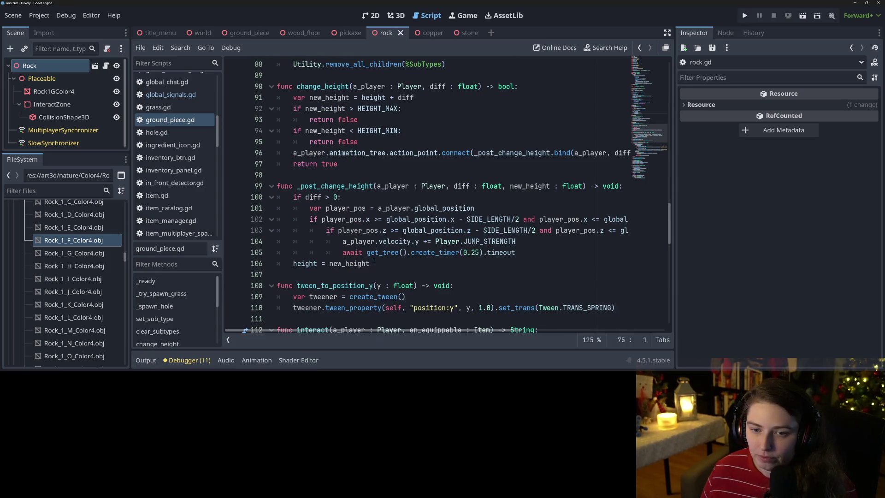
{"action": "scroll", "coordinate": [374, 260], "scroll_direction": "down", "scroll_amount": 9}
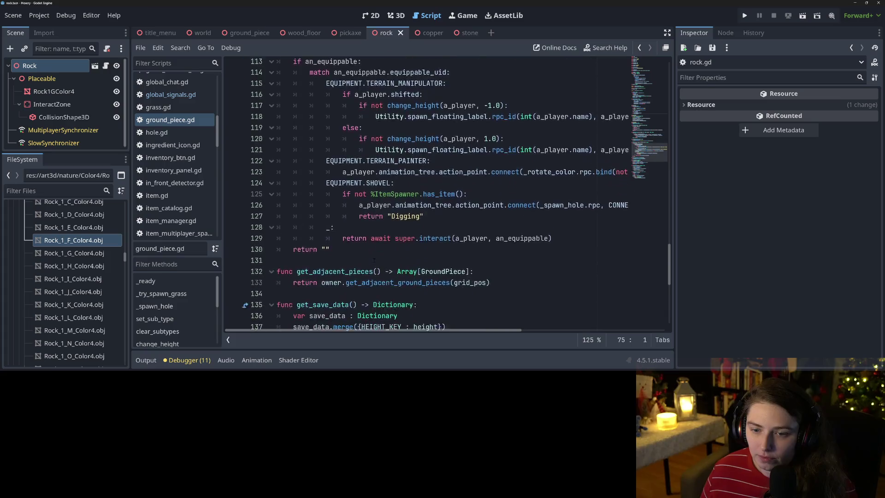
{"action": "scroll", "coordinate": [387, 252], "scroll_direction": "down", "scroll_amount": 6}
{"action": "scroll", "coordinate": [481, 249], "scroll_direction": "up", "scroll_amount": 6}
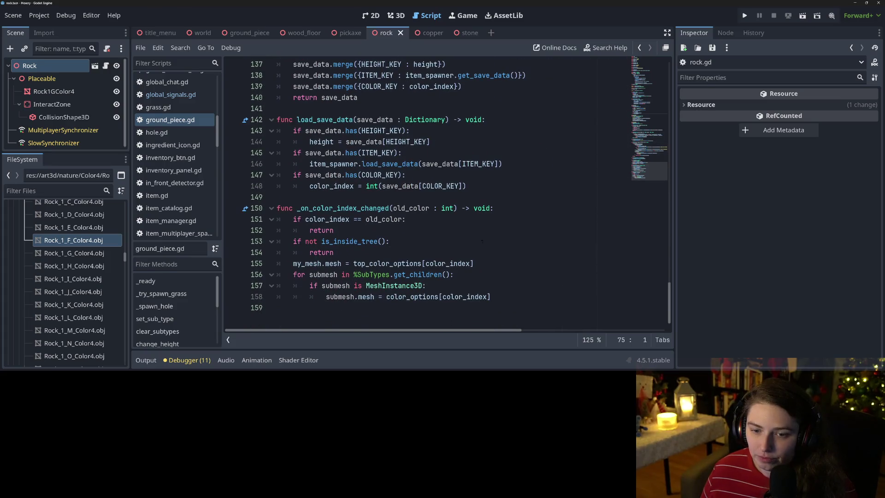
{"action": "scroll", "coordinate": [480, 248], "scroll_direction": "up", "scroll_amount": 20}
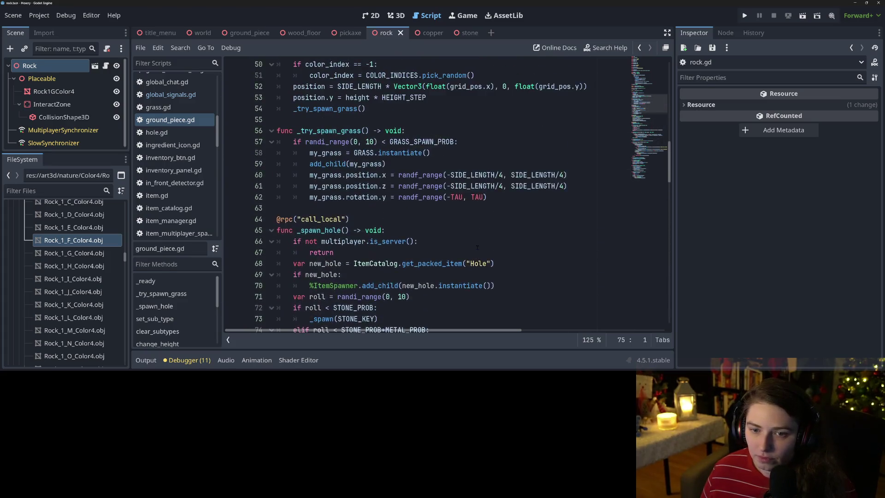
{"action": "scroll", "coordinate": [428, 249], "scroll_direction": "up", "scroll_amount": 7}
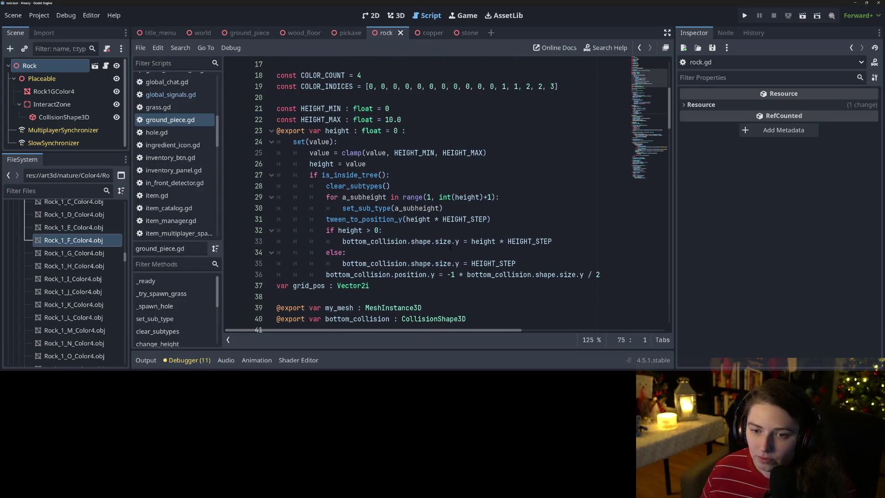
{"action": "scroll", "coordinate": [428, 250], "scroll_direction": "down", "scroll_amount": 8}
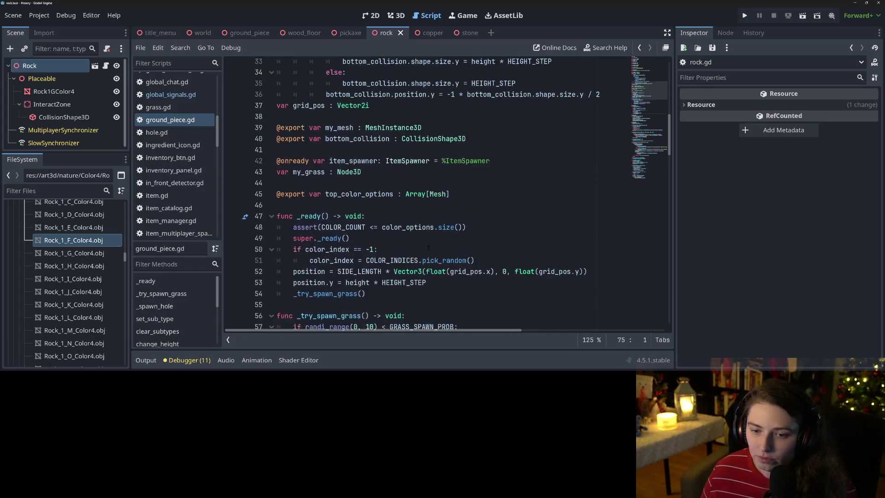
{"action": "scroll", "coordinate": [186, 236], "scroll_direction": "down", "scroll_amount": 3}
- Open item_spawner.gd and inspect add_item's get_packed_item call and an_item_key argument
{"action": "left_click", "coordinate": [170, 205]}
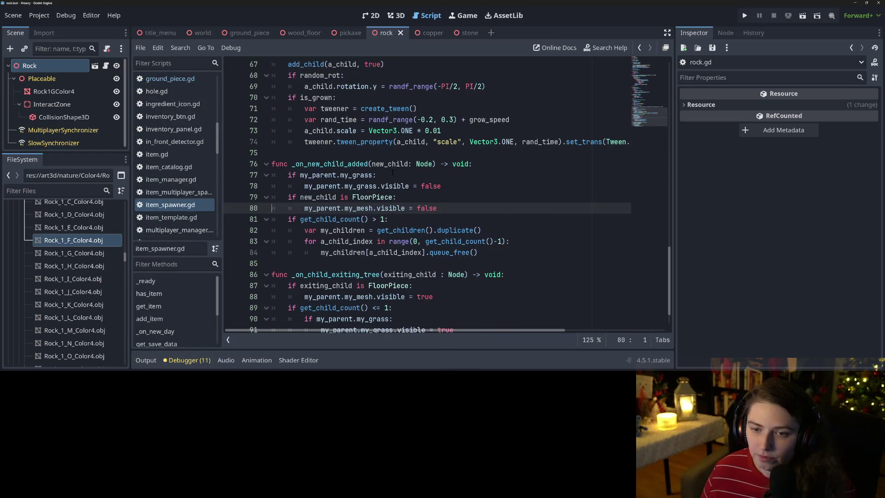
{"action": "scroll", "coordinate": [535, 207], "scroll_direction": "up", "scroll_amount": 14}
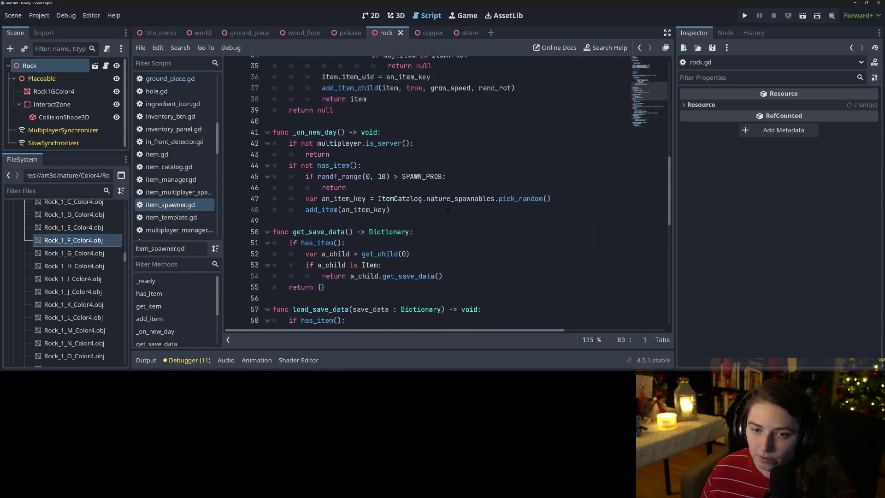
{"action": "scroll", "coordinate": [448, 212], "scroll_direction": "up", "scroll_amount": 2}
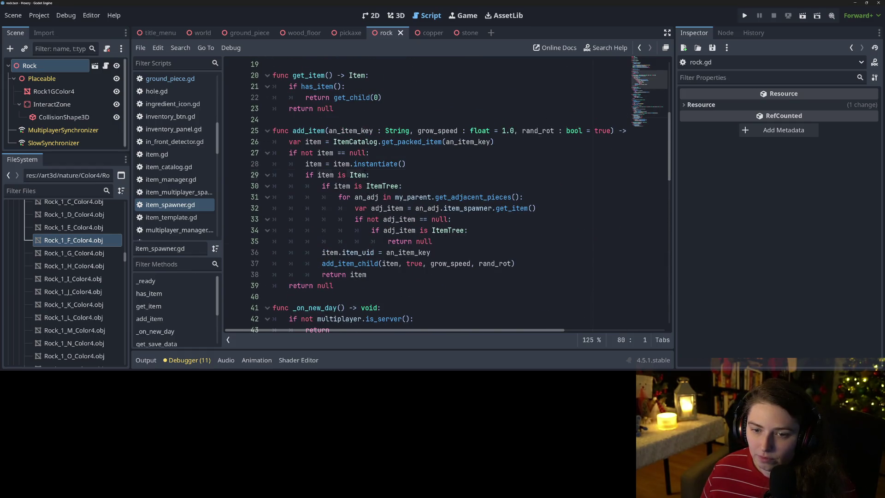
{"action": "left_click", "coordinate": [365, 175]}
{"action": "double_click", "coordinate": [412, 141]}
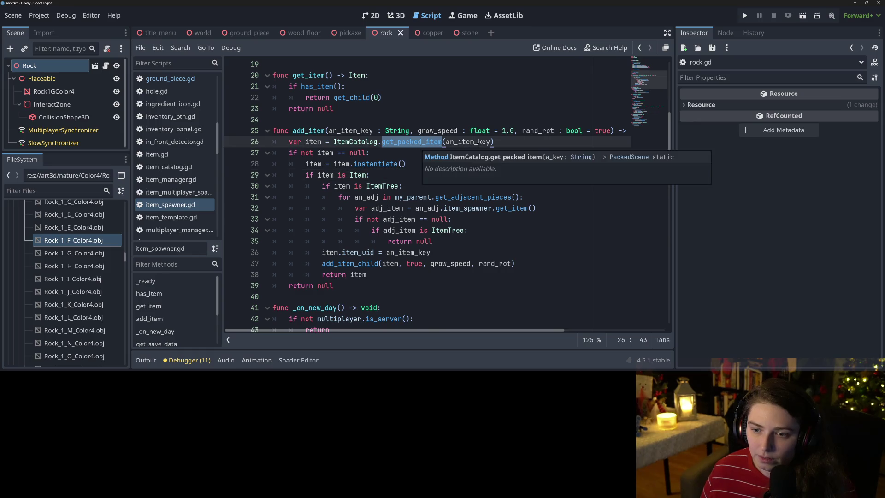
{"action": "double_click", "coordinate": [478, 142]}
- Trace _on_new_day's add_item use to the nature_spawnables list in item_catalog.gd
{"action": "scroll", "coordinate": [406, 224], "scroll_direction": "up", "scroll_amount": 3}
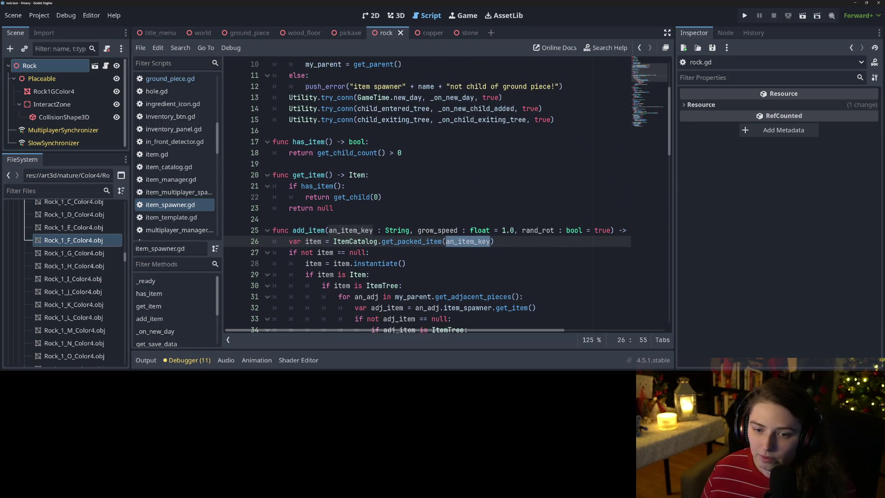
{"action": "double_click", "coordinate": [308, 283]}
{"action": "scroll", "coordinate": [406, 224], "scroll_direction": "up", "scroll_amount": 3}
{"action": "scroll", "coordinate": [406, 224], "scroll_direction": "down", "scroll_amount": 14}
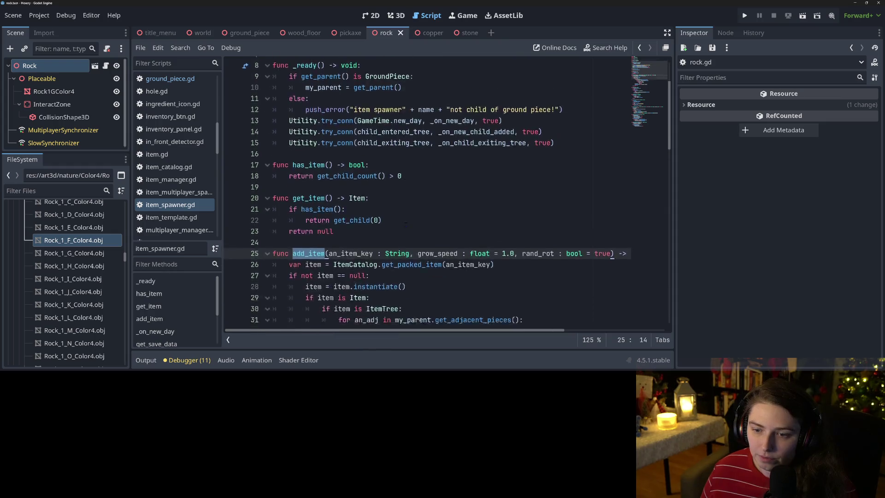
{"action": "scroll", "coordinate": [405, 224], "scroll_direction": "up", "scroll_amount": 2}
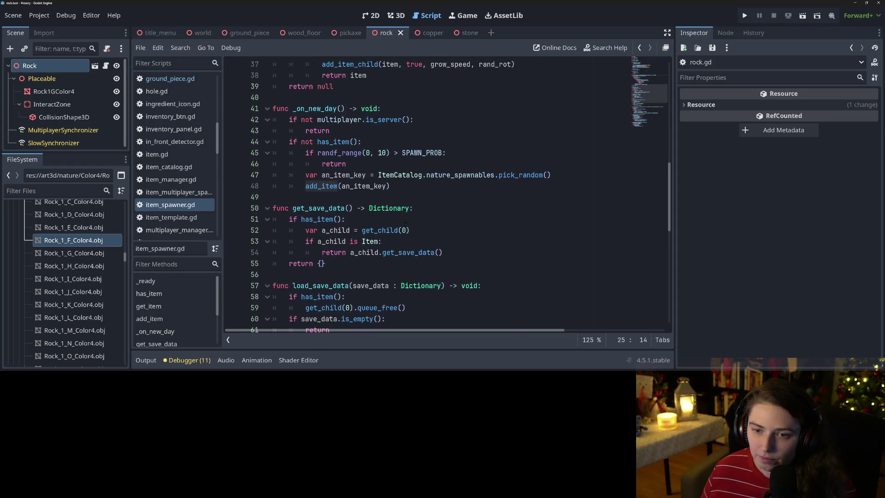
{"action": "double_click", "coordinate": [465, 175]}
{"action": "left_click", "coordinate": [454, 175], "text": "ctrl"}
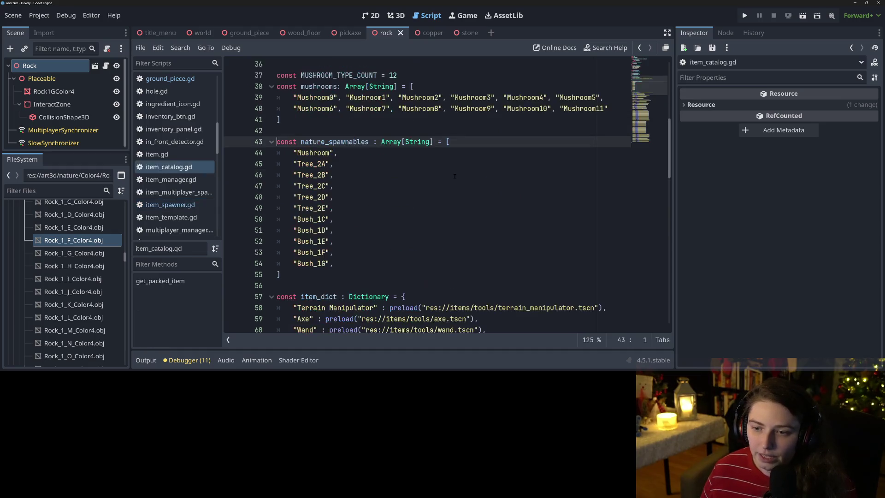
- Add a new "Rock" entry after Bush_1G in the nature_spawnables list
{"action": "left_click", "coordinate": [349, 261]}
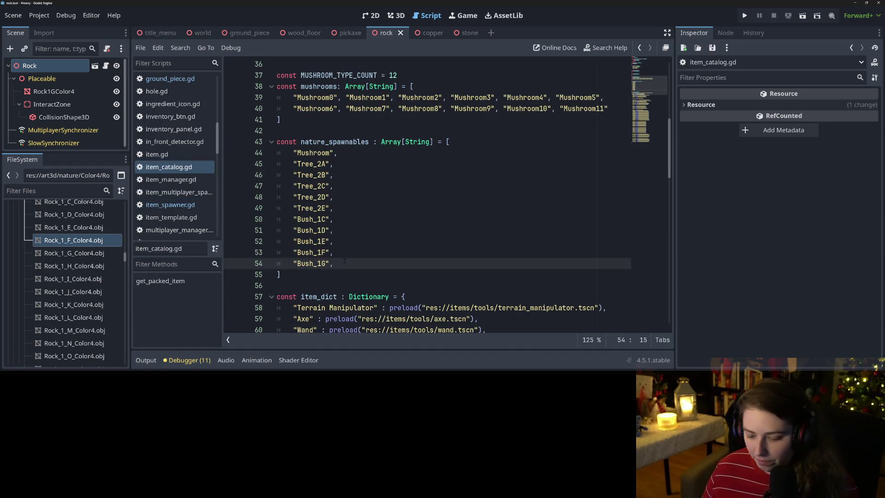
{"action": "type", "text": ",bushes"}
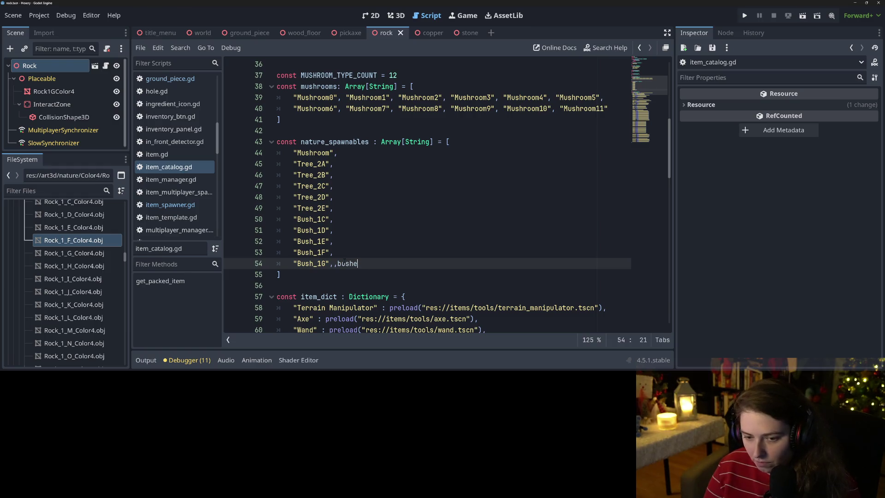
{"action": "key", "text": "BackSpace"}
{"action": "key", "text": "BackSpace"}
{"action": "key", "text": "BackSpace"}
{"action": "key", "text": "Return"}
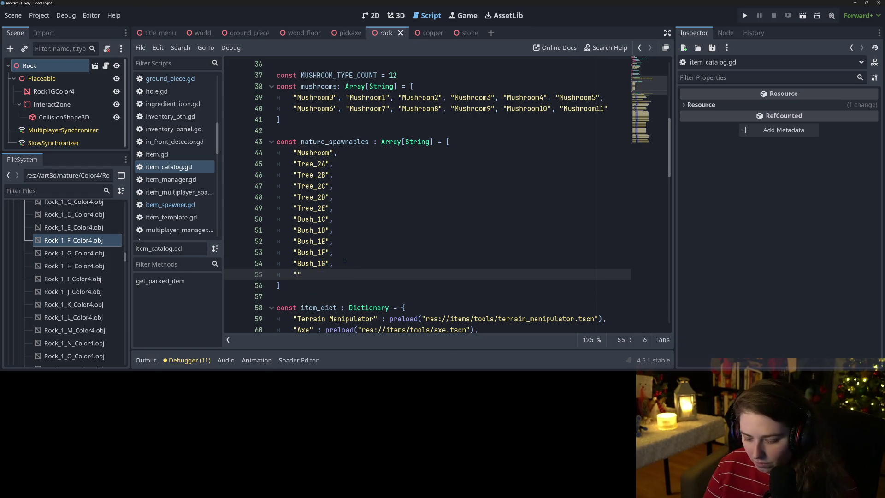
{"action": "type", "text": "Rock"}
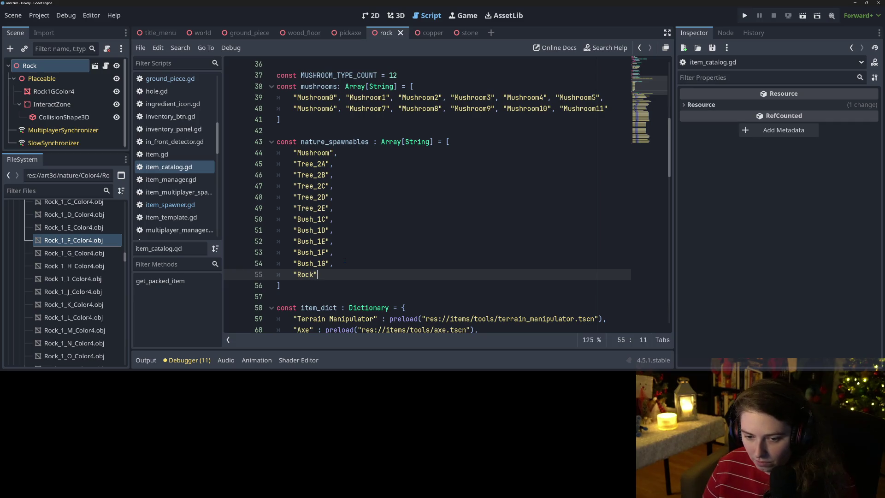
{"action": "type", "text": ","}
{"action": "key", "text": "ctrl+shift+d"}
{"action": "key", "text": "ctrl+shift+d"}
{"action": "key", "text": "ctrl+shift+d"}
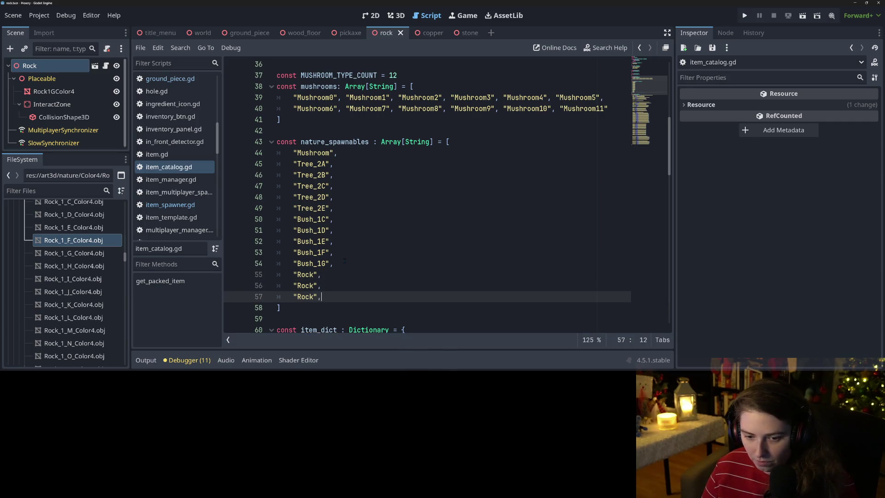
- Duplicate the Rock entry again, save item_catalog.gd and launch the game
{"action": "scroll", "coordinate": [345, 261], "scroll_direction": "down", "scroll_amount": 6}
{"action": "scroll", "coordinate": [424, 194], "scroll_direction": "down", "scroll_amount": 7}
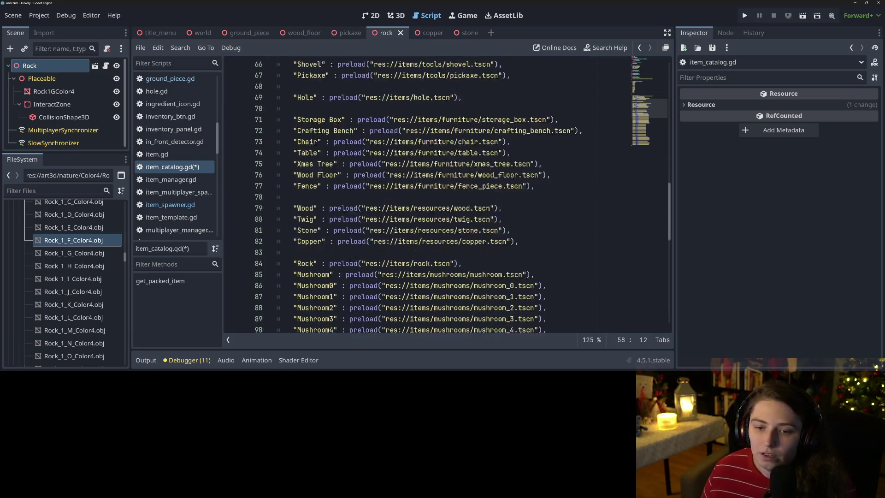
{"action": "scroll", "coordinate": [424, 193], "scroll_direction": "up", "scroll_amount": 3}
{"action": "scroll", "coordinate": [357, 265], "scroll_direction": "up", "scroll_amount": 10}
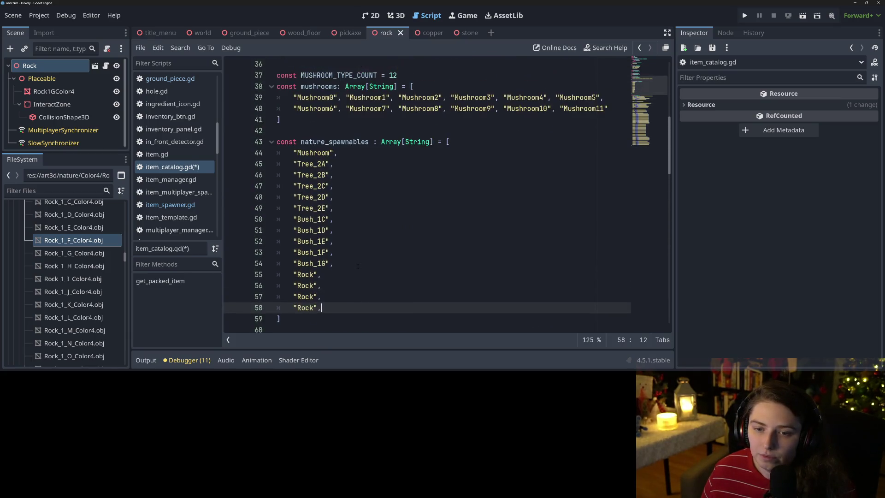
{"action": "key", "text": "ctrl+shift+d"}
{"action": "key", "text": "ctrl+shift+d"}
{"action": "key", "text": "ctrl+shift+d"}
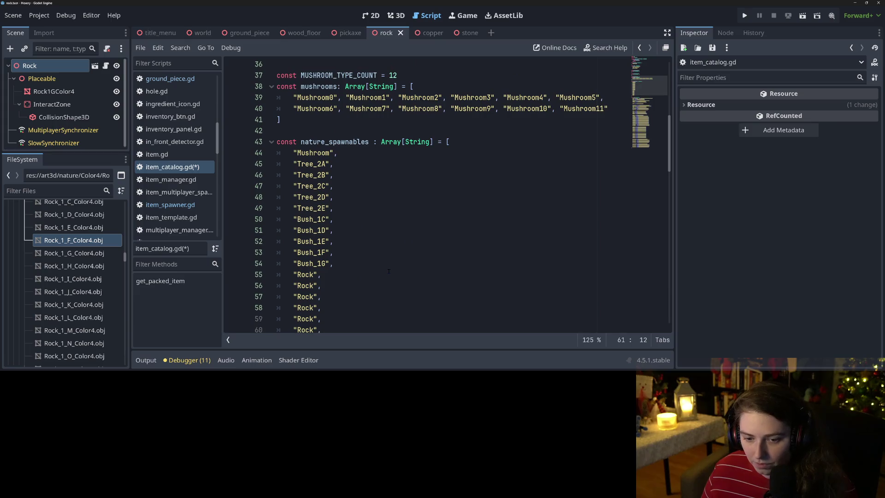
{"action": "key", "text": "ctrl+s"}
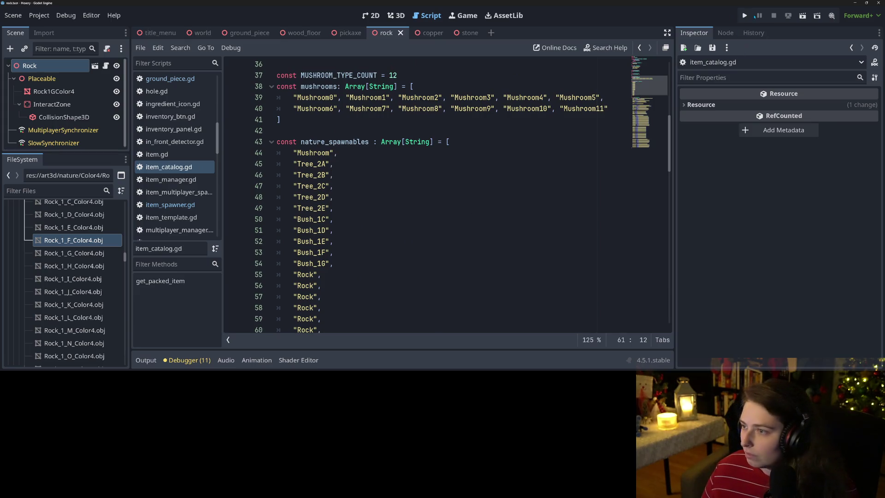
{"action": "left_click", "coordinate": [744, 16]}
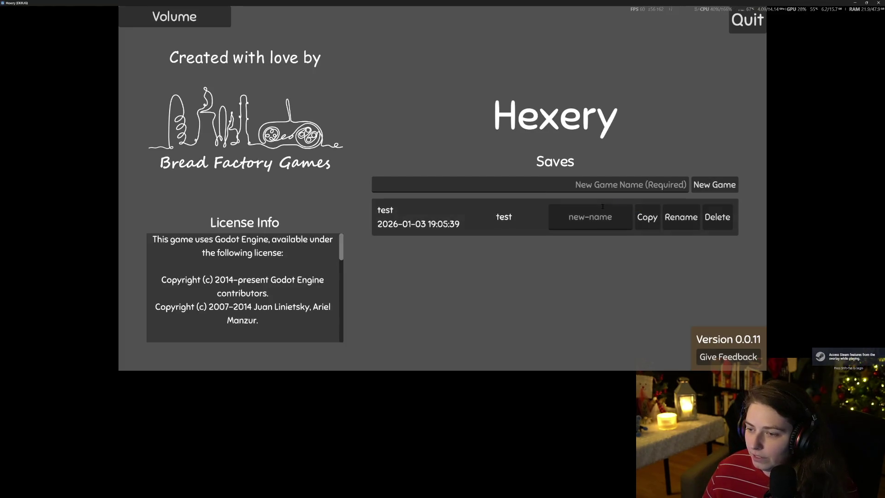
- Create a new game save named "test2" and begin typing its world name
{"action": "left_click", "coordinate": [595, 185]}
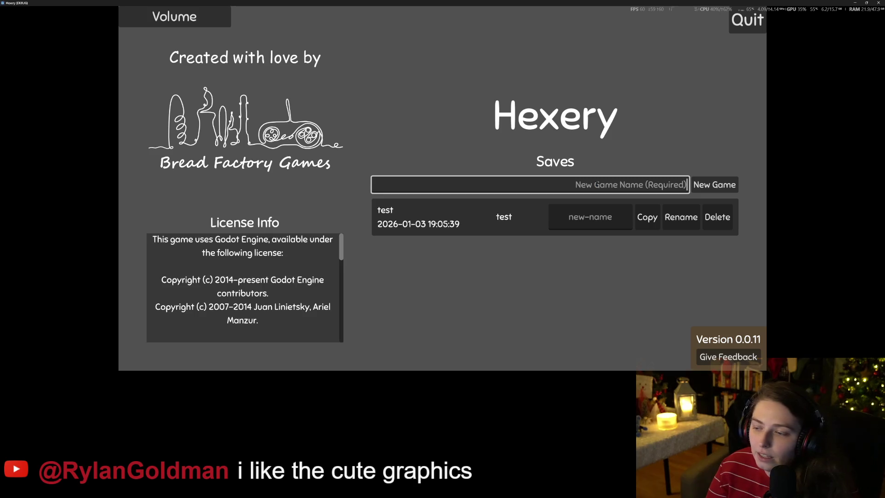
{"action": "type", "text": "test2"}
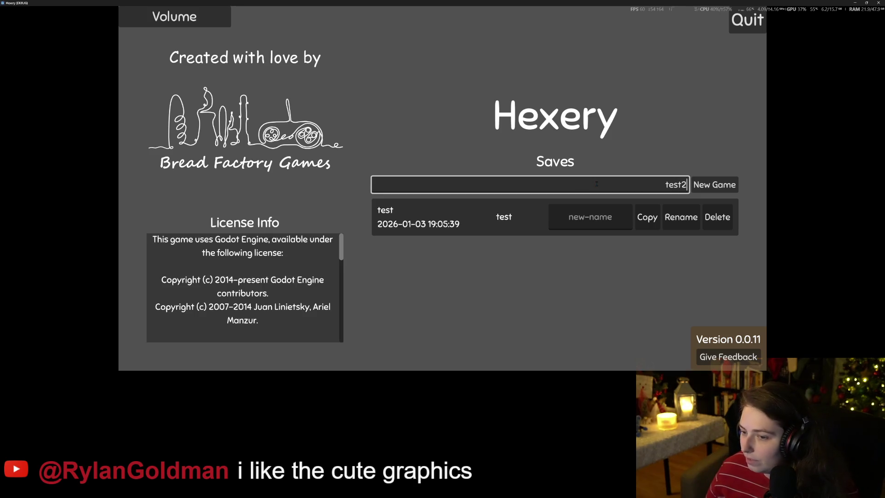
{"action": "key", "text": "Return"}
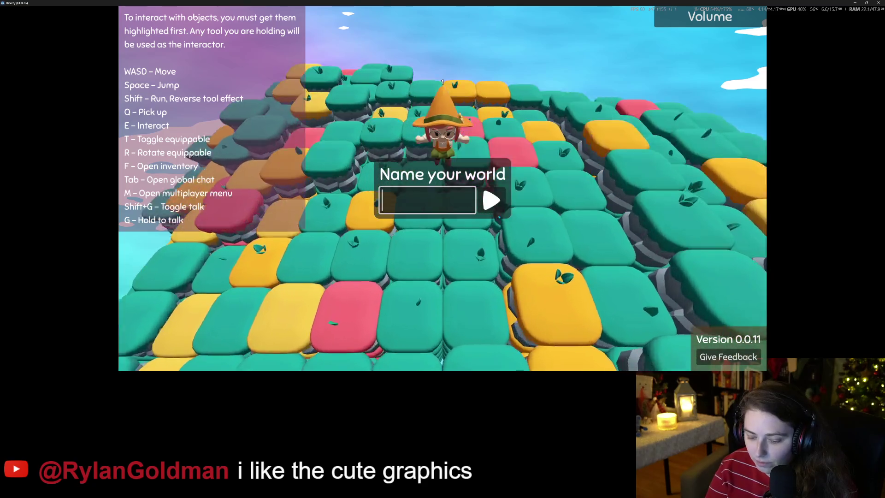
{"action": "type", "text": "pla"}
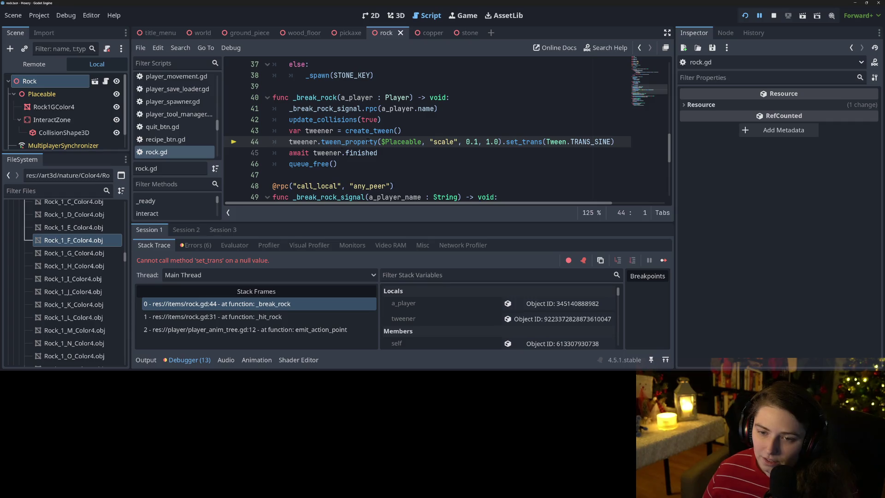
- Inspect the tween line and the logged errors, then stop the running game
{"action": "left_click", "coordinate": [401, 143]}
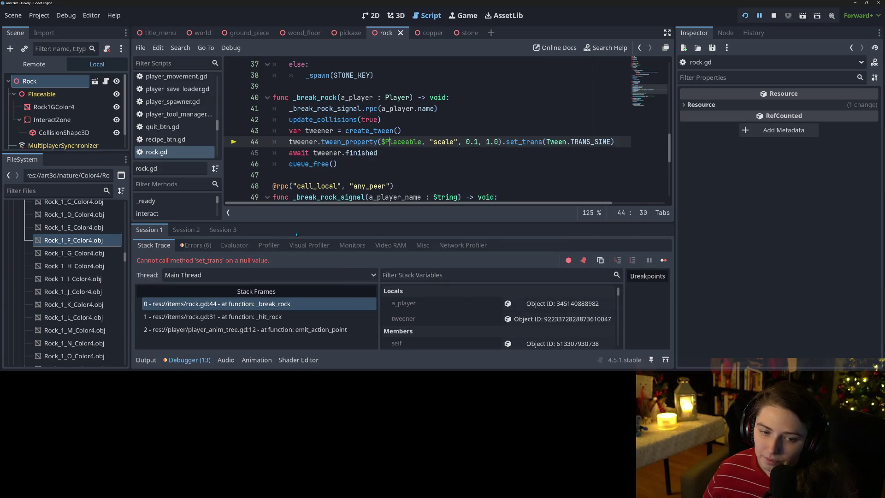
{"action": "left_click", "coordinate": [195, 247]}
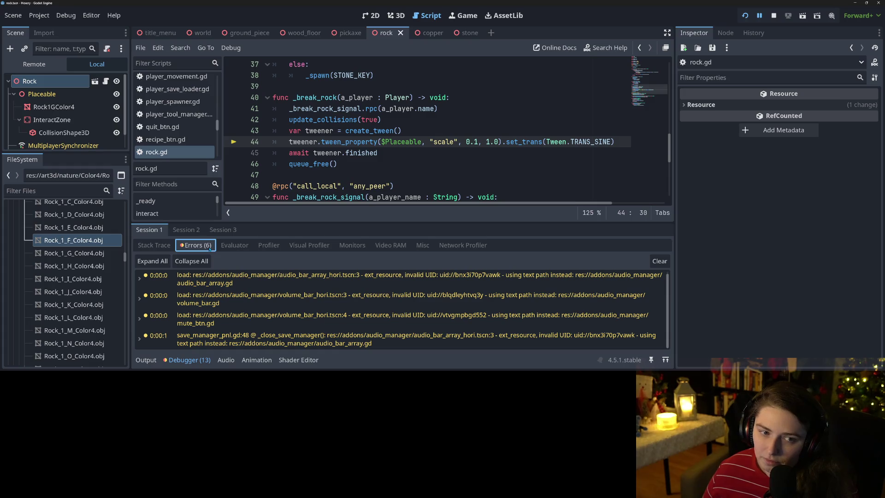
{"action": "key", "text": "Down"}
{"action": "key", "text": "Down"}
{"action": "key", "text": "Up"}
{"action": "key", "text": "Up"}
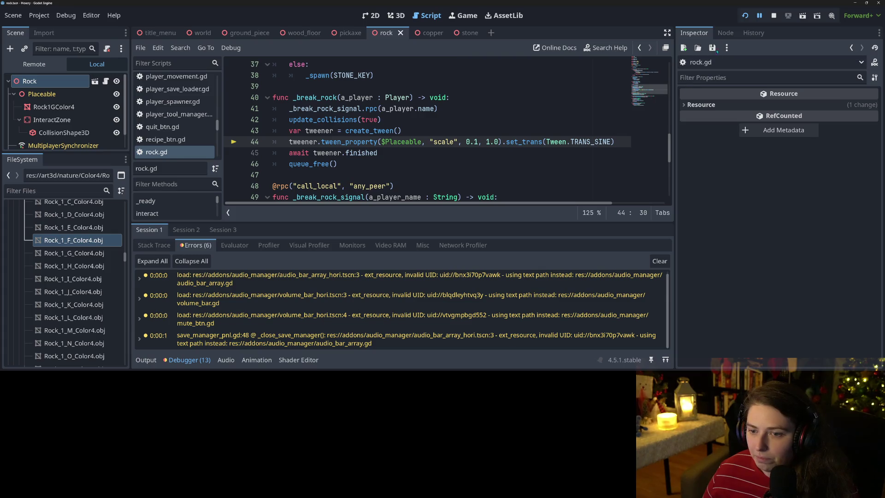
{"action": "left_click", "coordinate": [773, 15]}
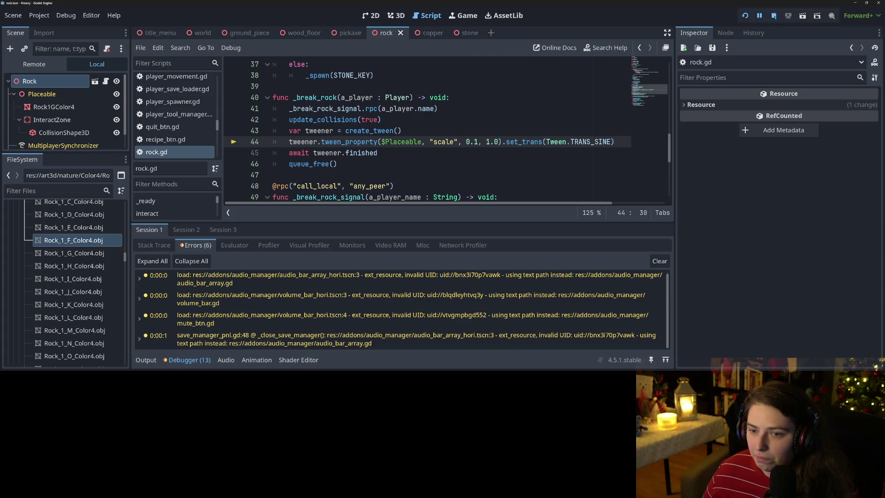
- Make line 44's tween scale placeable_mesh instead of $Placeable, save rock.gd and relaunch
{"action": "double_click", "coordinate": [443, 141]}
{"action": "type", "text": "s"}
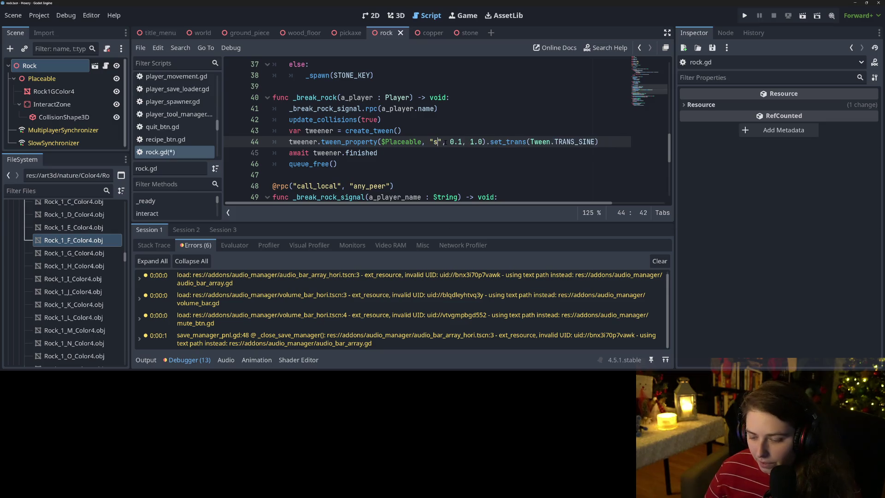
{"action": "type", "text": "c"}
{"action": "key", "text": "BackSpace"}
{"action": "key", "text": "BackSpace"}
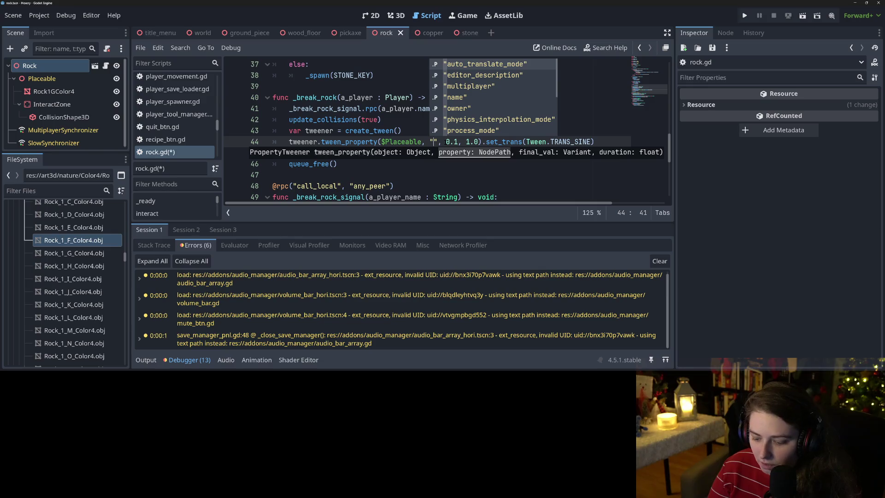
{"action": "key", "text": "BackSpace"}
{"action": "key", "text": "BackSpace"}
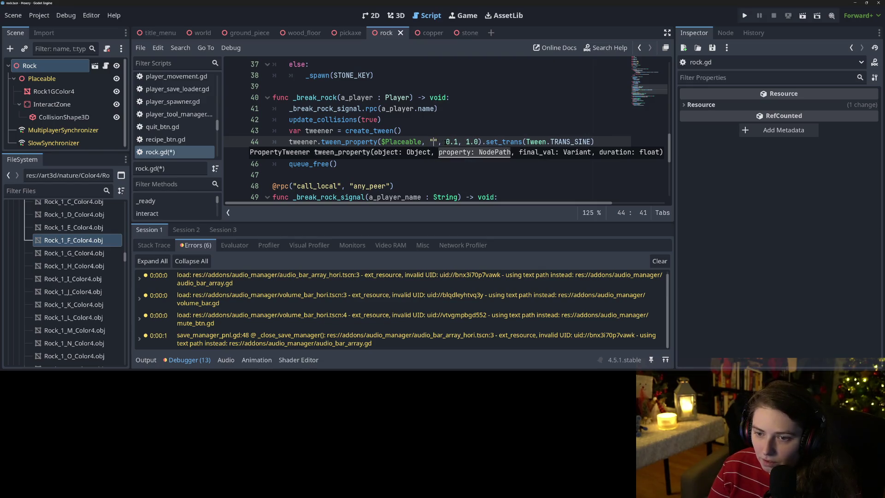
{"action": "key", "text": "BackSpace"}
{"action": "key", "text": "BackSpace"}
{"action": "key", "text": "BackSpace"}
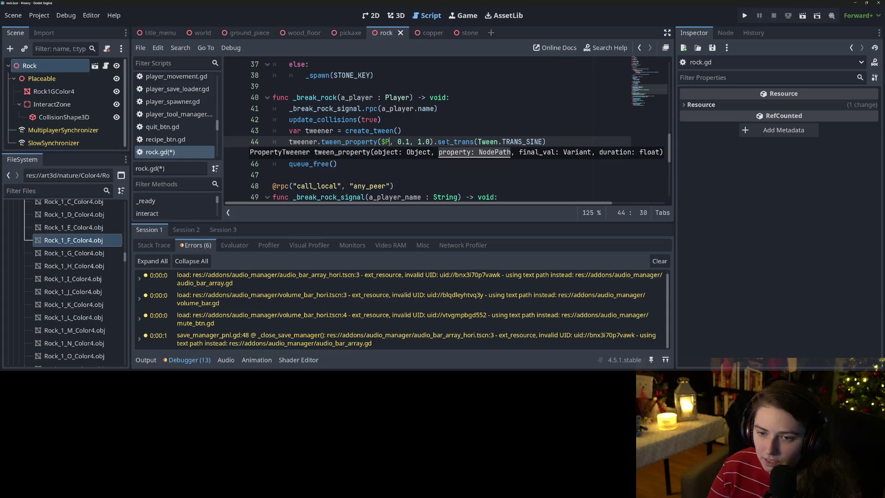
{"action": "type", "text": "plac"}
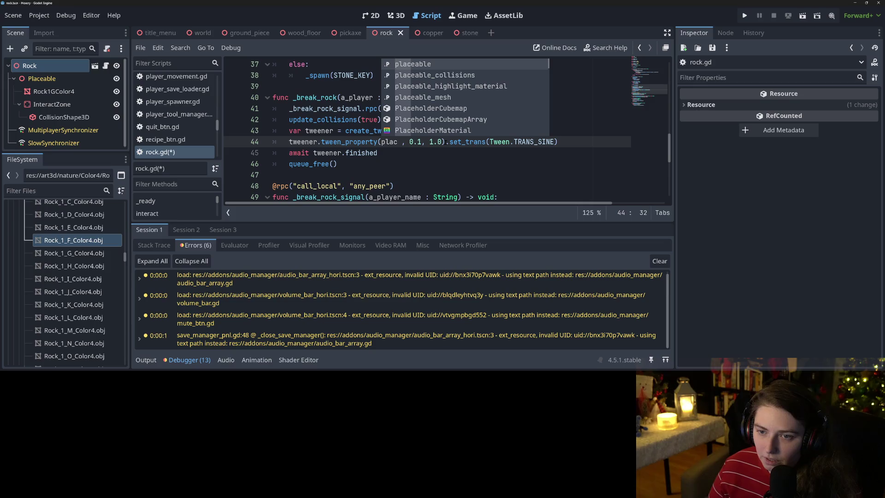
{"action": "key", "text": "Down"}
{"action": "key", "text": "Down"}
{"action": "key", "text": "Down"}
{"action": "key", "text": "Return"}
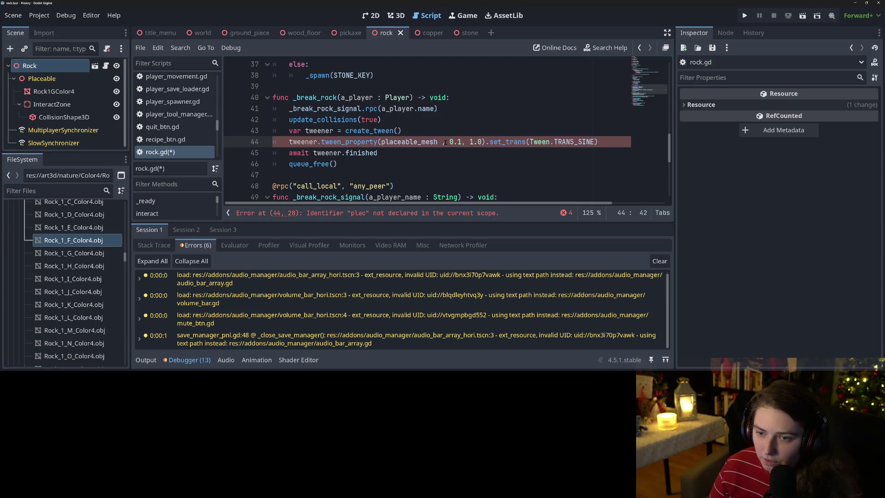
{"action": "type", "text": ", "}
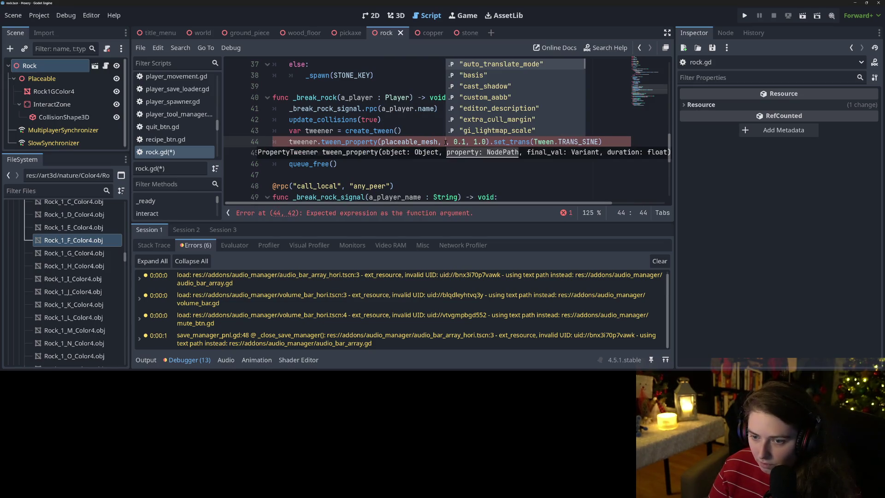
{"action": "type", "text": "\"scale\""}
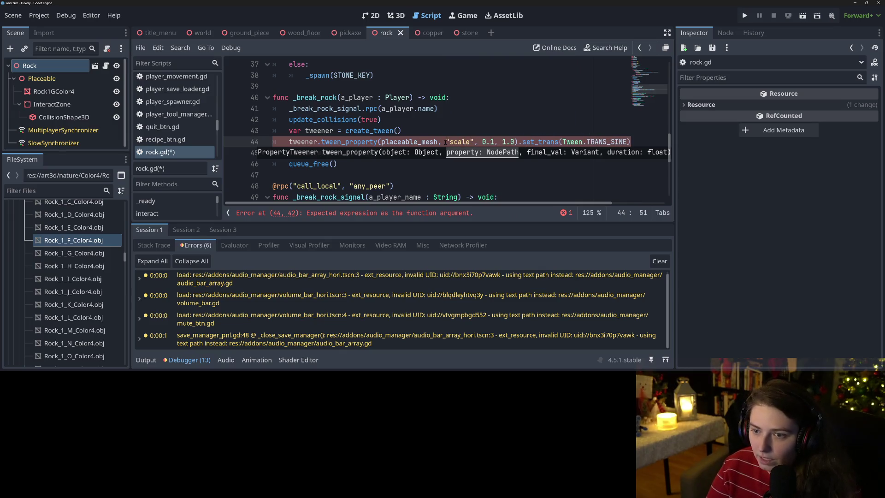
{"action": "key", "text": "ctrl+s"}
{"action": "left_click", "coordinate": [509, 129]}
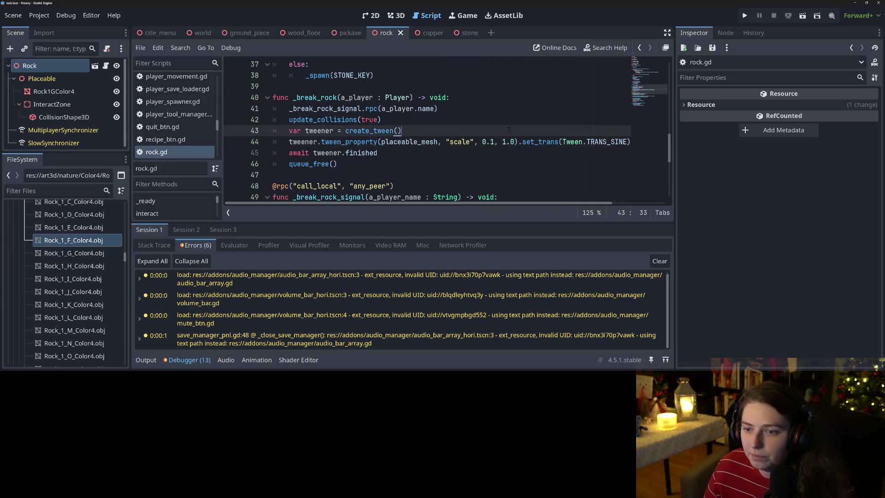
{"action": "left_click", "coordinate": [744, 16]}
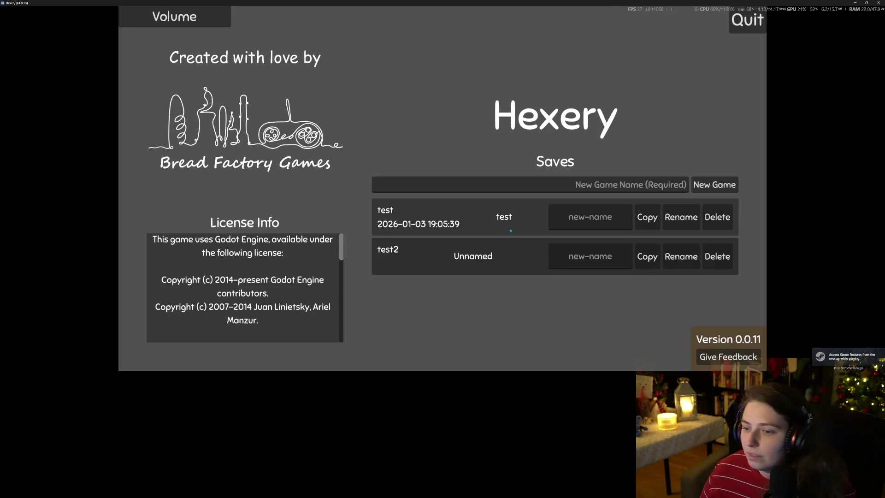
- Load the test2 save and name its world "place"
{"action": "left_click", "coordinate": [494, 257]}
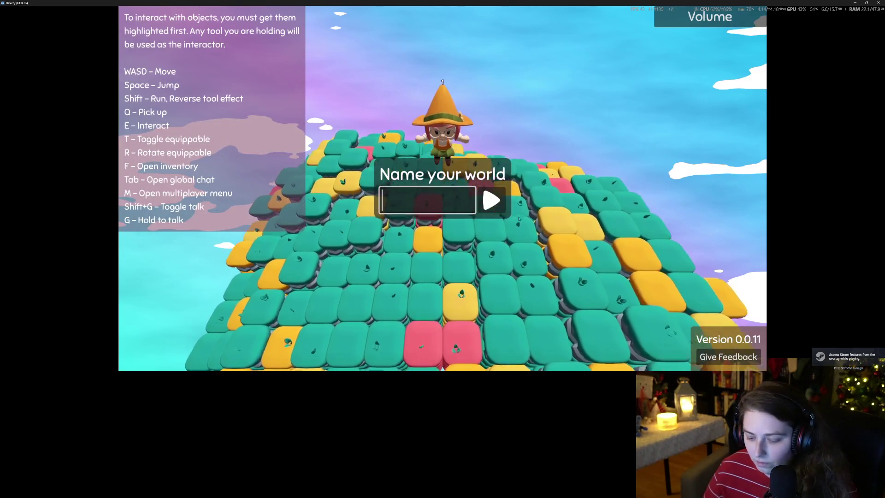
{"action": "type", "text": "place"}
{"action": "key", "text": "Return"}
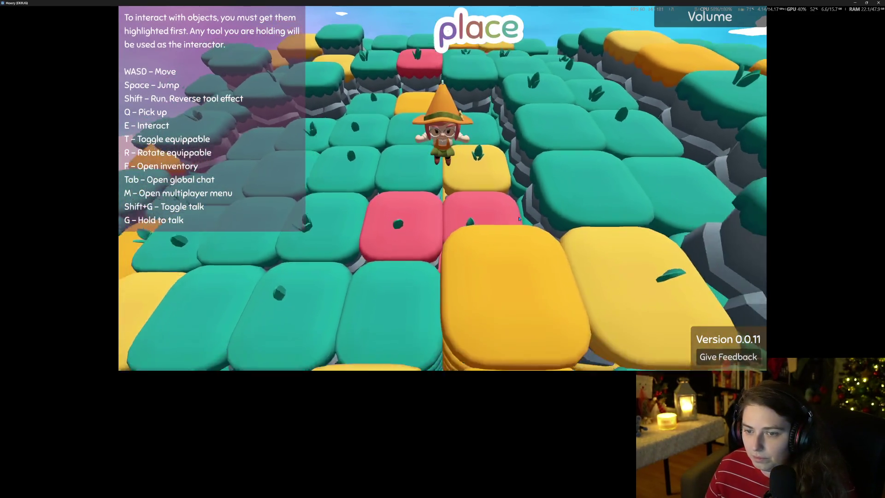
- Walk the character around the hilltop with WASD until a tile is highlighted
{"action": "key", "text": "w"}
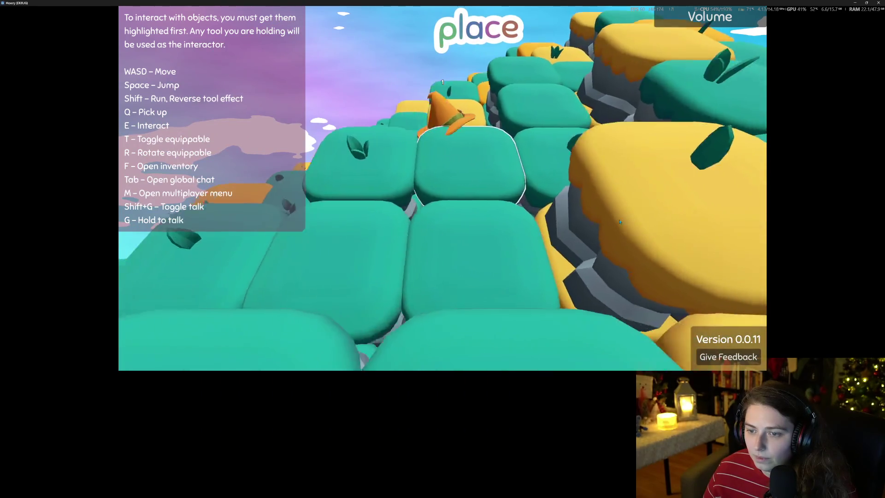
{"action": "scroll", "coordinate": [619, 222], "scroll_direction": "down", "scroll_amount": 5}
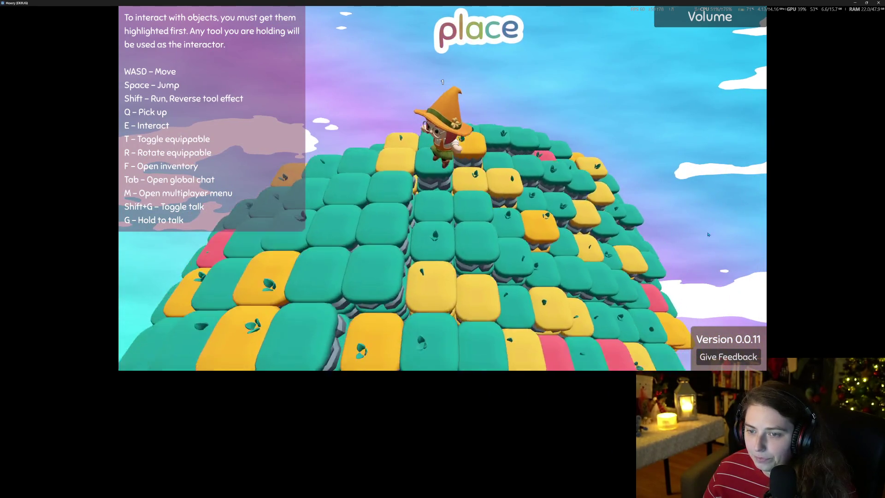
{"action": "key", "text": "s"}
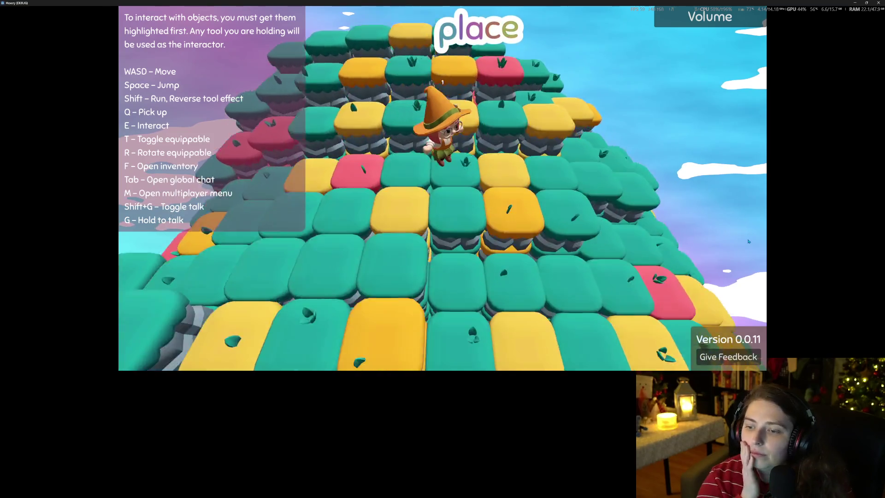
{"action": "key", "text": "w"}
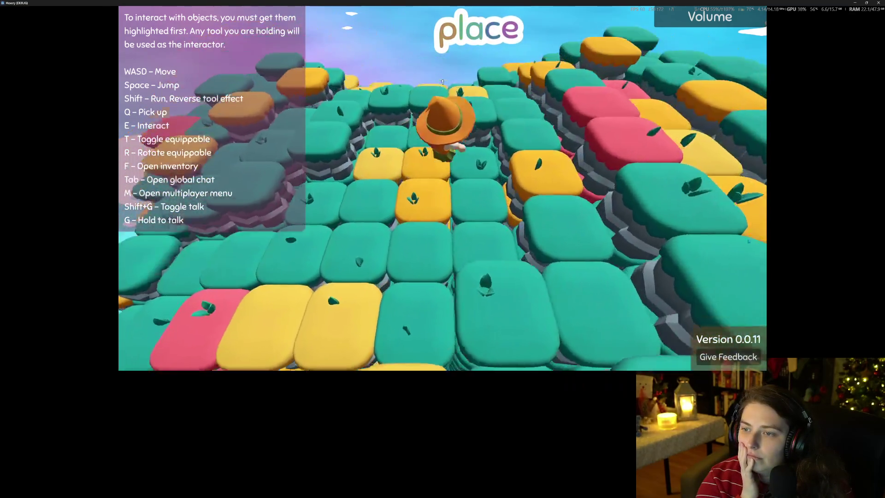
{"action": "key", "text": "a"}
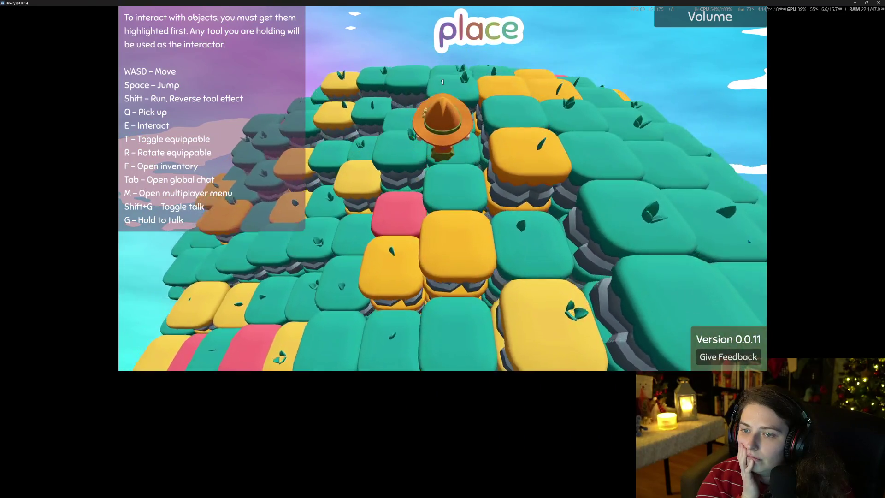
{"action": "key", "text": "w"}
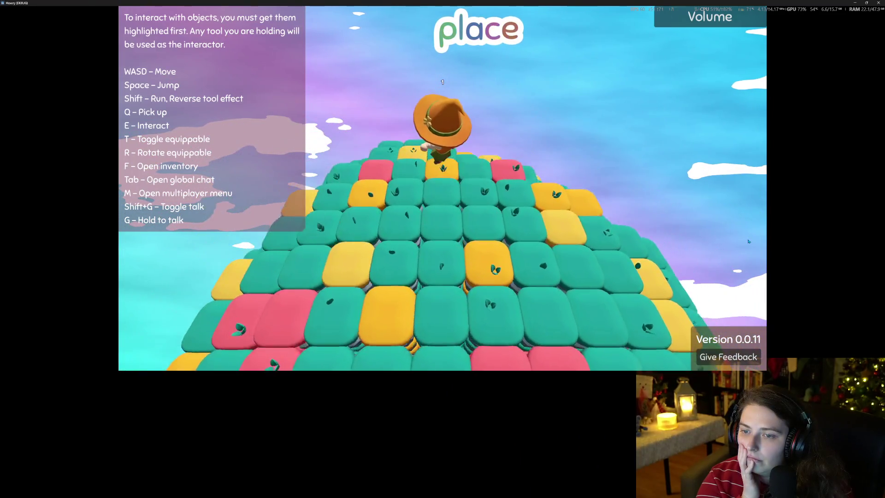
{"action": "key", "text": "w"}
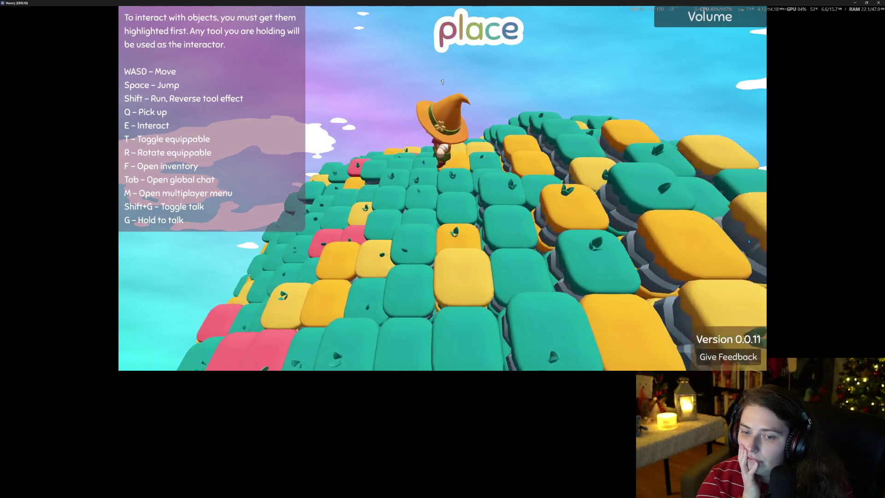
{"action": "key", "text": "s"}
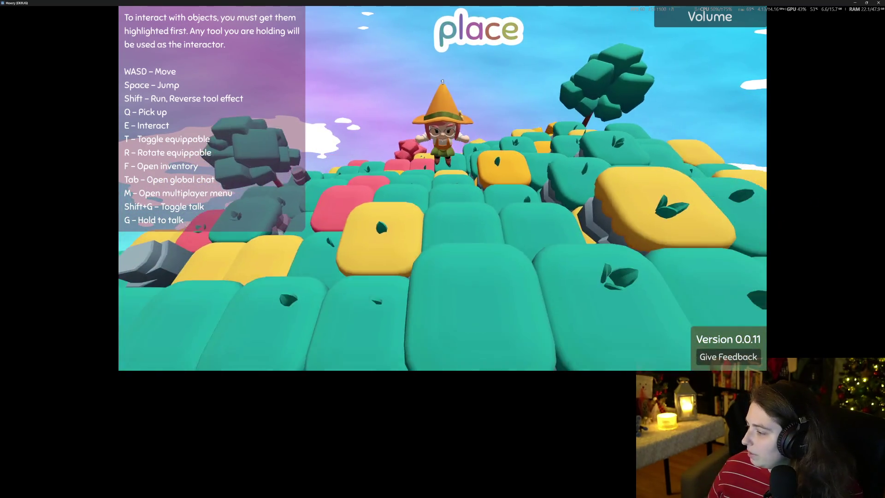
{"action": "key", "text": "w"}
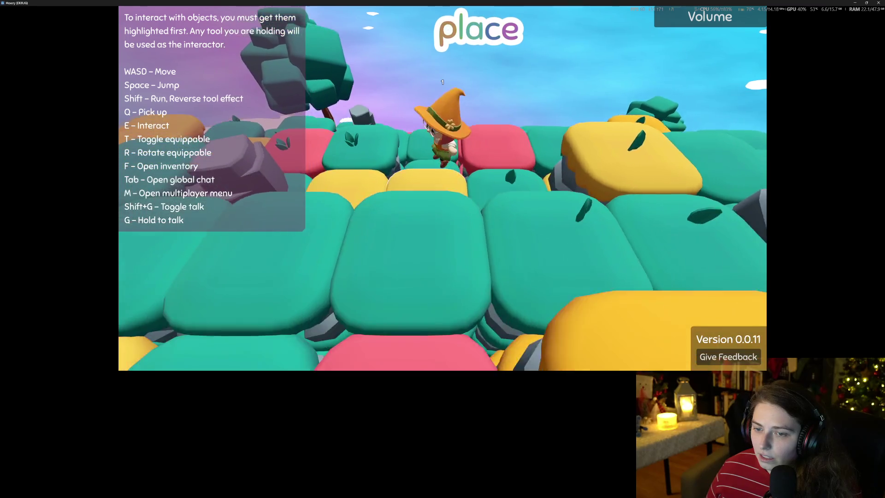
{"action": "key", "text": "w"}
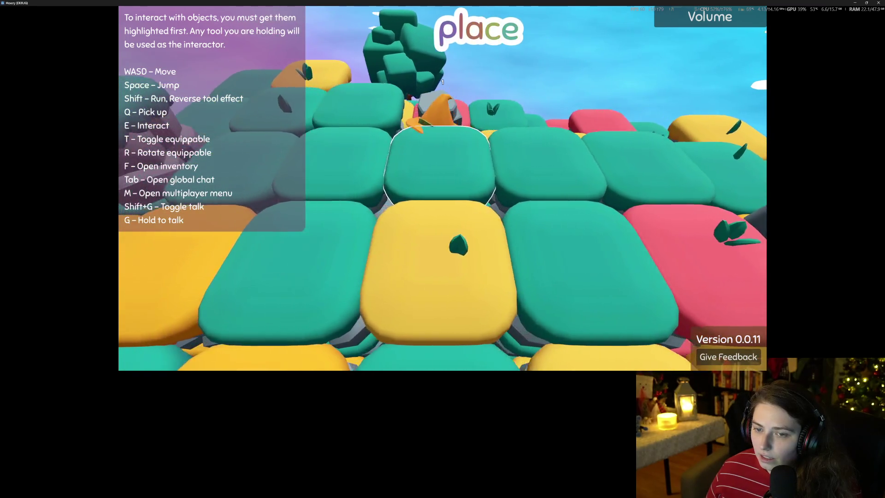
{"action": "key", "text": "s"}
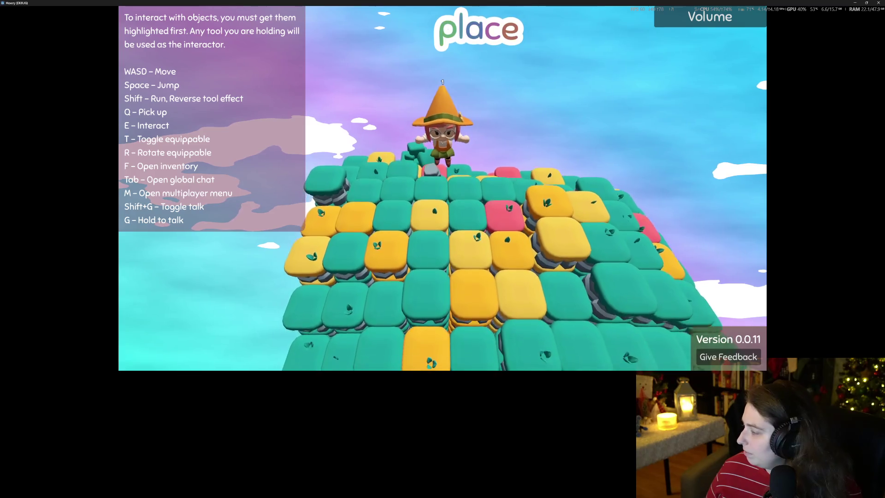
{"action": "key", "text": "s"}
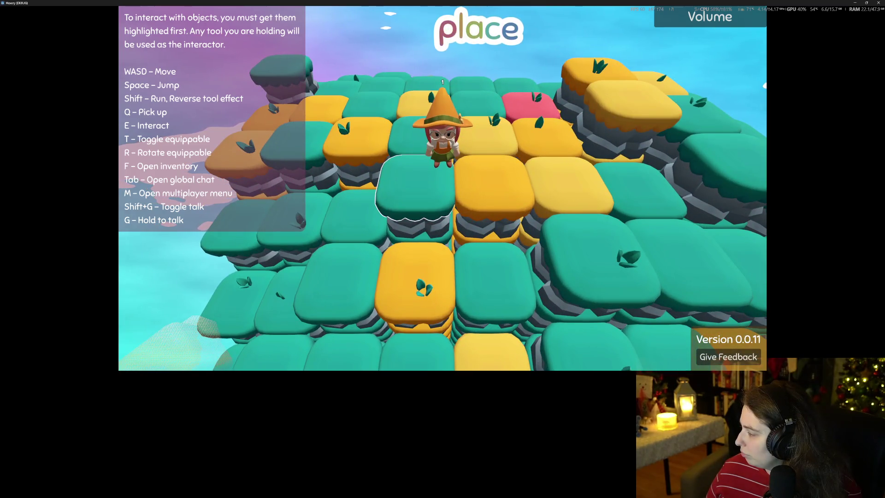
{"action": "key", "text": "alt+Tab"}
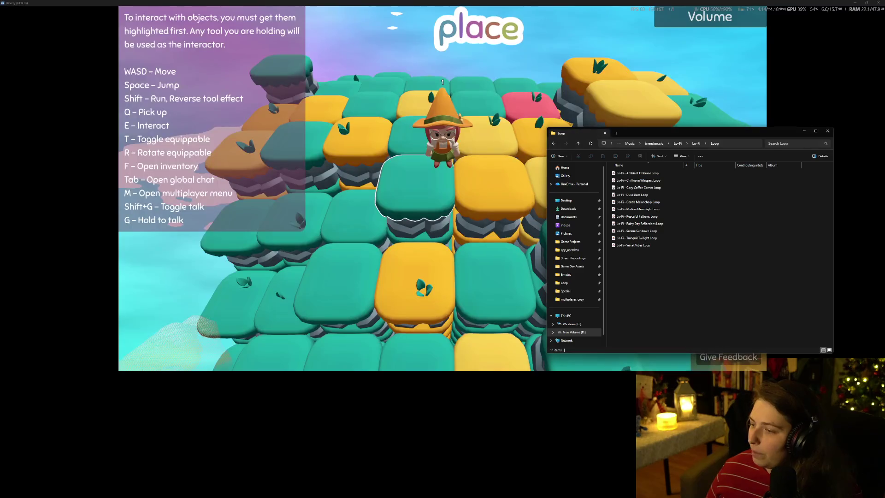
- Play all 20 tracks from ineedmusic > Piano Music > Loop, then minimize Explorer
{"action": "left_click", "coordinate": [654, 143]}
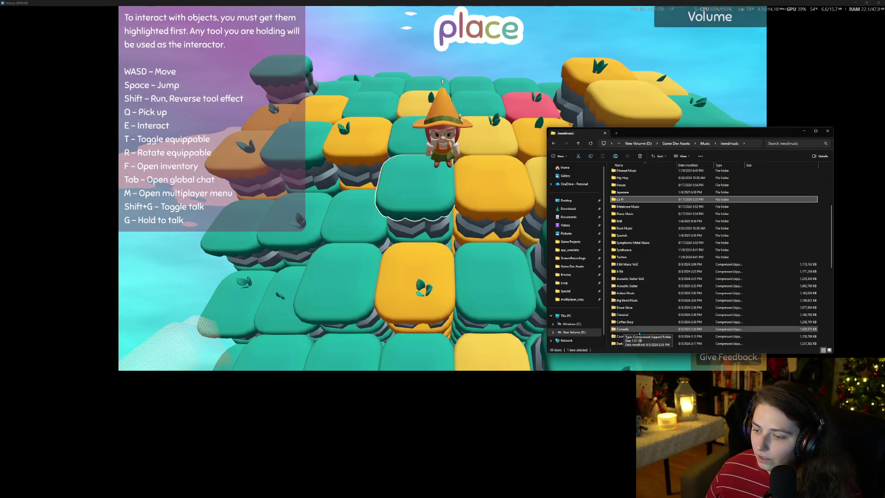
{"action": "scroll", "coordinate": [638, 251], "scroll_direction": "down", "scroll_amount": 2}
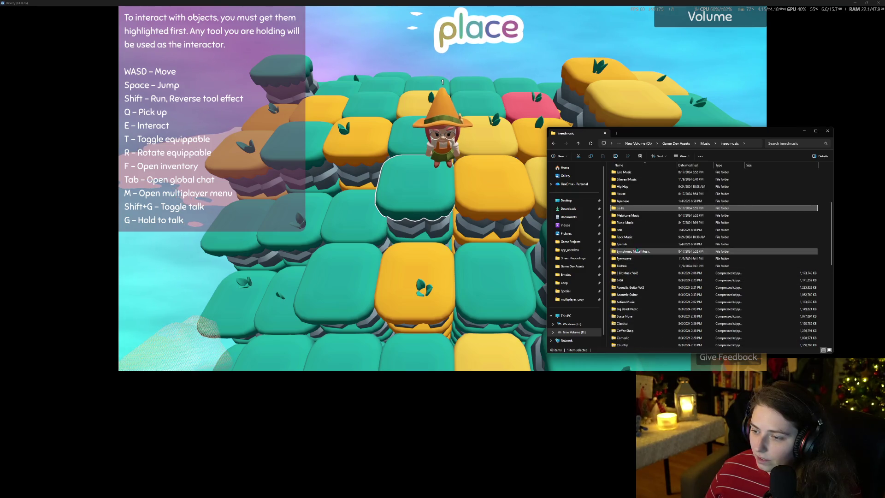
{"action": "double_click", "coordinate": [625, 222]}
{"action": "double_click", "coordinate": [620, 173]}
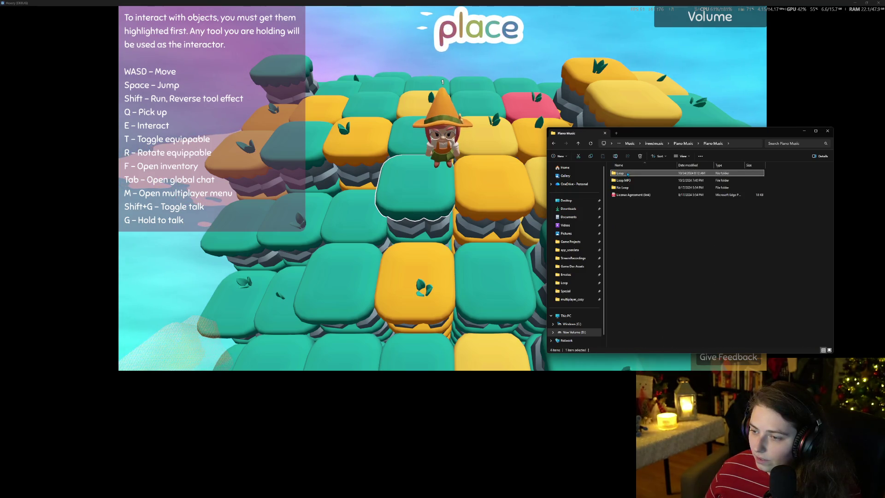
{"action": "left_click_drag", "start_coordinate": [639, 327], "coordinate": [647, 173]}
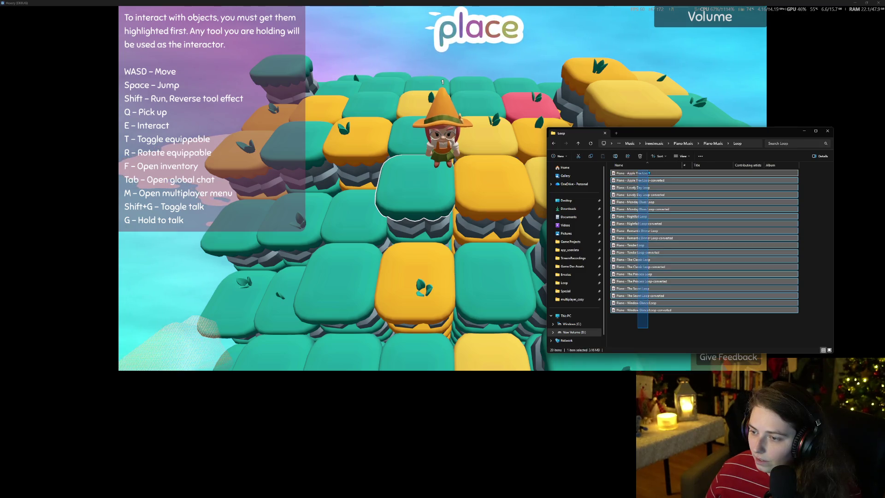
{"action": "key", "text": "Return"}
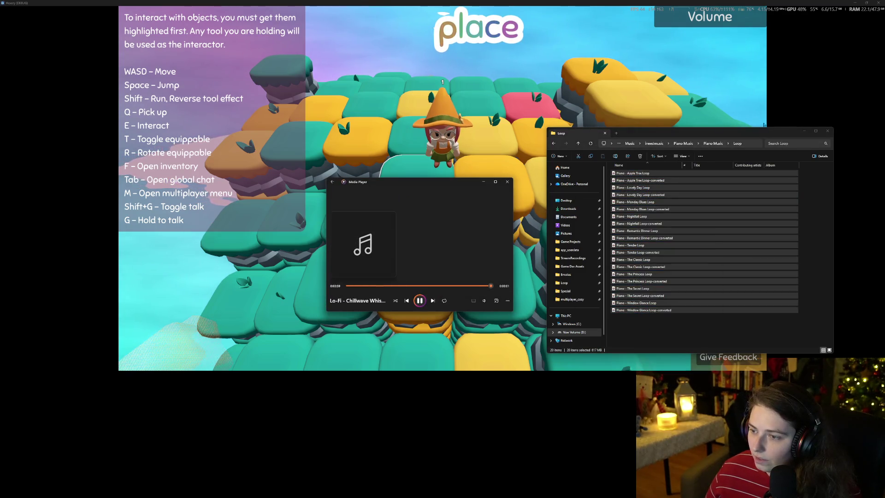
{"action": "left_click", "coordinate": [804, 132]}
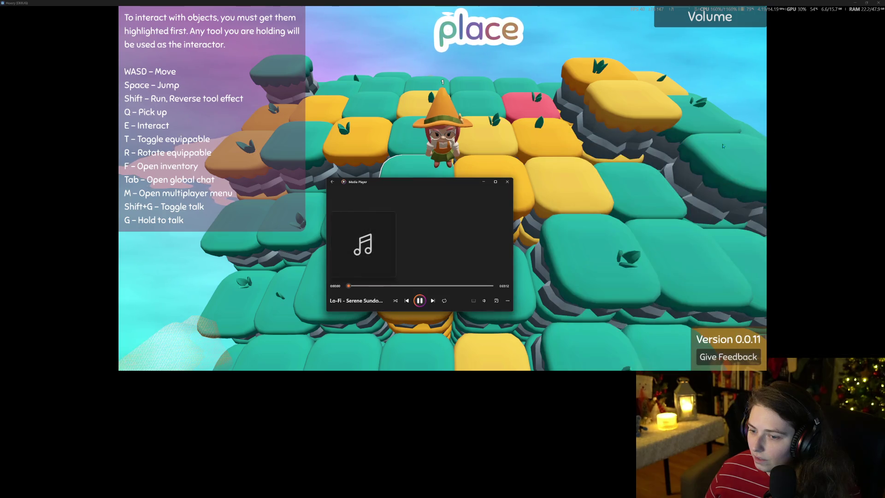
- Hide Media Player and walk the character to the grey stone to strike it
{"action": "left_click", "coordinate": [482, 182]}
{"action": "key", "text": "w"}
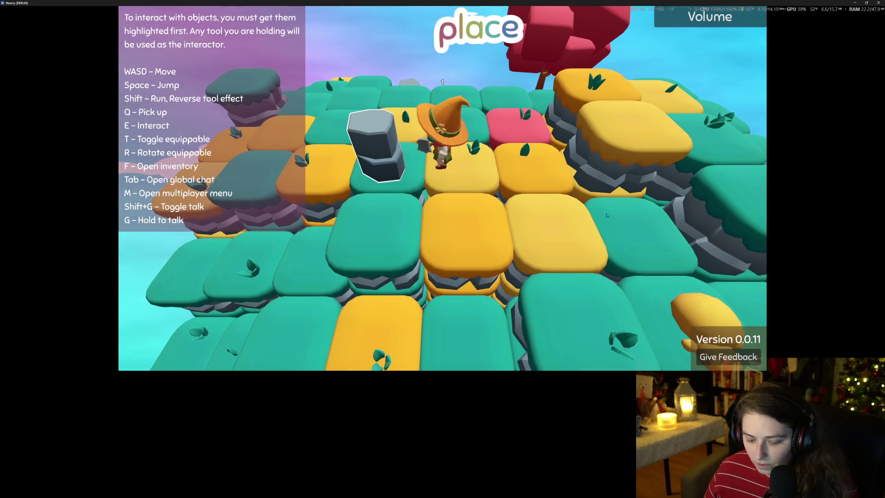
{"action": "key", "text": "a"}
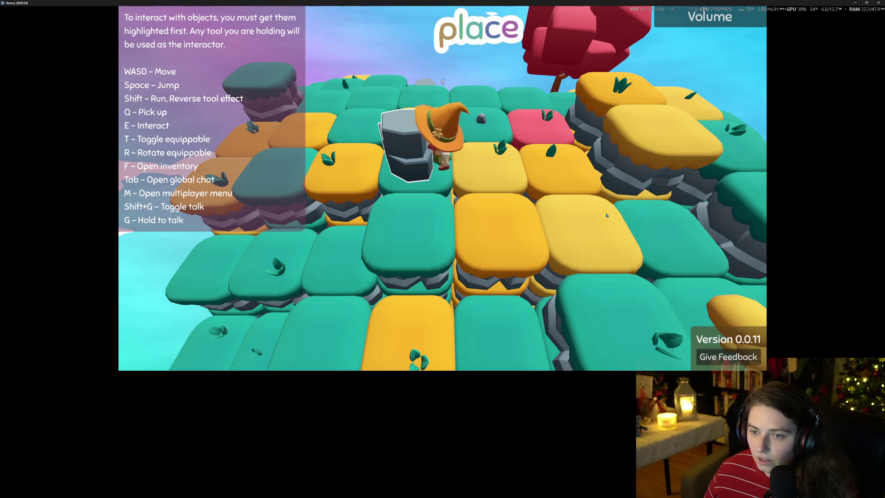
{"action": "key", "text": "d"}
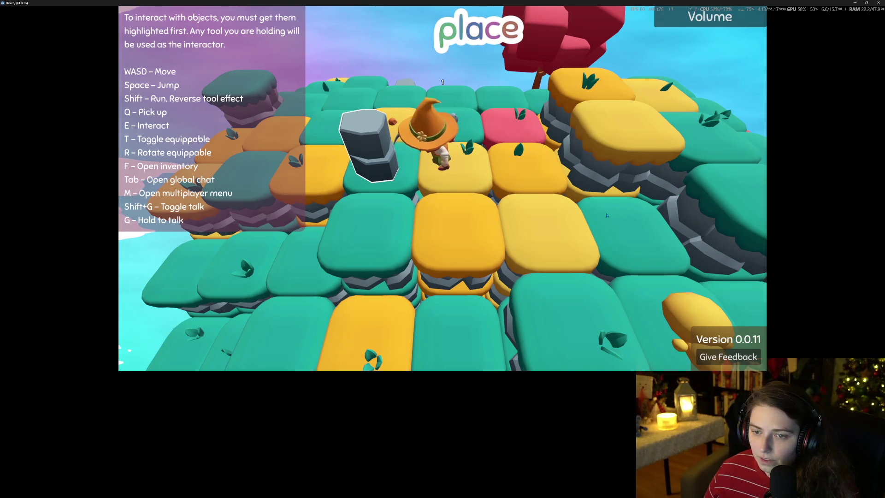
{"action": "key", "text": "d"}
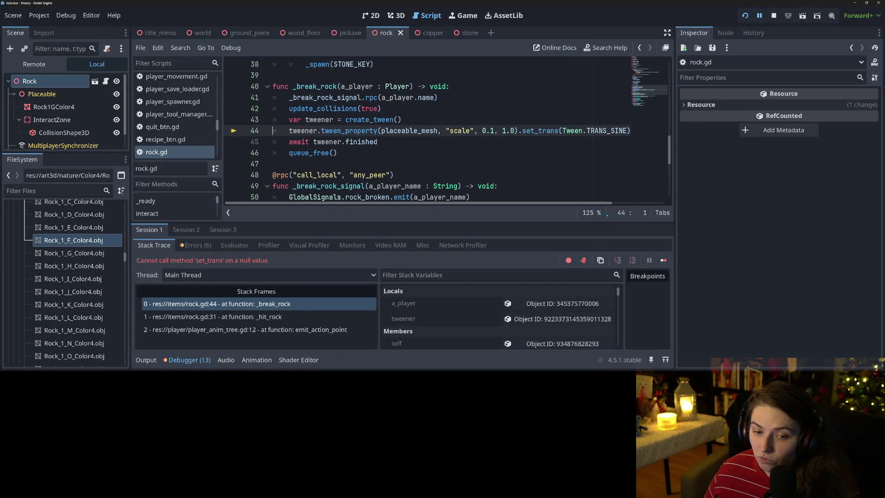
- Inspect placeable_mesh and tweener on line 44, then select the rock.gd:44 Vector3/float mismatch error
{"action": "mouse_move", "coordinate": [415, 131]}
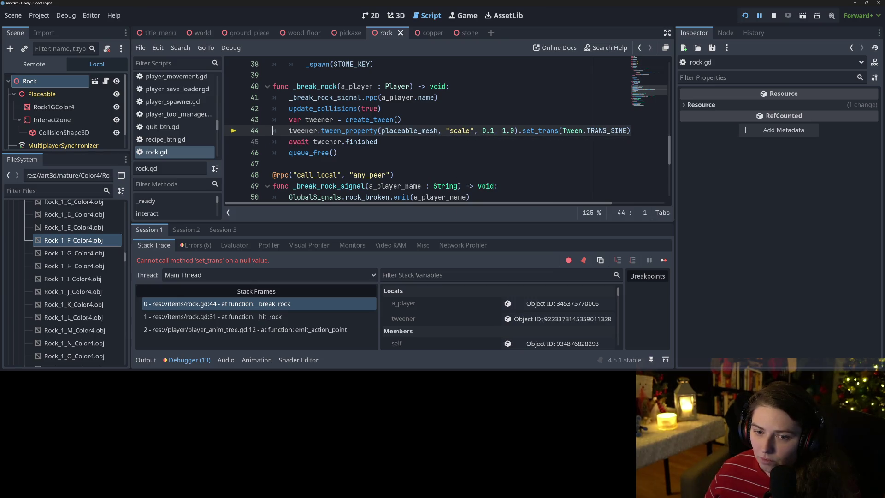
{"action": "mouse_move", "coordinate": [298, 131]}
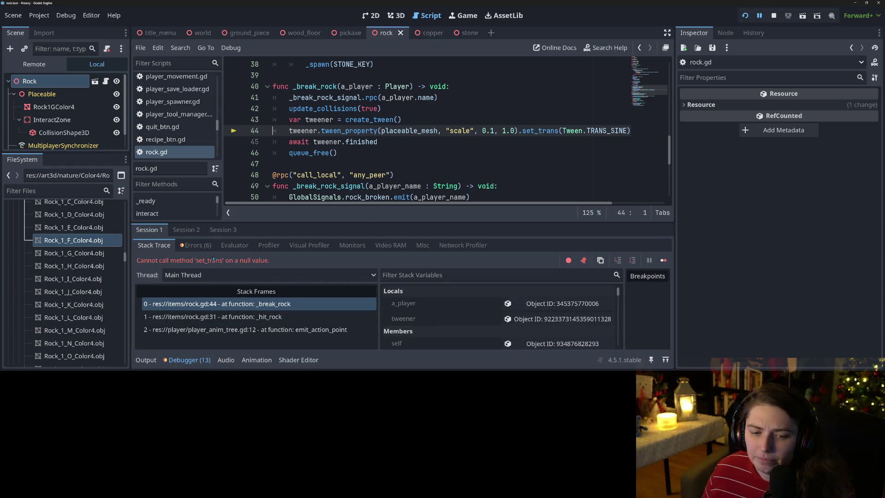
{"action": "left_click", "coordinate": [198, 245]}
{"action": "scroll", "coordinate": [198, 285], "scroll_direction": "down", "scroll_amount": 2}
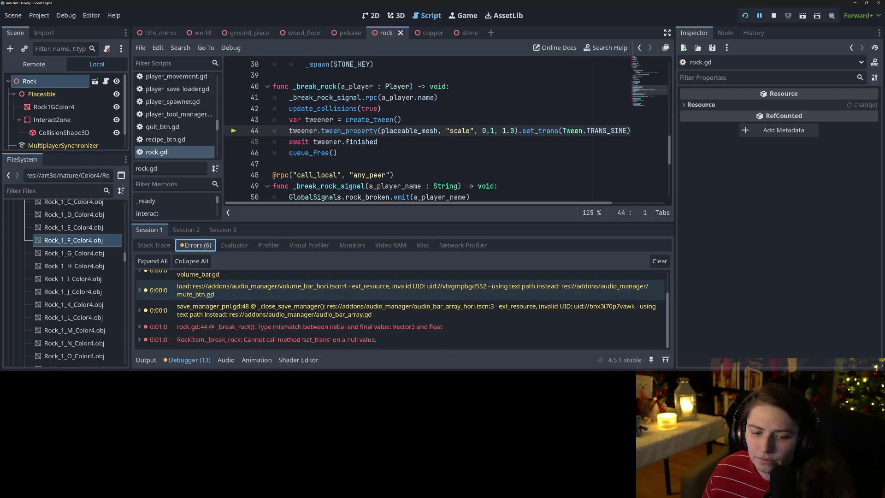
{"action": "left_click", "coordinate": [357, 331]}
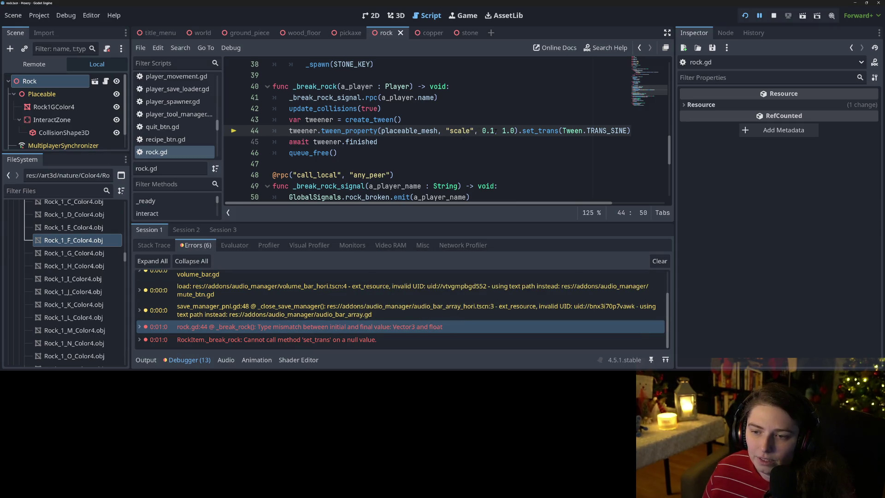
- Stop the game, set the shrink target to Vector3.ZERO*0.1, save rock.gd and run with F5
{"action": "left_click", "coordinate": [774, 16]}
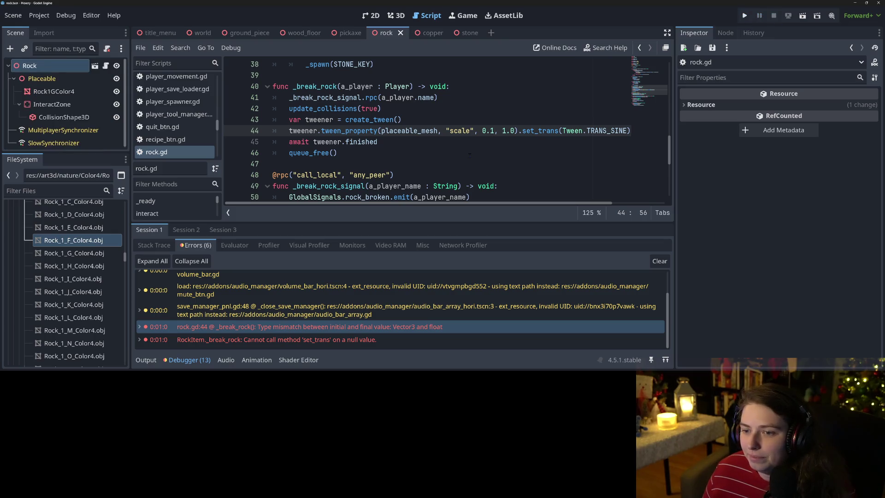
{"action": "type", "text": "Vec"}
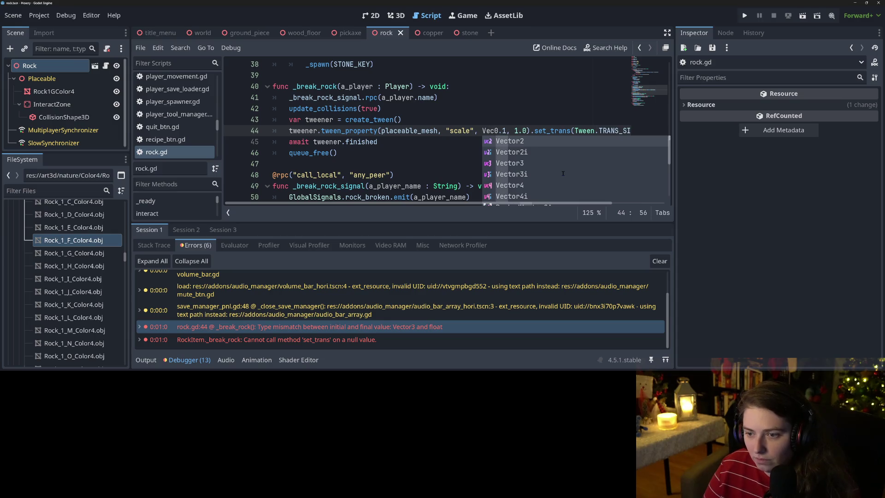
{"action": "key", "text": "Left"}
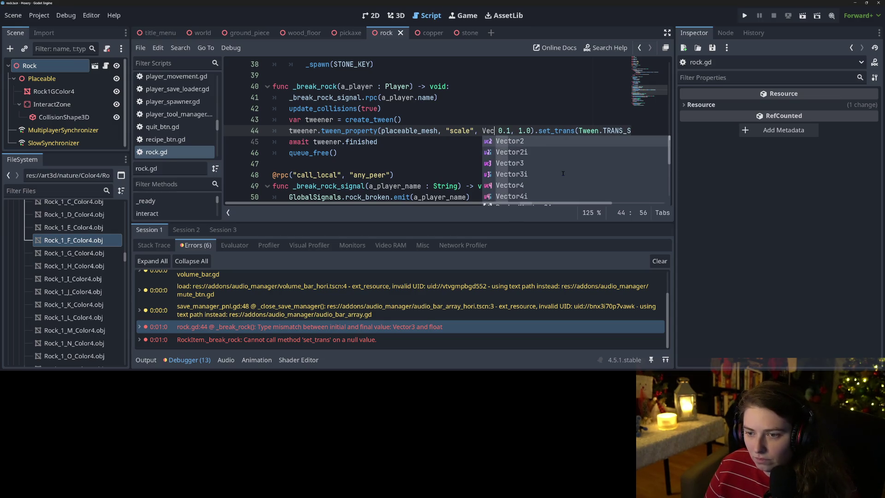
{"action": "type", "text": "tor3"}
{"action": "type", "text": ".Z"}
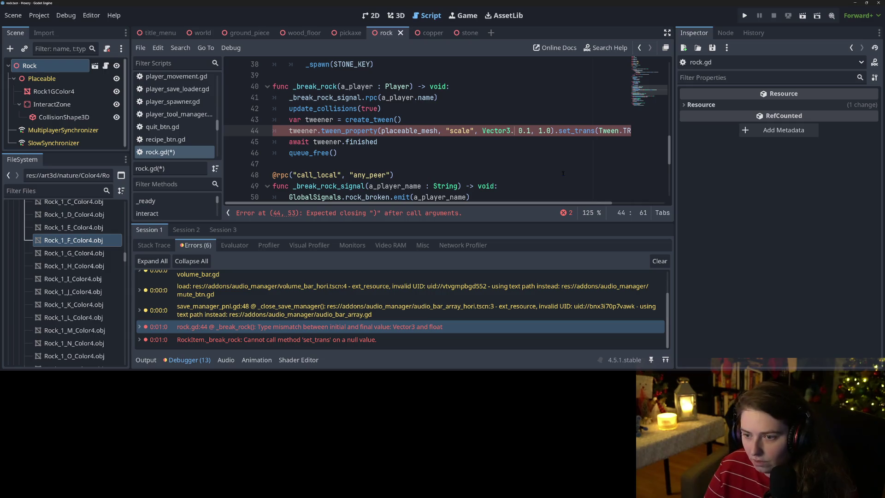
{"action": "key", "text": "Return"}
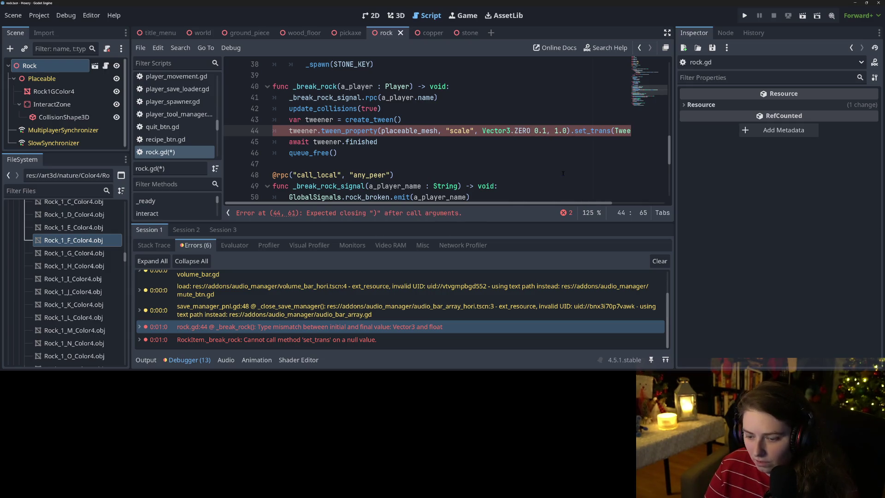
{"action": "key", "text": "Delete"}
{"action": "type", "text": "*"}
{"action": "key", "text": "ctrl+s"}
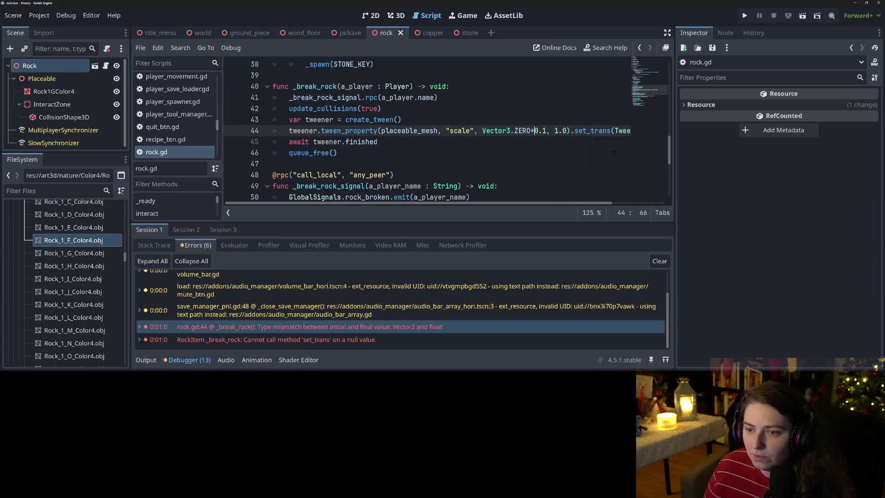
{"action": "key", "text": "F5"}
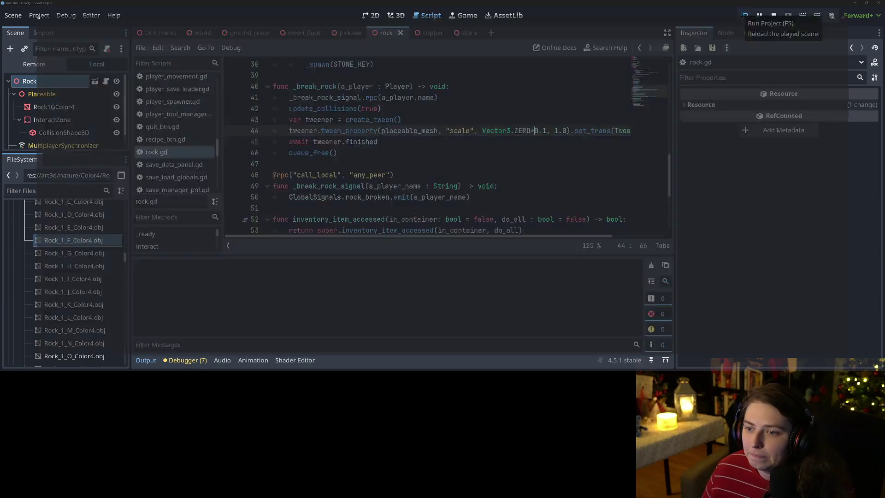
- Close the game, change ZERO to ONE, rerun and load the test2 save
{"action": "left_click", "coordinate": [879, 3]}
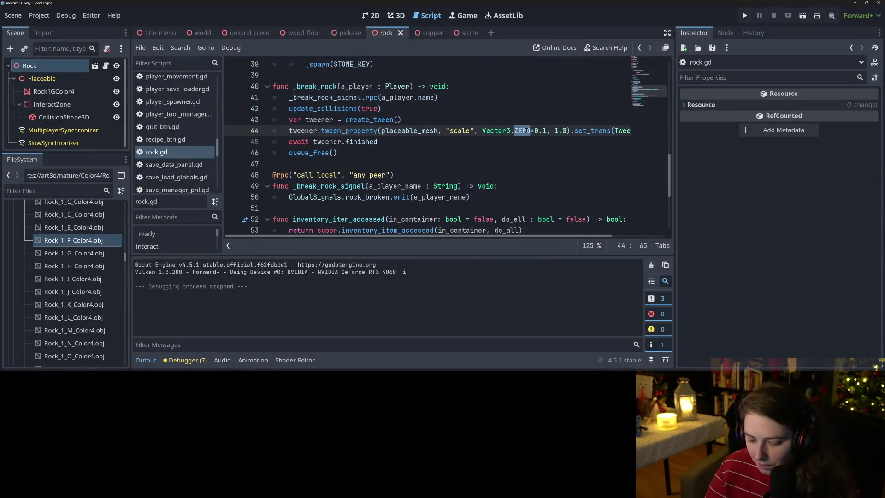
{"action": "type", "text": "ONE"}
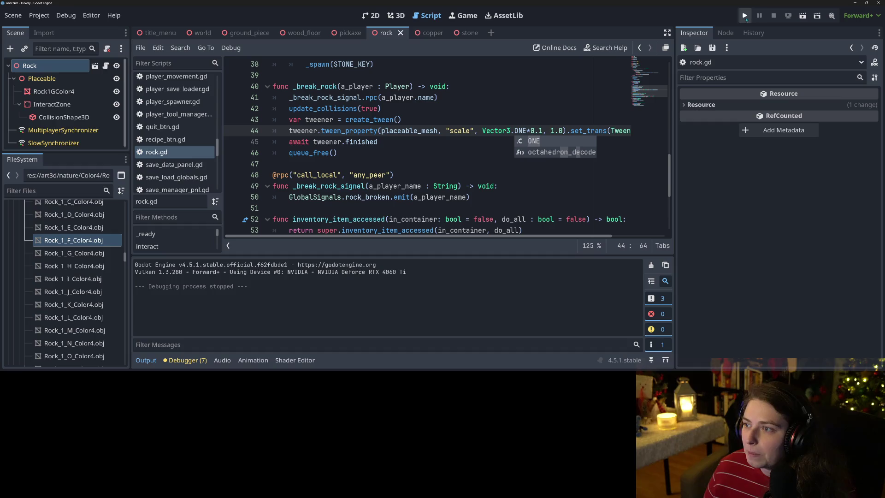
{"action": "left_click", "coordinate": [744, 15]}
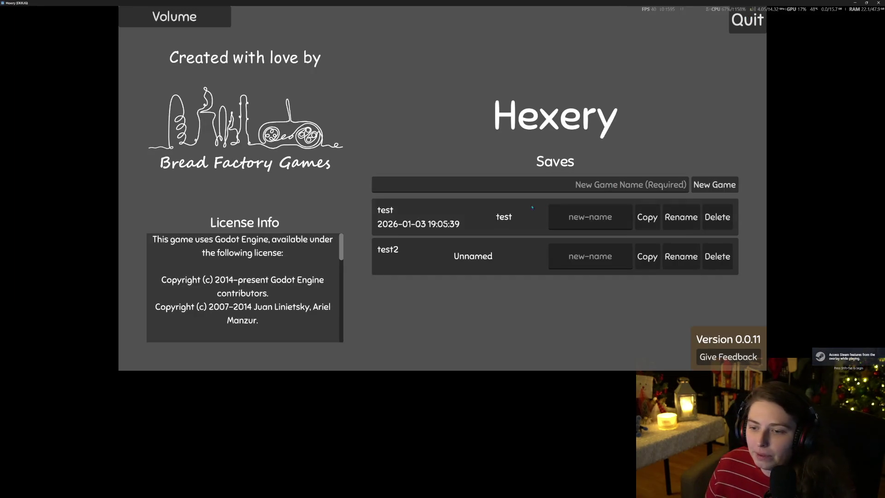
{"action": "left_click", "coordinate": [472, 266]}
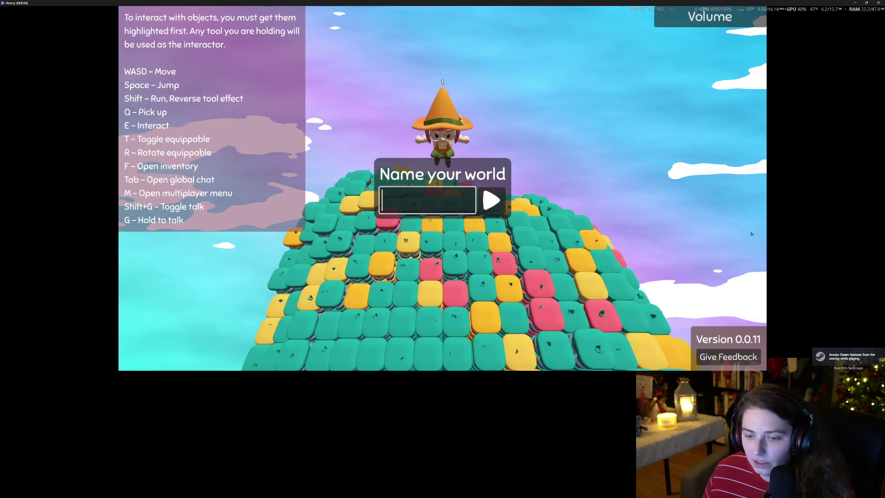
- Enter "place" as the new world's name
{"action": "type", "text": "place"}
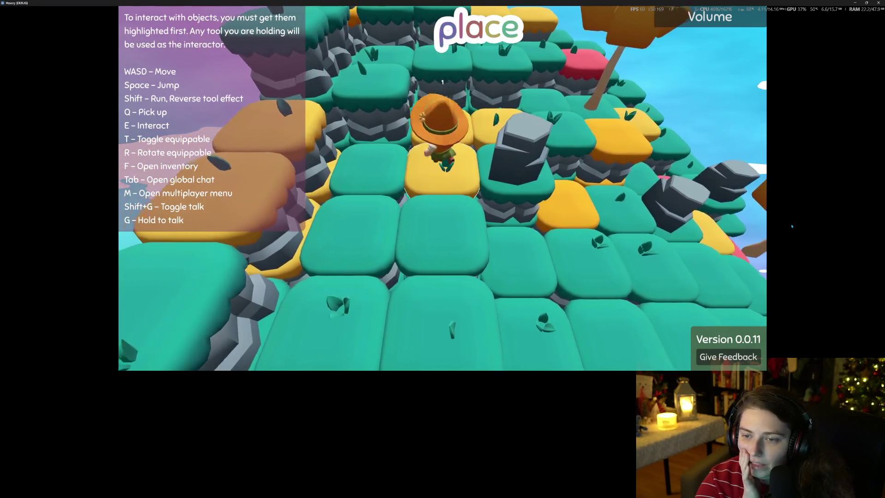
- Face the grey rock and swing the pickaxe until it breaks into small pebbles
{"action": "key", "text": "d"}
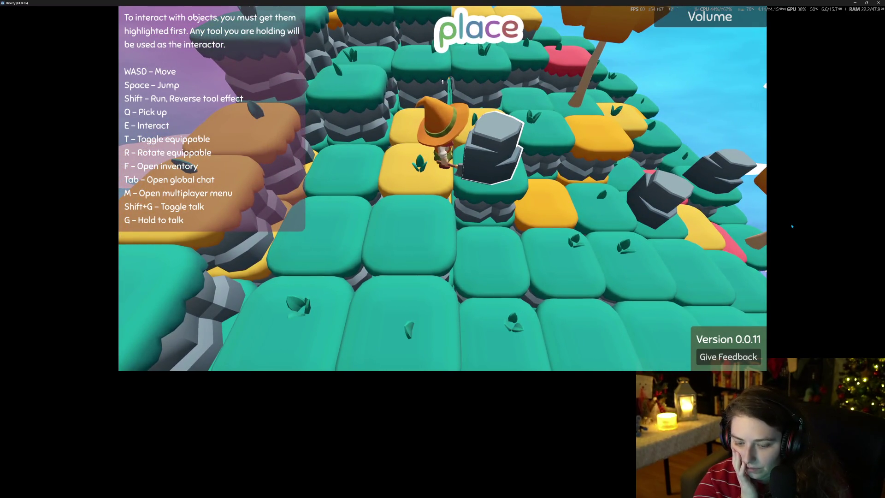
{"action": "key", "text": "e"}
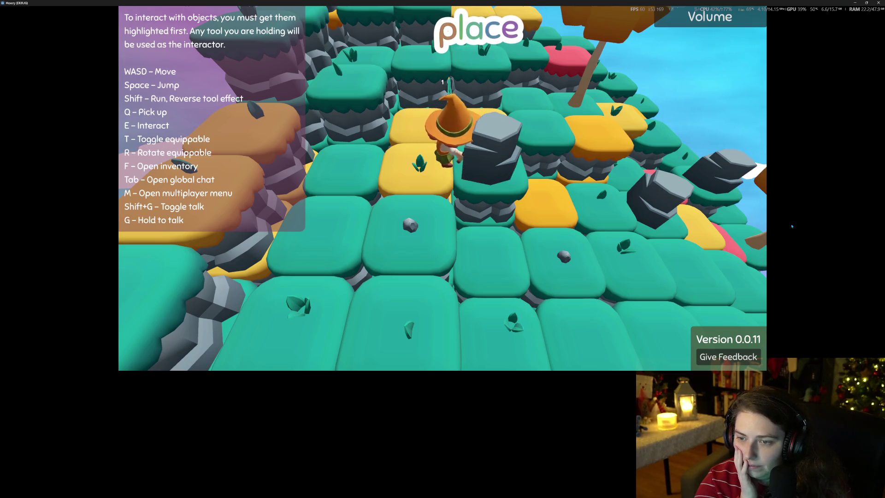
{"action": "key", "text": "a"}
{"action": "key", "text": "e"}
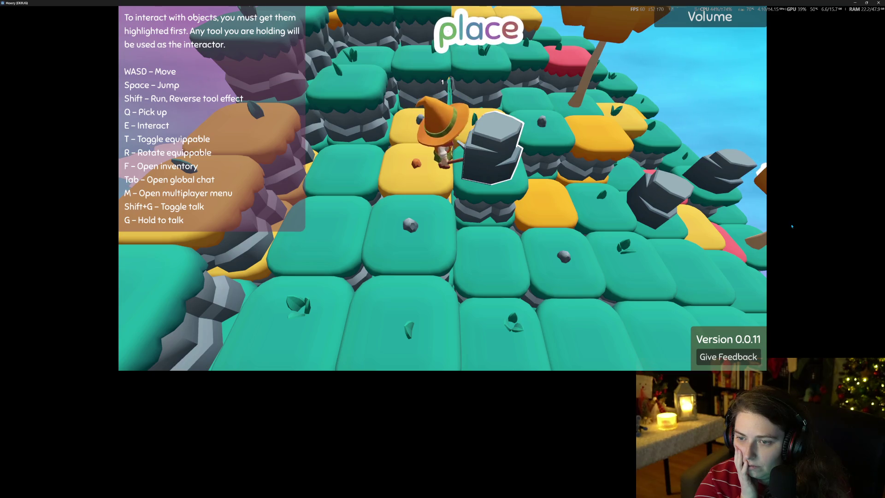
{"action": "key", "text": "e"}
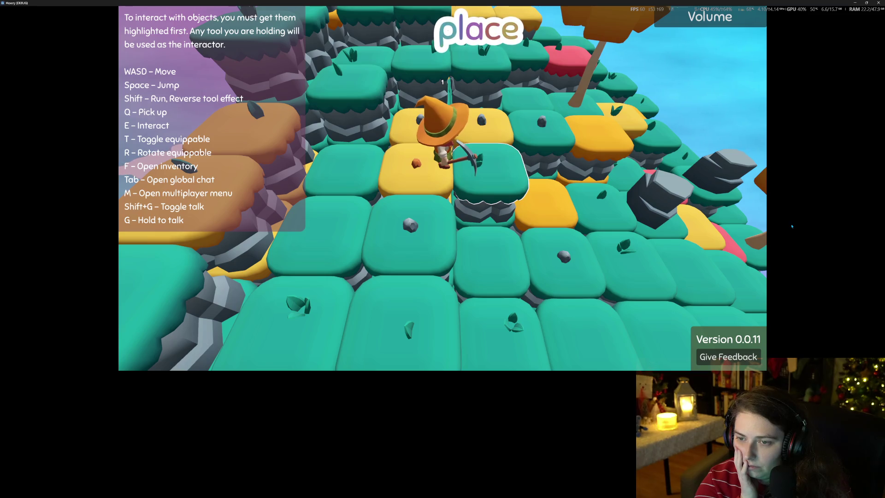
- Step back onto the yellow tile, open the player inventory, then move right onto the rock tile
{"action": "key", "text": "s"}
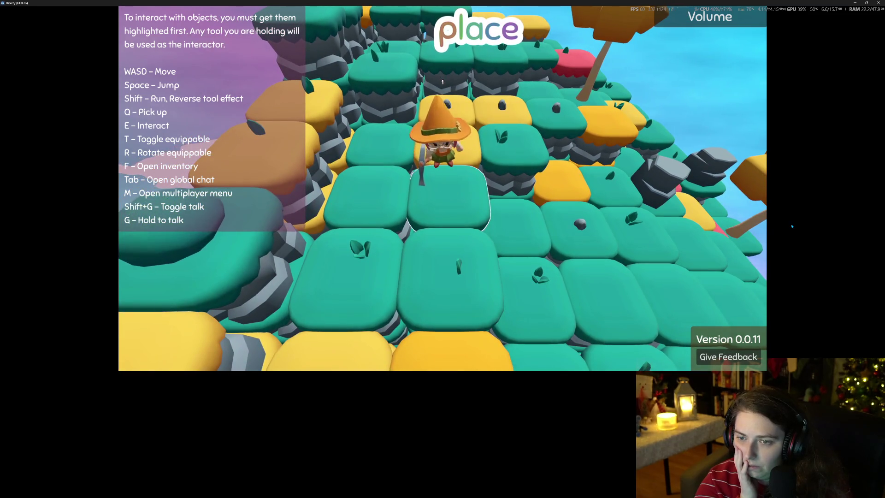
{"action": "key", "text": "w"}
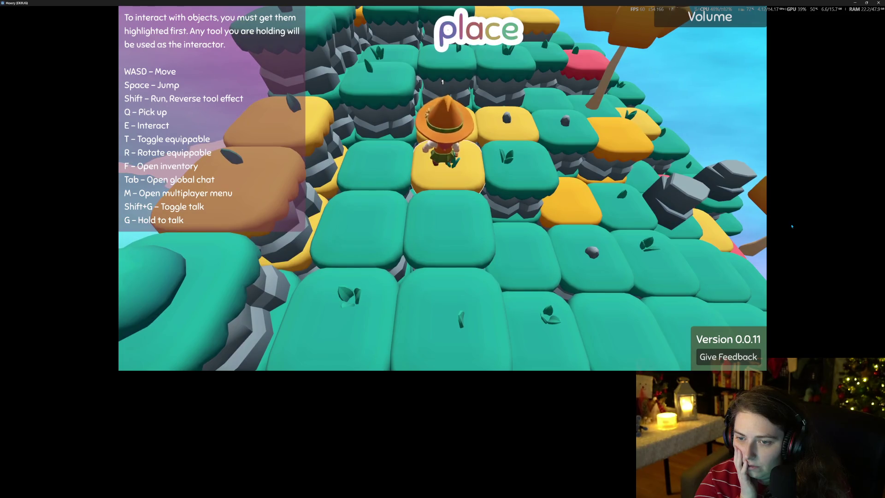
{"action": "key", "text": "f"}
{"action": "key", "text": "w"}
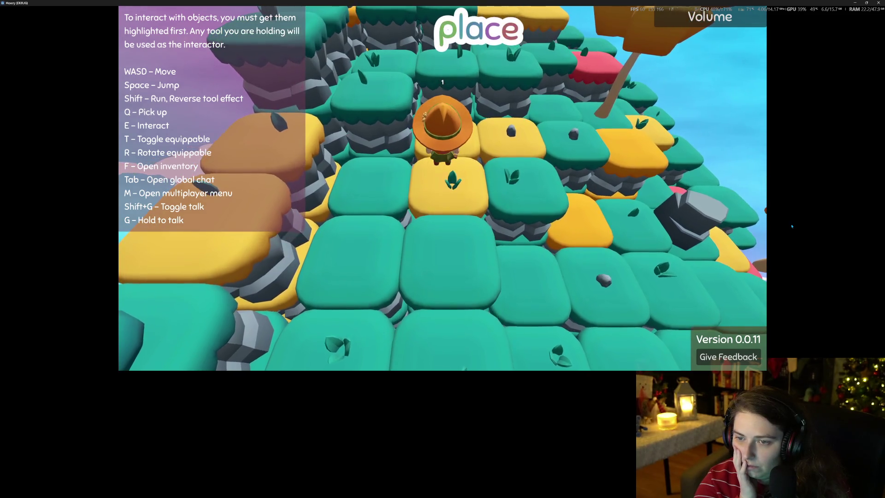
{"action": "key", "text": "d"}
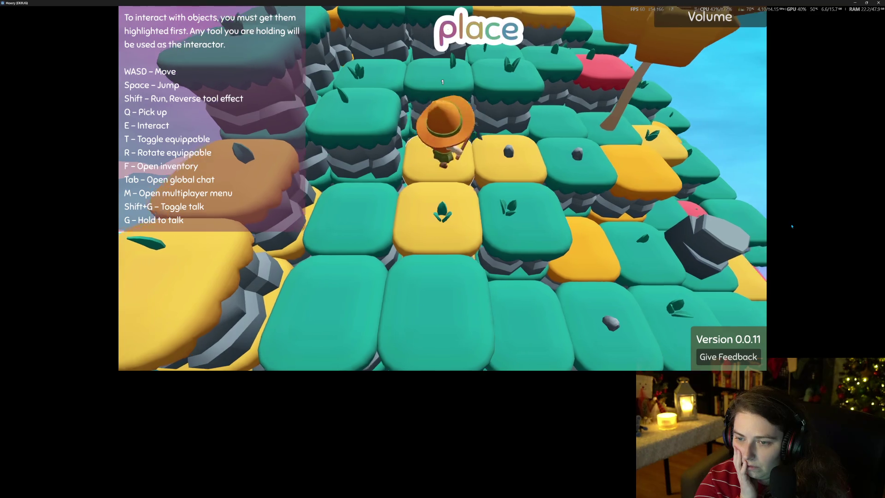
{"action": "key", "text": "d"}
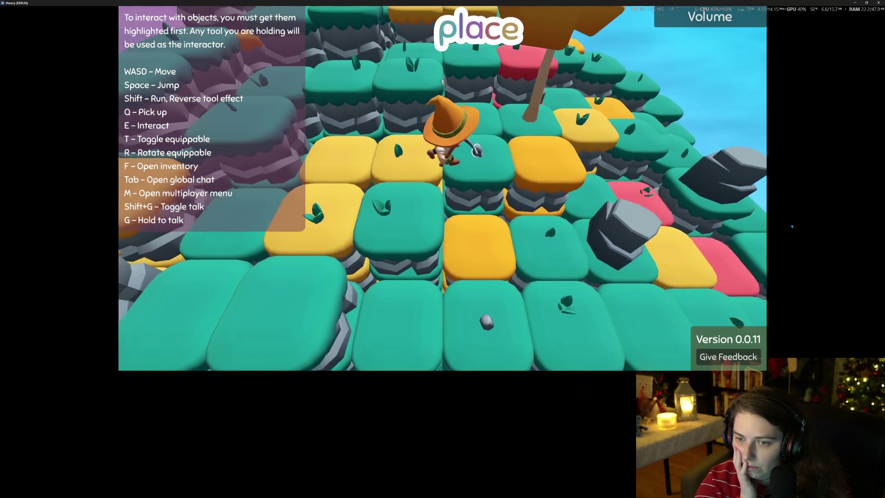
- Walk down and forward several tiles to stand beside the next grey rock
{"action": "key", "text": "s"}
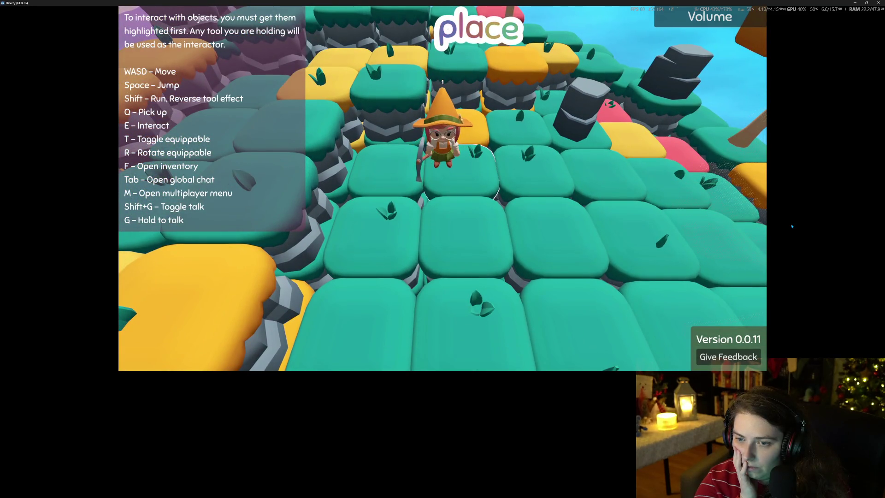
{"action": "scroll", "coordinate": [791, 226], "scroll_direction": "down", "scroll_amount": 5}
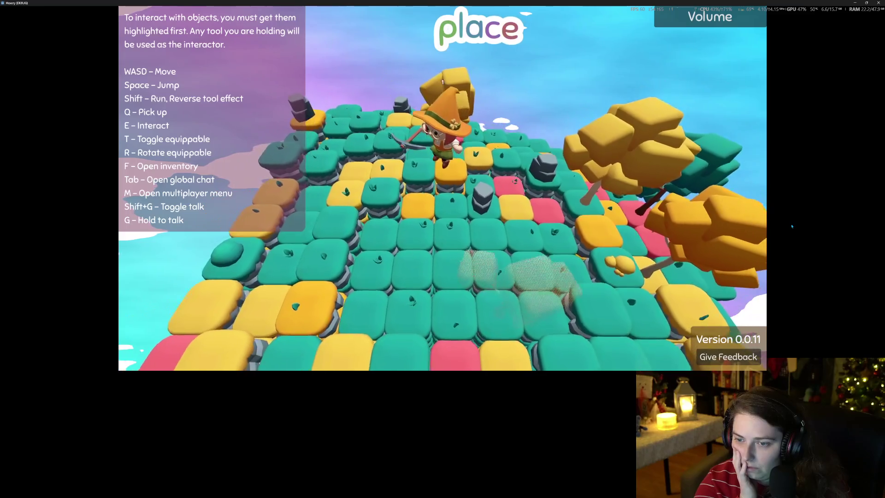
{"action": "key", "text": "w"}
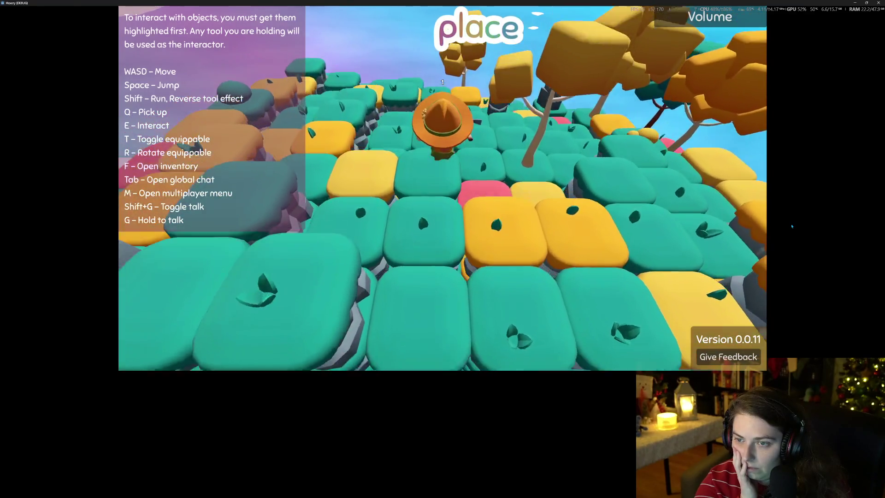
{"action": "key", "text": "w"}
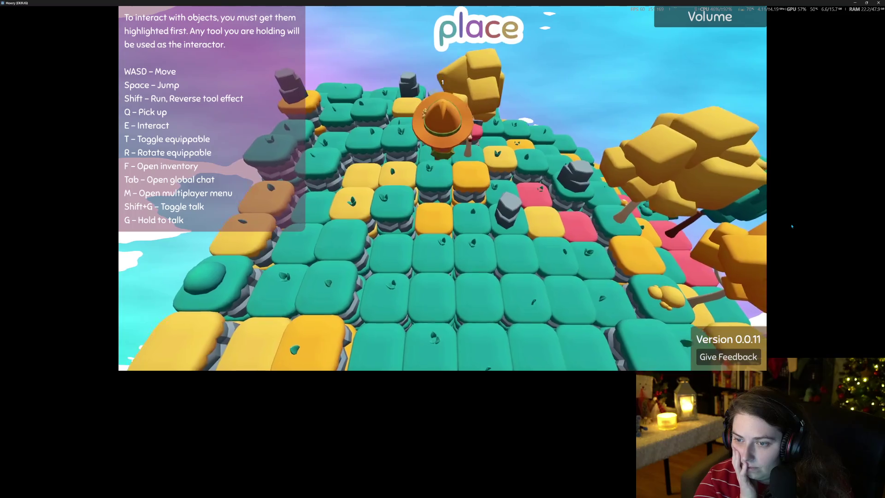
{"action": "key", "text": "d"}
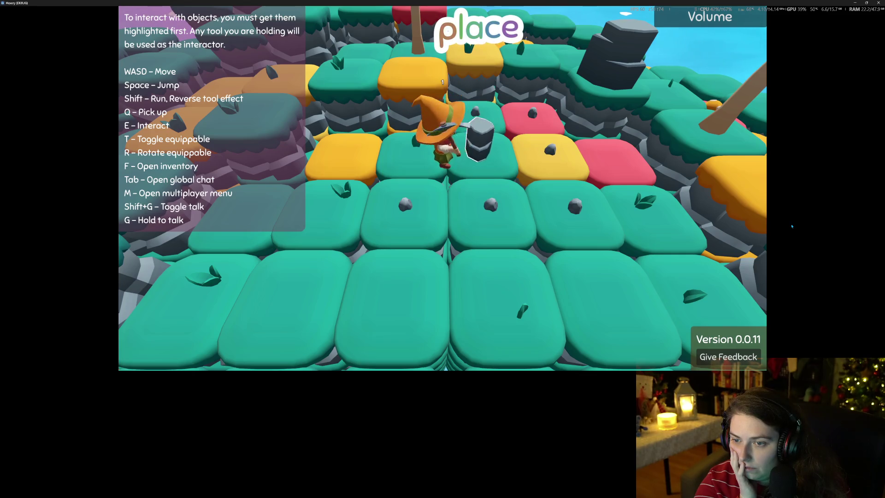
- Break the rock next to the character with Q and move onto its tile
{"action": "key", "text": "d"}
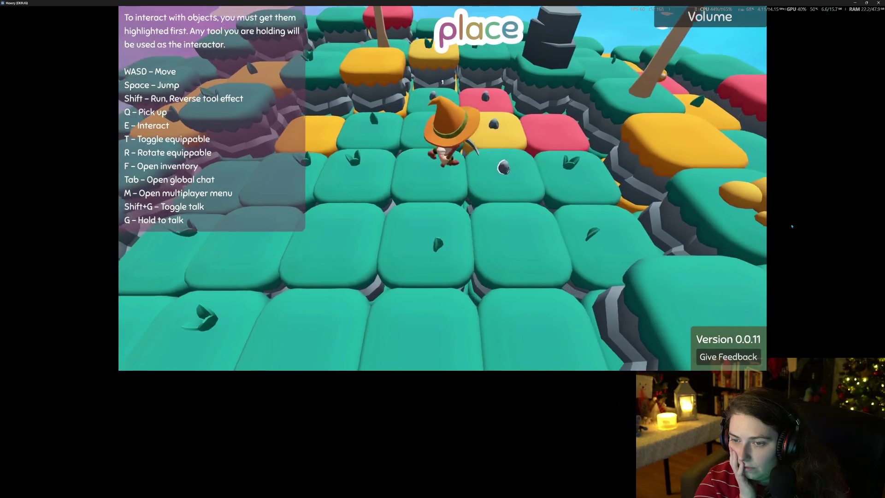
{"action": "key", "text": "w"}
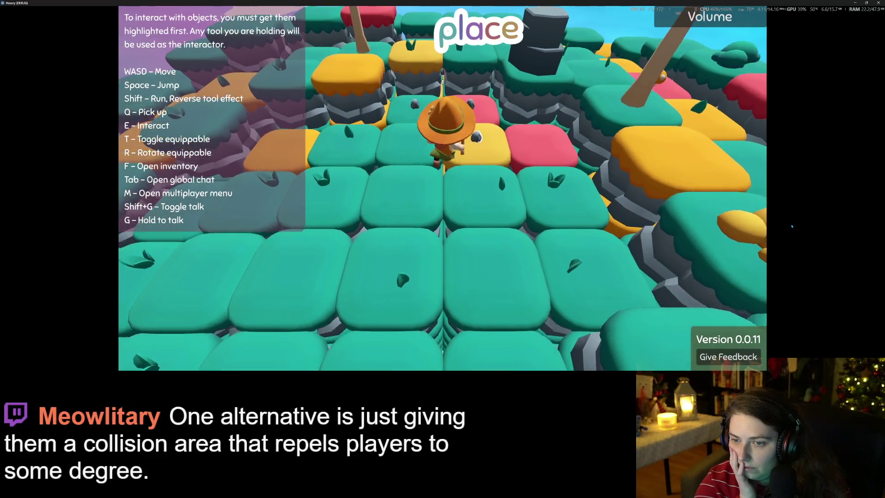
{"action": "key", "text": "q"}
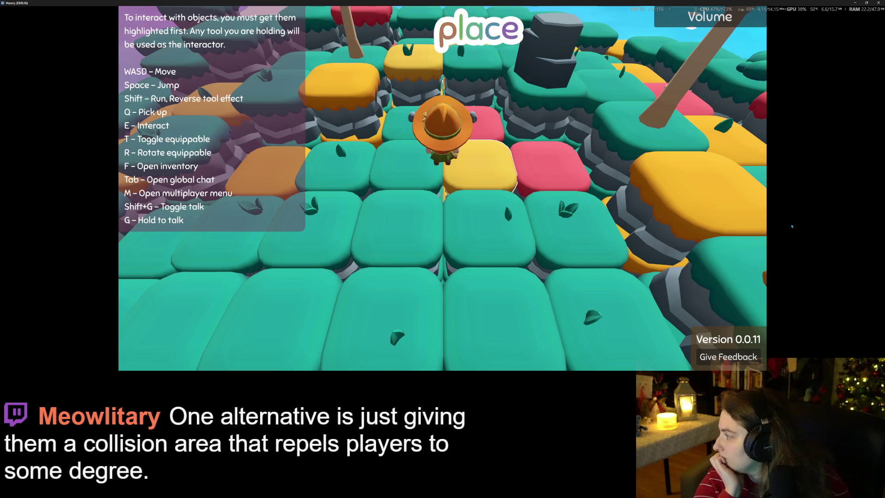
{"action": "key", "text": "w"}
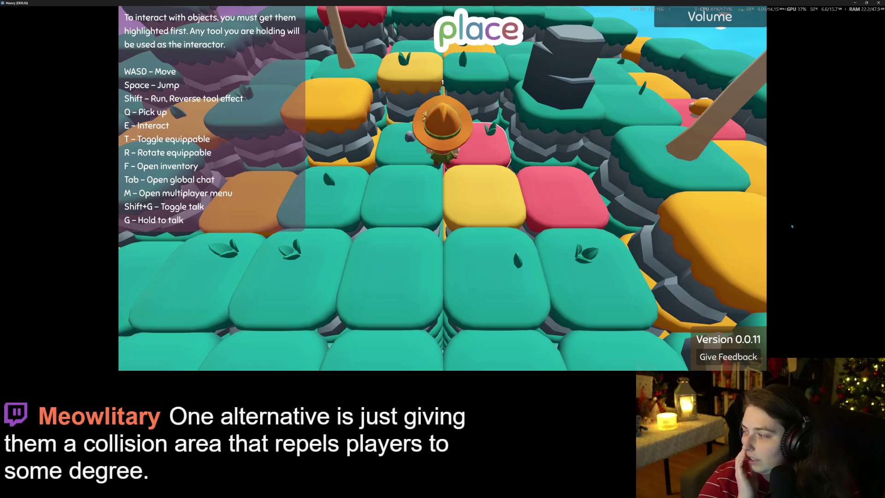
{"action": "key", "text": "w"}
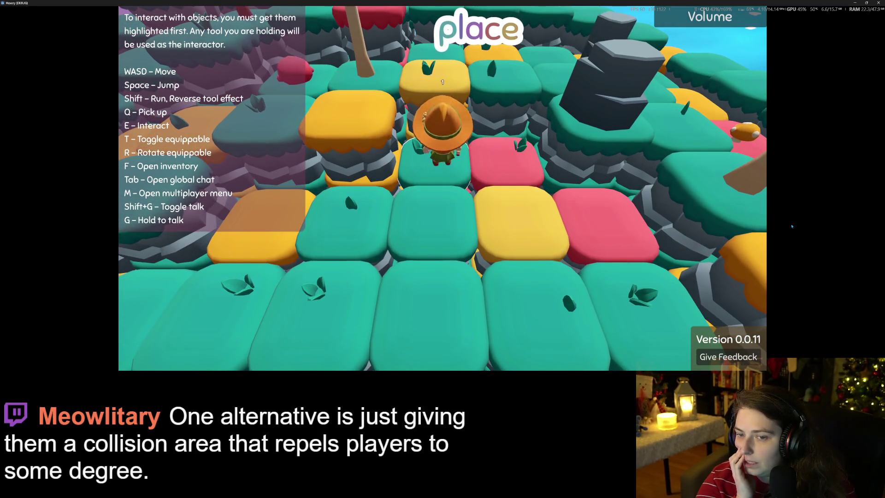
- Circle around the tall rock's right side and walk on to the yellow tile beyond
{"action": "key", "text": "d"}
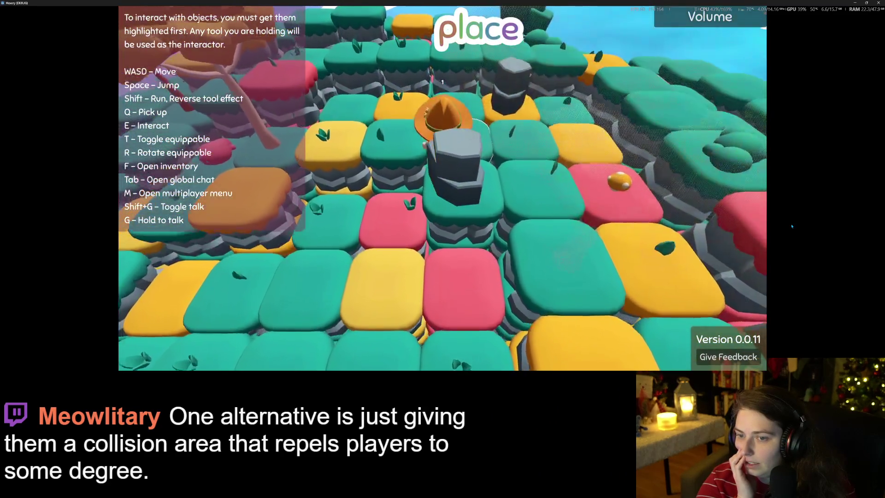
{"action": "key", "text": "w"}
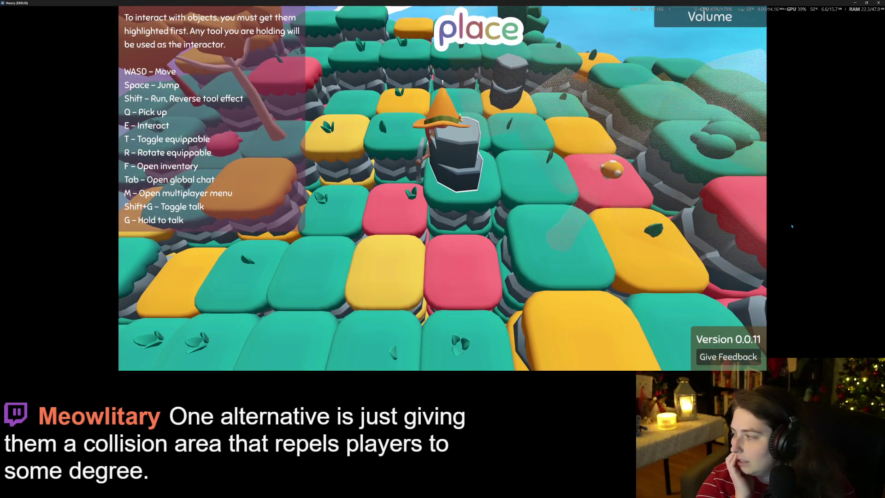
{"action": "key", "text": "w"}
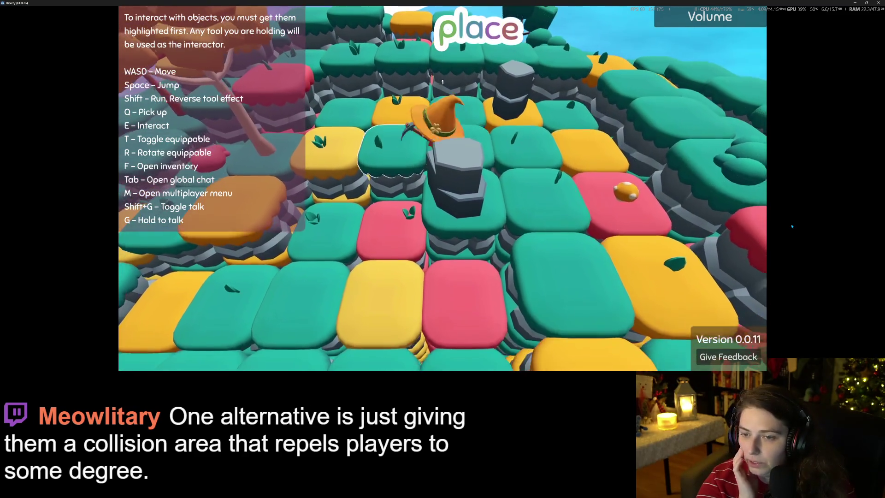
{"action": "key", "text": "d"}
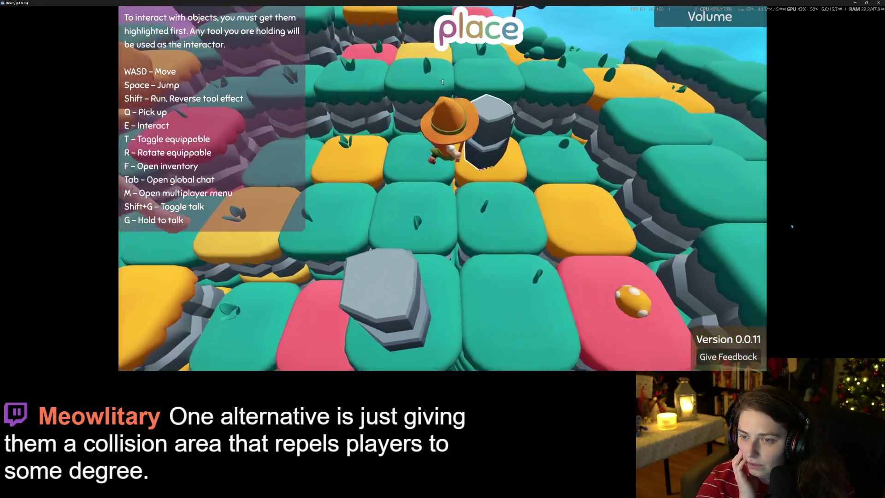
{"action": "key", "text": "s"}
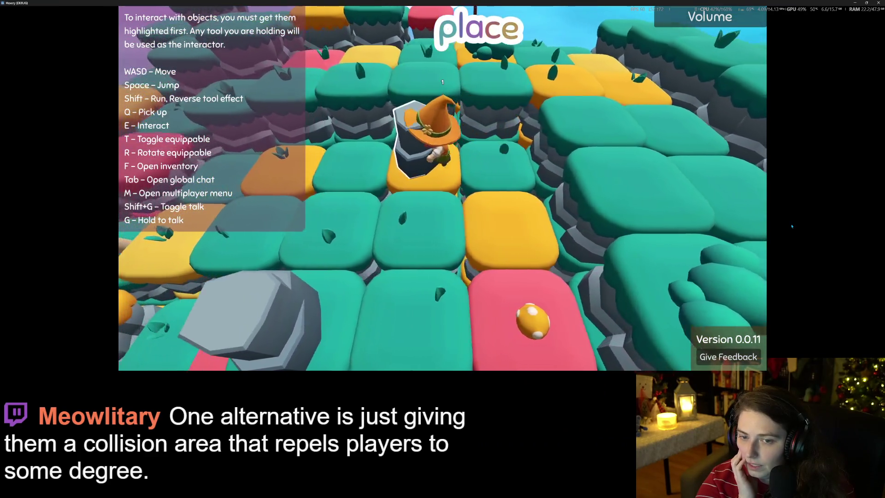
{"action": "key", "text": "w"}
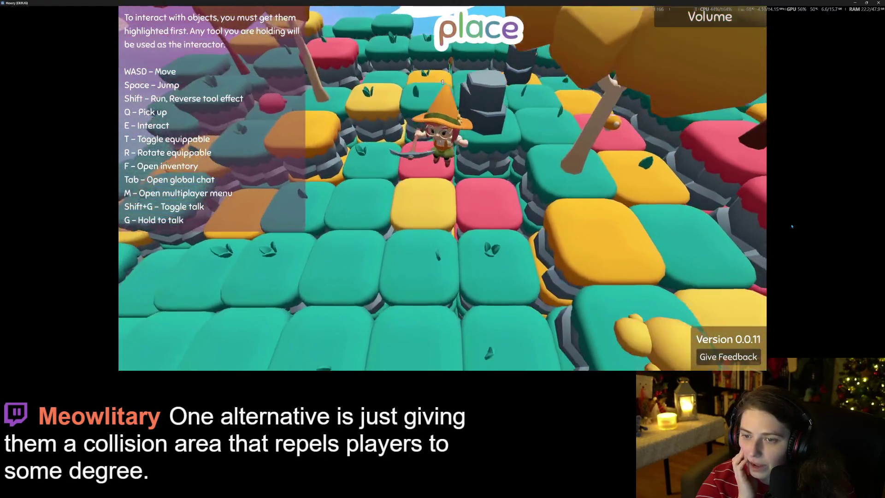
{"action": "key", "text": "w"}
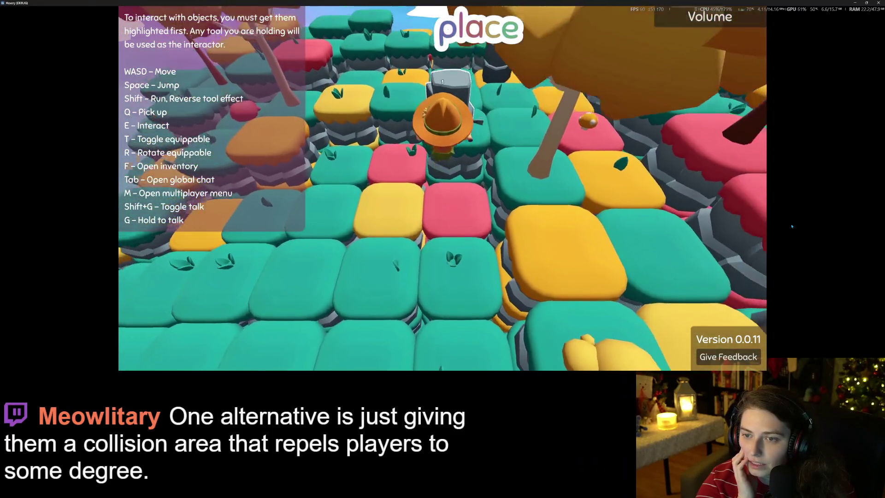
{"action": "key", "text": "w"}
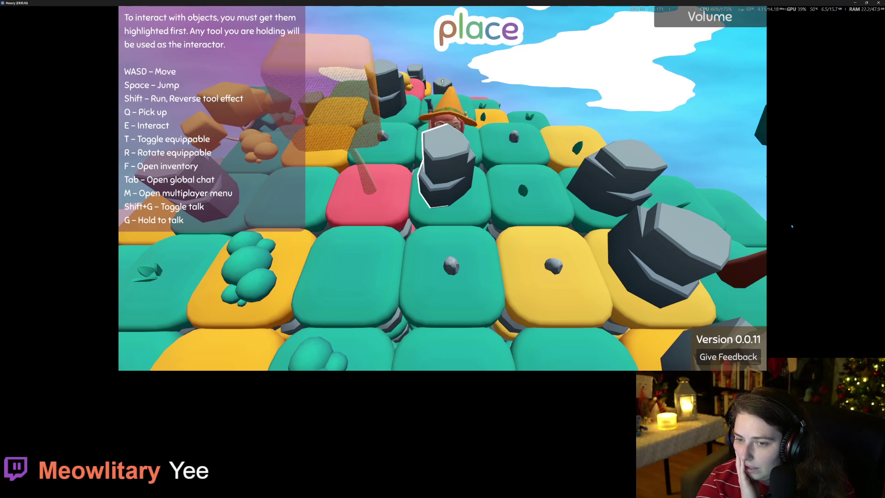
- Strike the rock so it shrinks away, then walk back and forward onto the next tile
{"action": "key", "text": "s"}
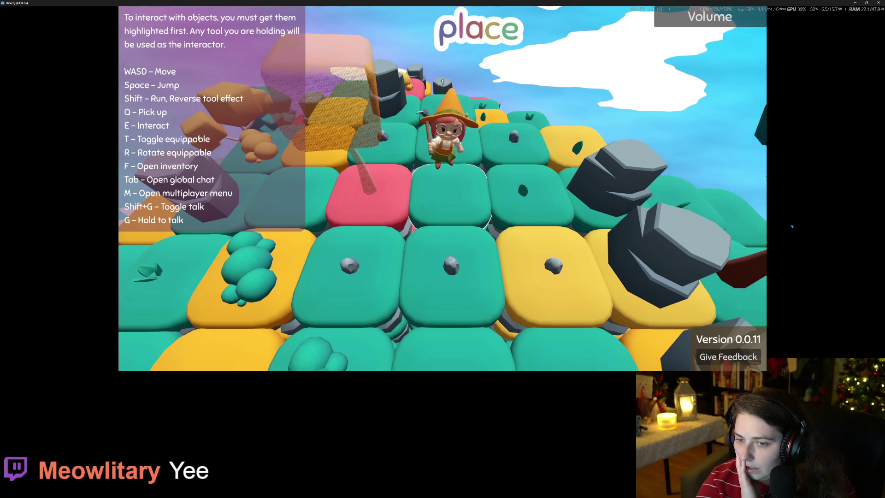
{"action": "key", "text": "s"}
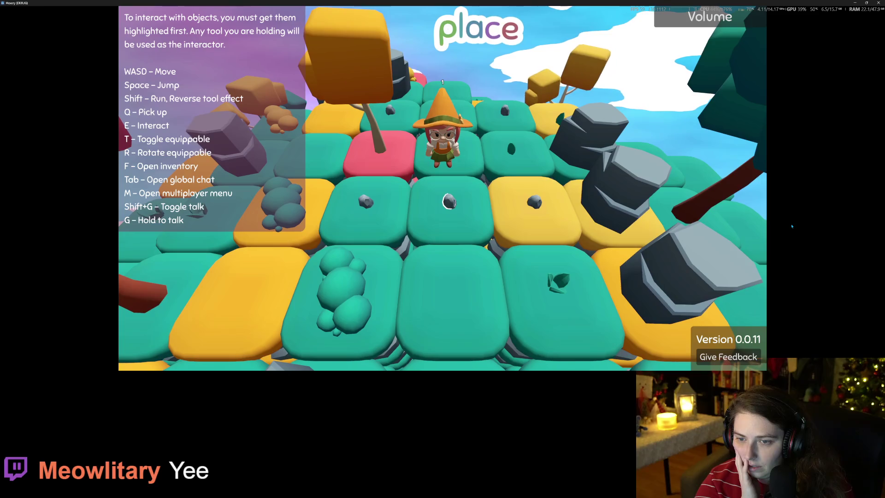
{"action": "key", "text": "w"}
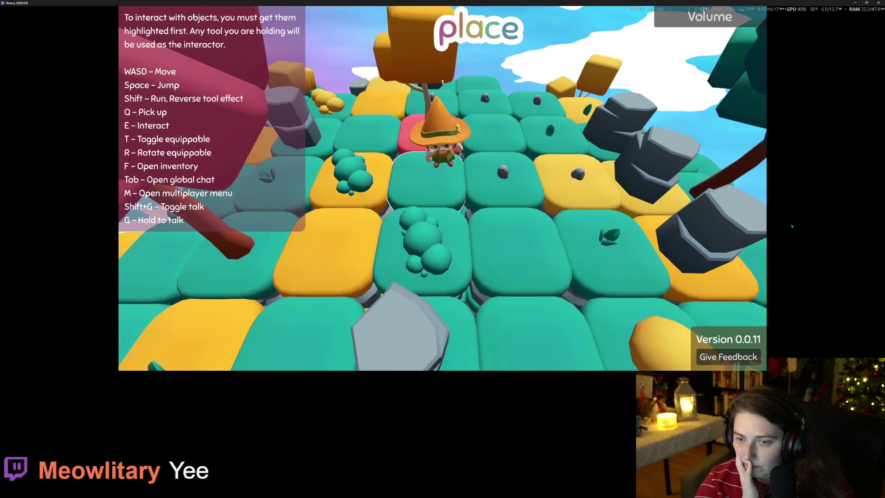
{"action": "key", "text": "w"}
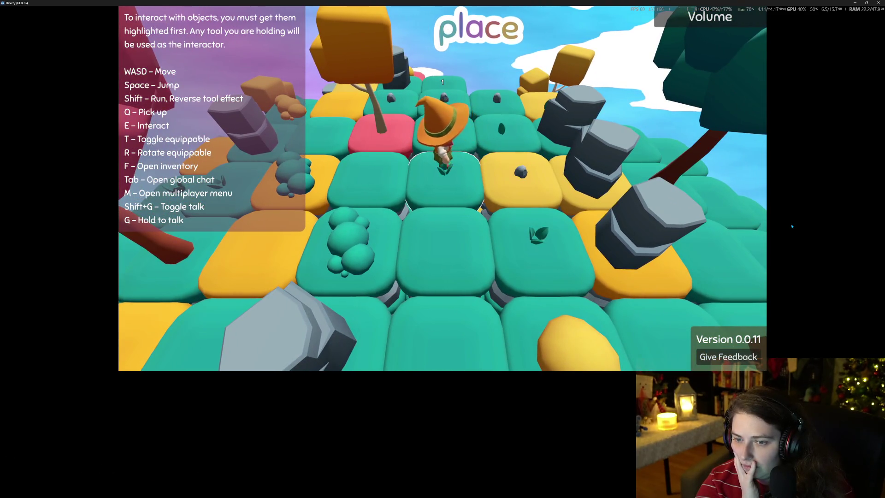
- Walk across the yellow and teal tiles to the tile above the red one
{"action": "key", "text": "d"}
{"action": "key", "text": "w"}
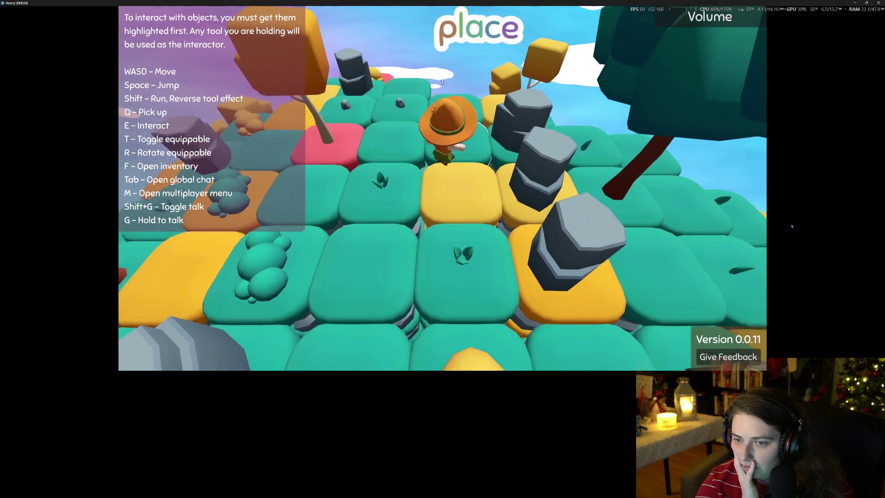
{"action": "key", "text": "w"}
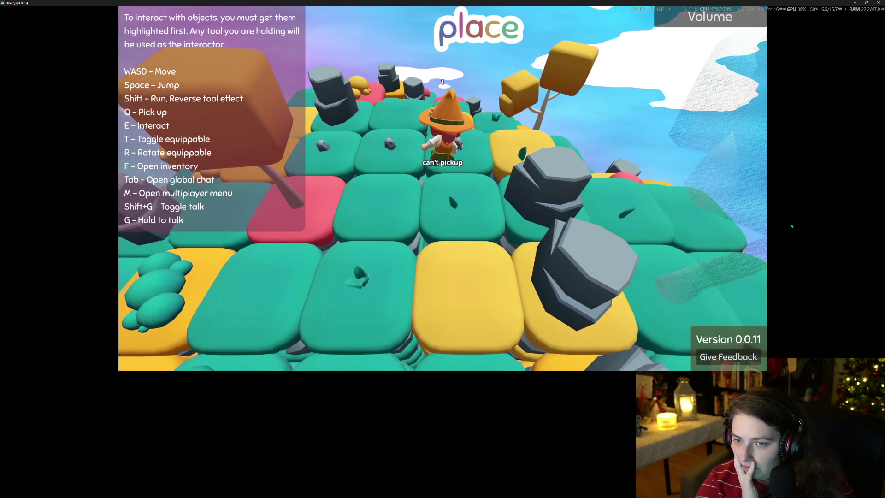
{"action": "key", "text": "d"}
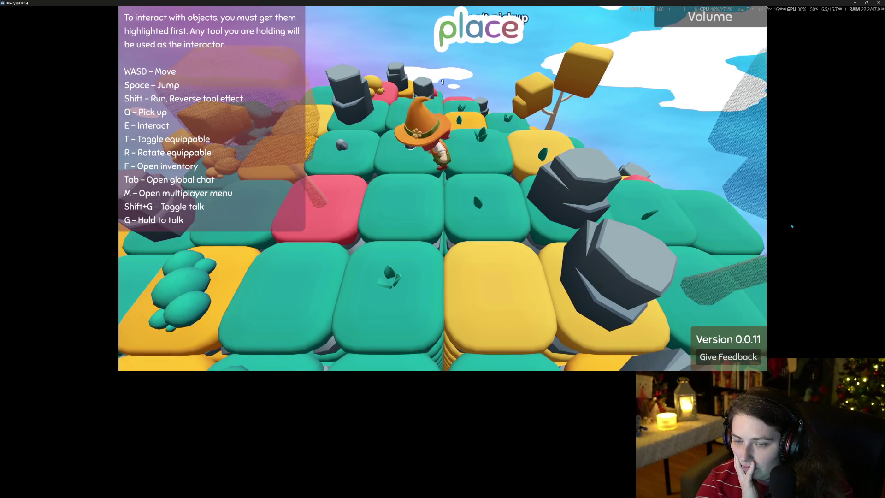
{"action": "key", "text": "a"}
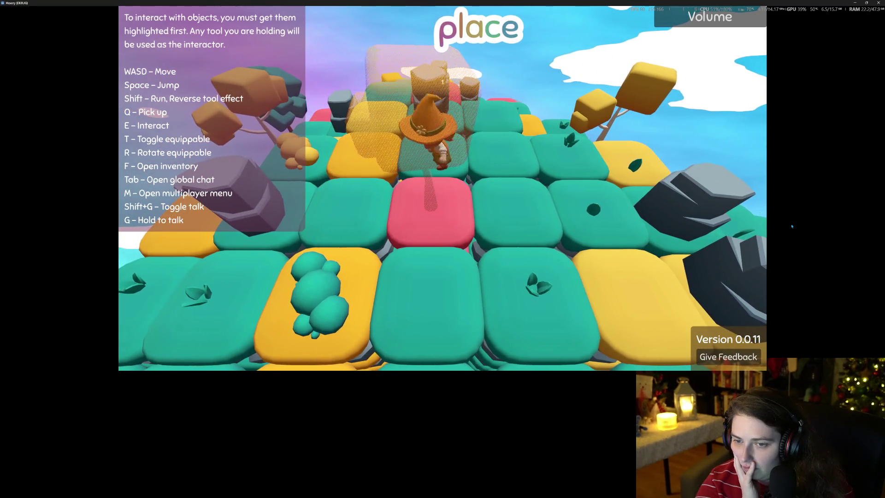
- Jump high above the island twice, dropping back onto the tiles in between
{"action": "key", "text": "space"}
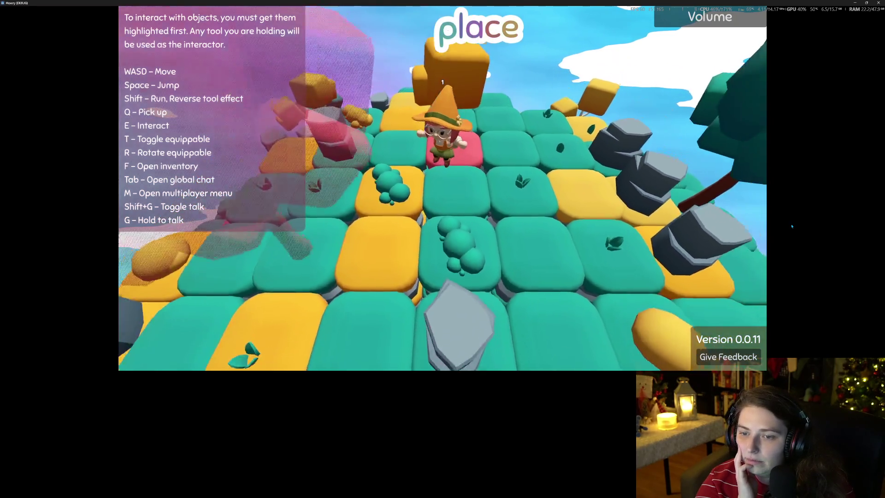
{"action": "key", "text": "s"}
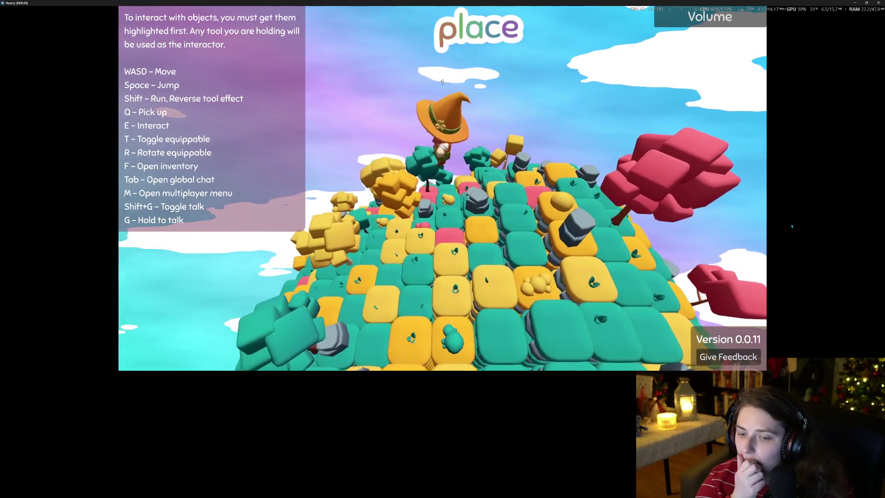
{"action": "key", "text": "space"}
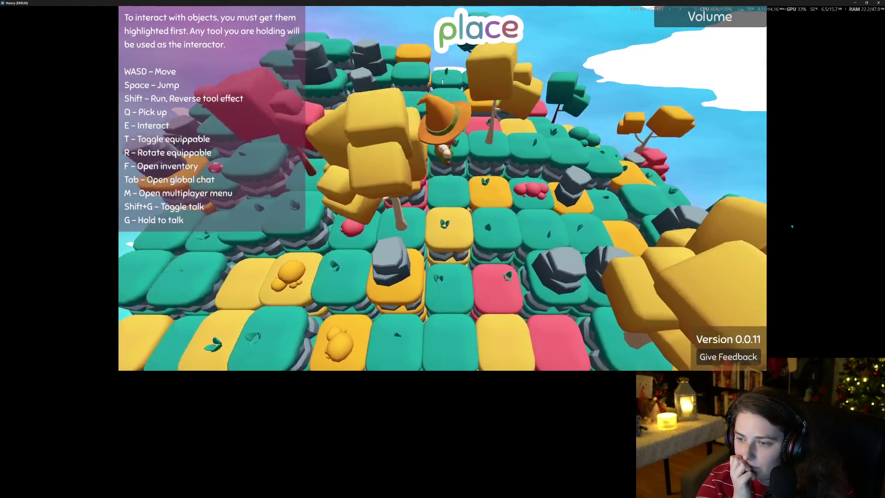
- Rotate the camera around the character to survey the island from all sides
{"action": "key", "text": "d"}
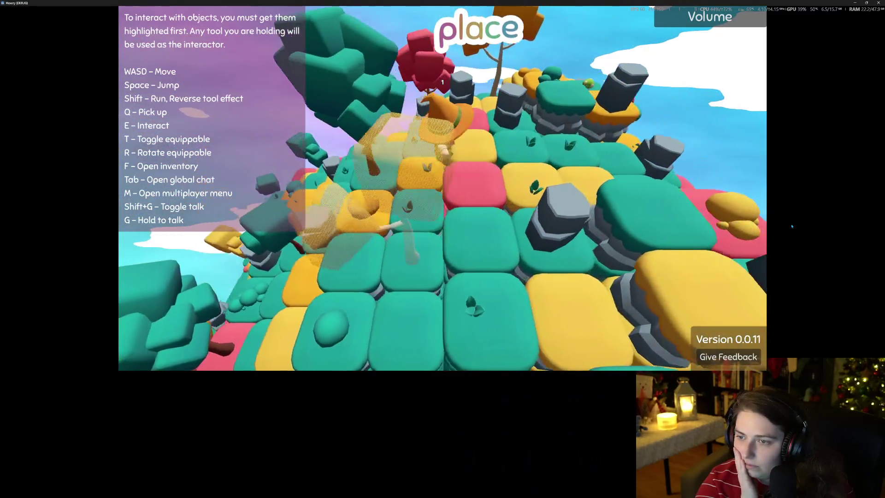
{"action": "key", "text": "d"}
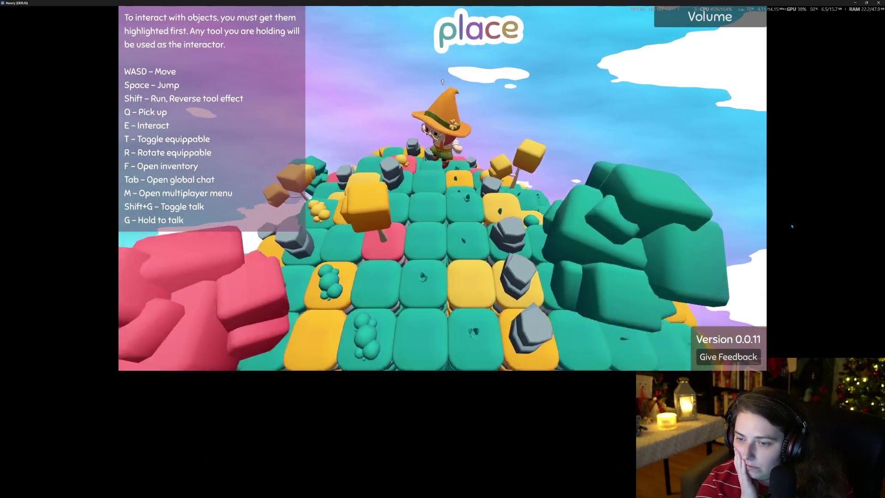
{"action": "key", "text": "d"}
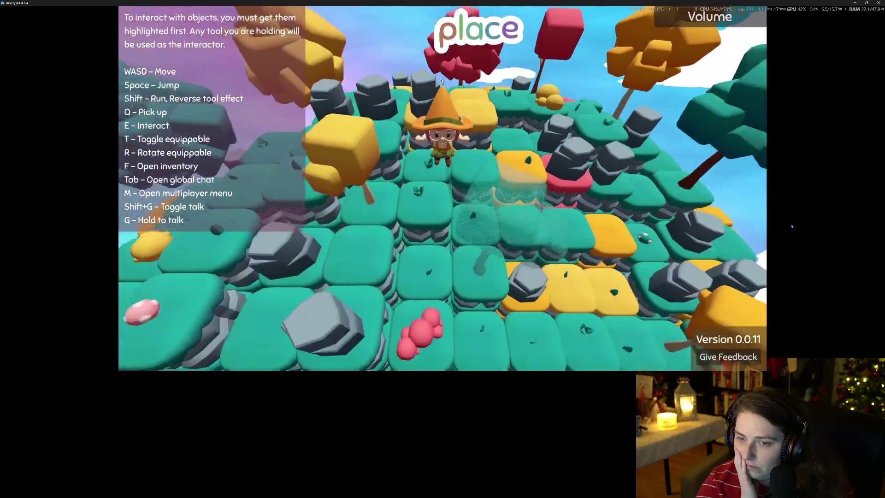
{"action": "key", "text": "d"}
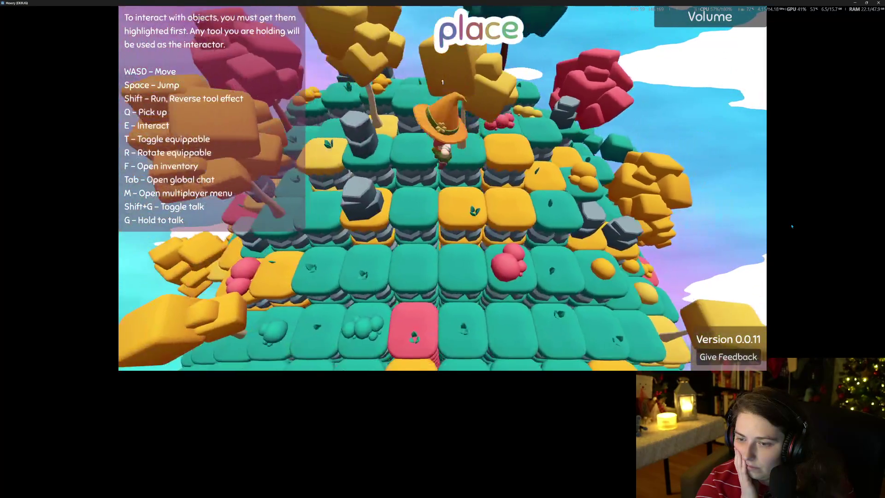
{"action": "key", "text": "d"}
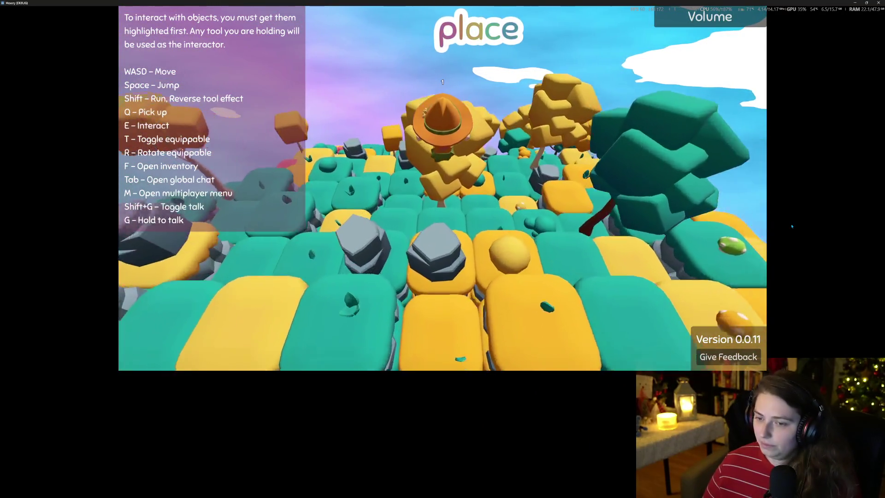
{"action": "key", "text": "d"}
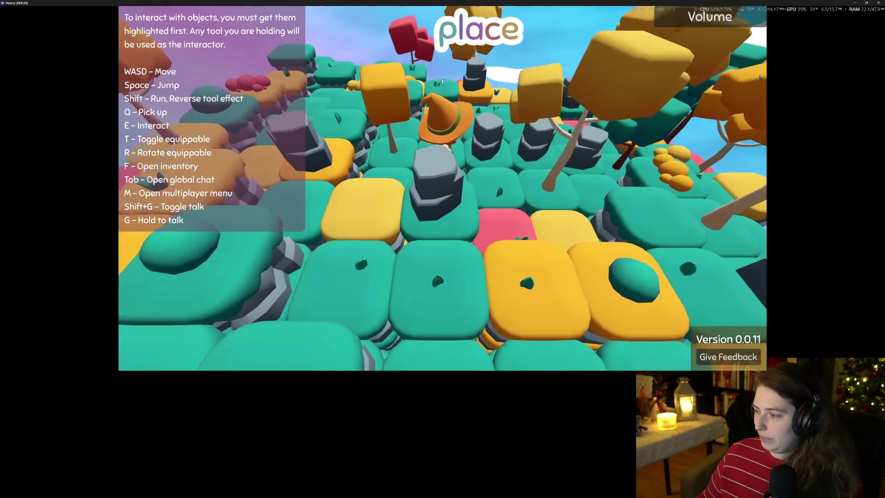
{"action": "key", "text": "d"}
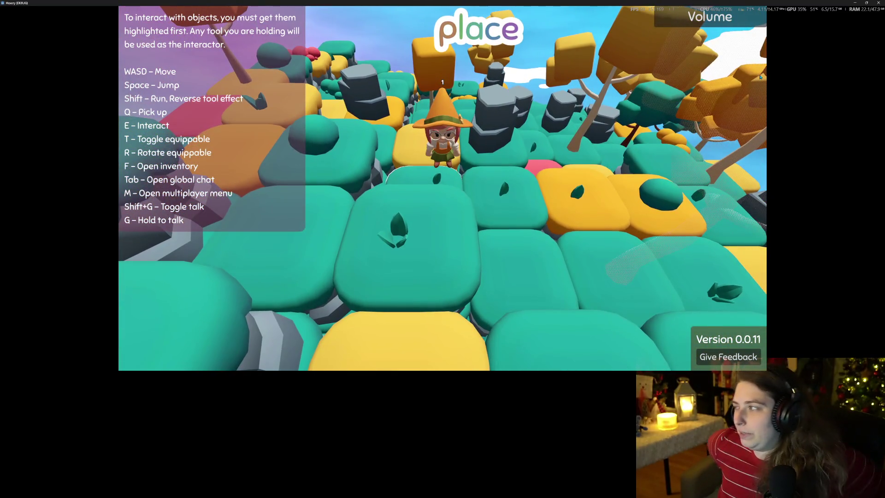
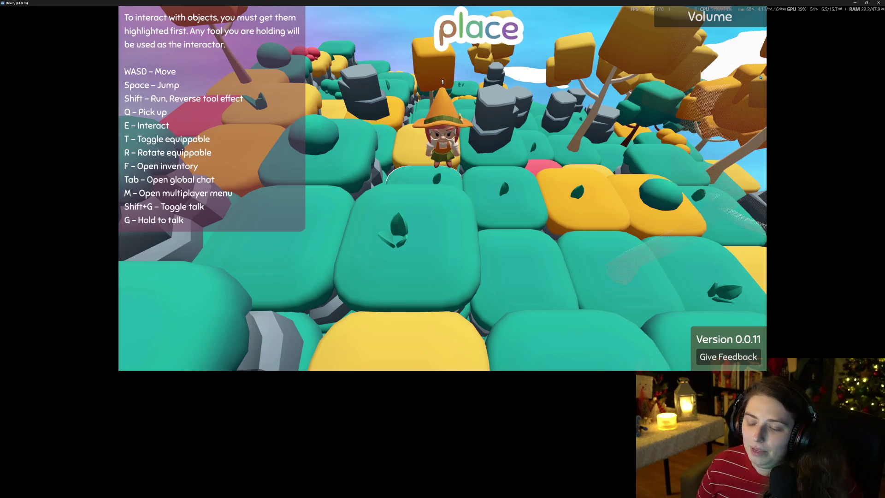
- Zoom the game camera and walk the witch forward across the island toward the grey rocks
{"action": "scroll", "coordinate": [760, 78], "scroll_direction": "down", "scroll_amount": 5}
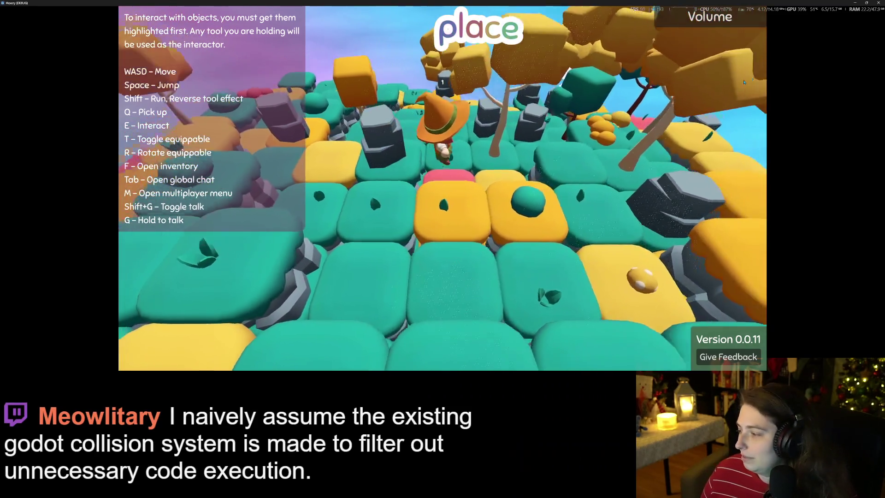
{"action": "scroll", "coordinate": [744, 82], "scroll_direction": "up", "scroll_amount": 5}
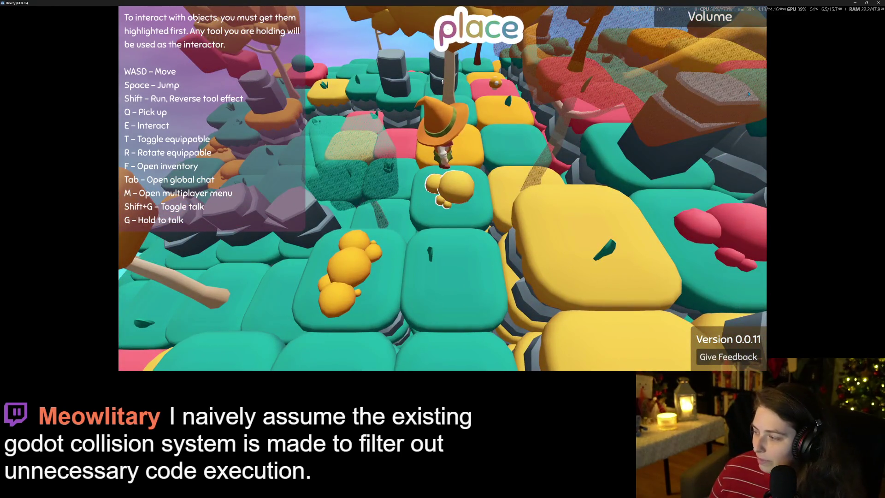
{"action": "key", "text": "w"}
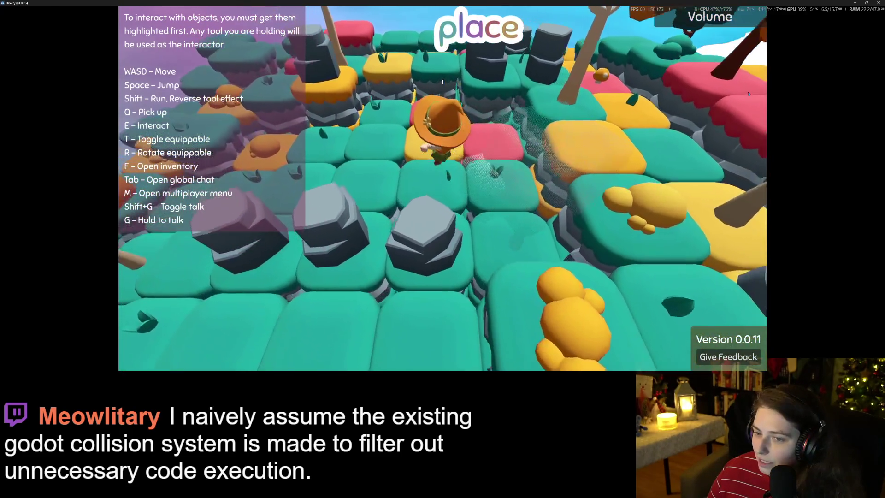
{"action": "scroll", "coordinate": [748, 93], "scroll_direction": "down", "scroll_amount": 3}
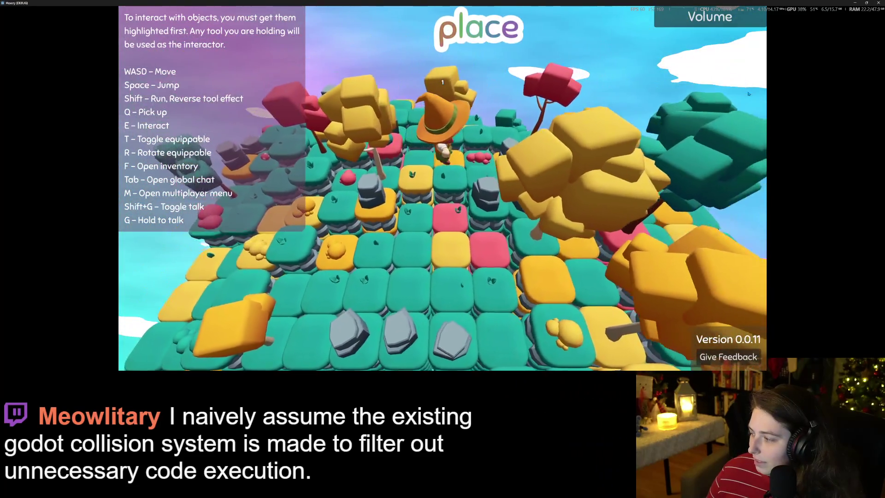
{"action": "key", "text": "d"}
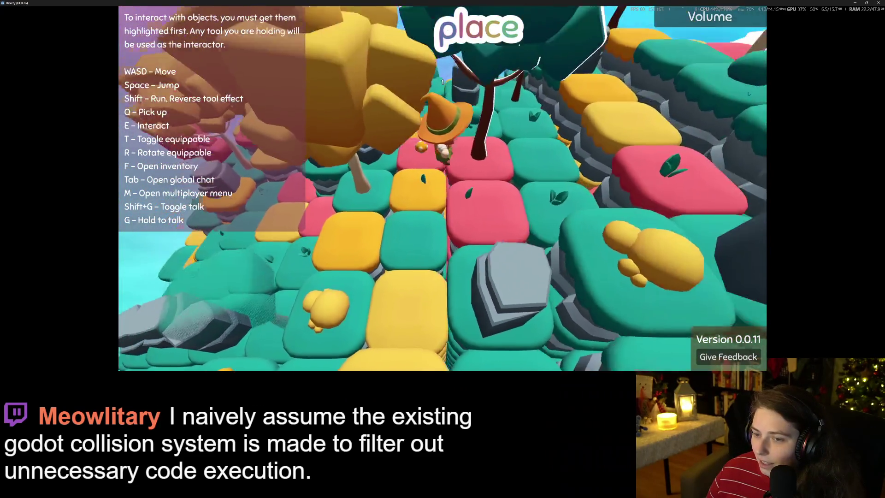
{"action": "key", "text": "w"}
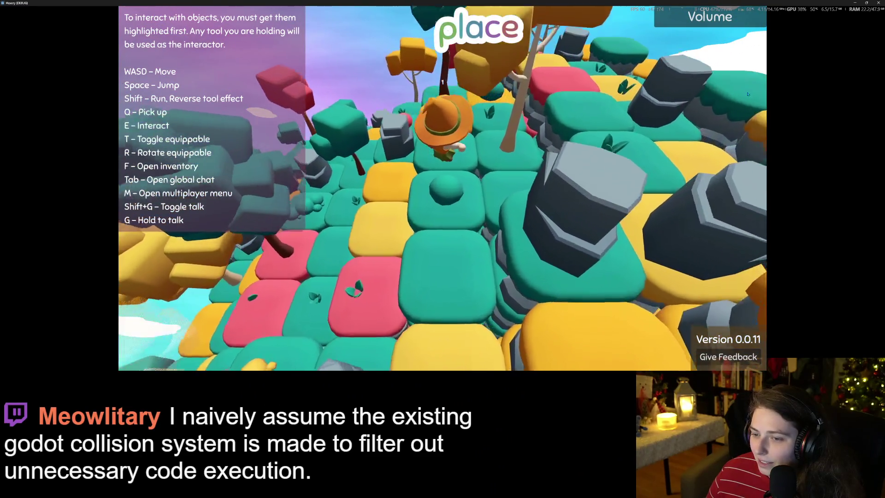
{"action": "key", "text": "s"}
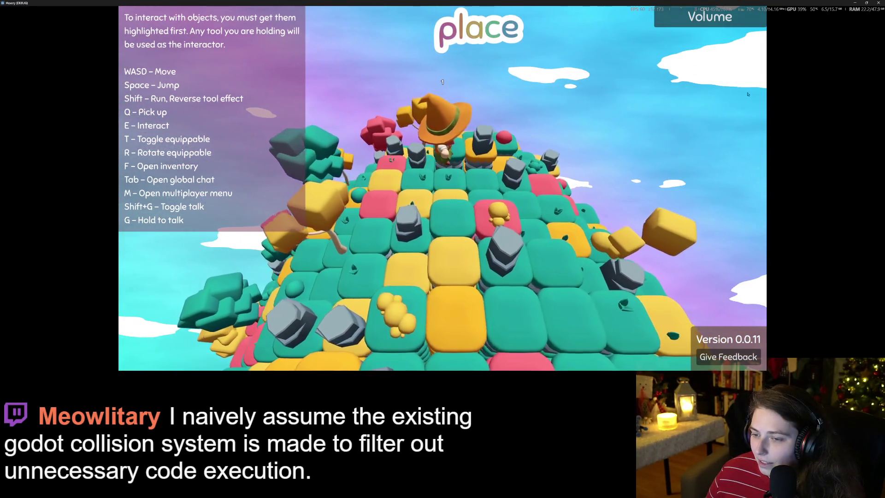
{"action": "scroll", "coordinate": [748, 94], "scroll_direction": "up", "scroll_amount": 3}
{"action": "key", "text": "w"}
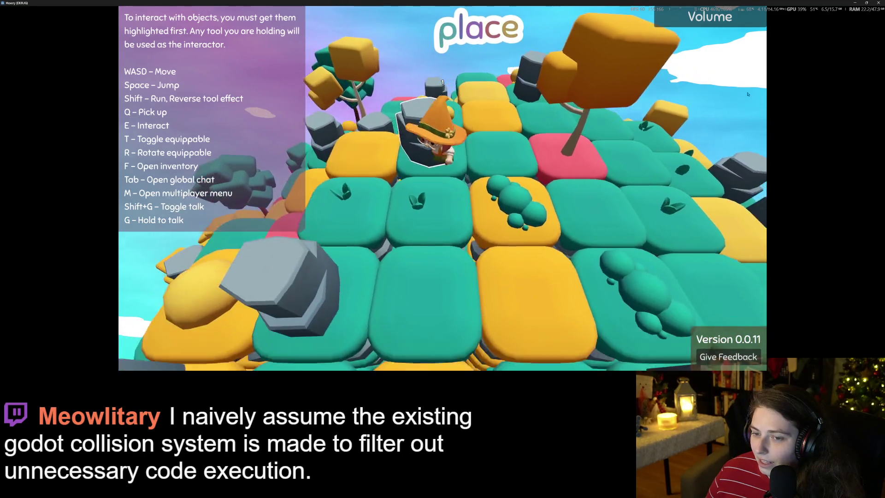
{"action": "key", "text": "w"}
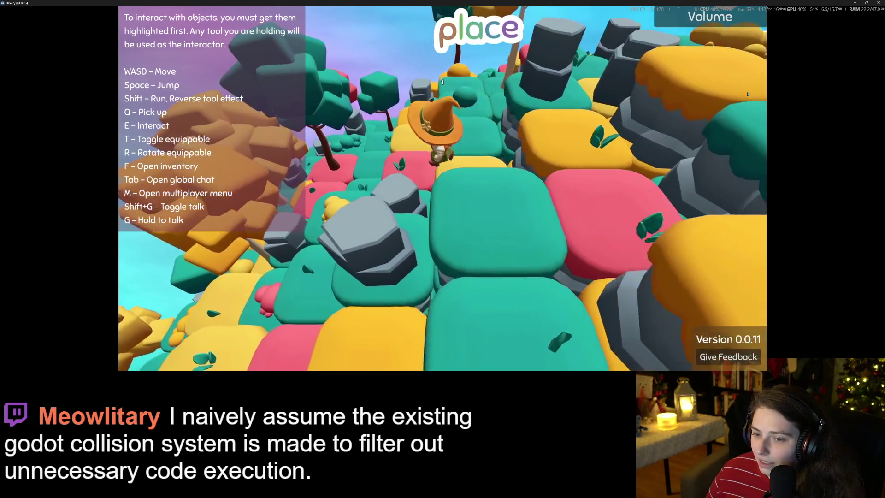
{"action": "key", "text": "w"}
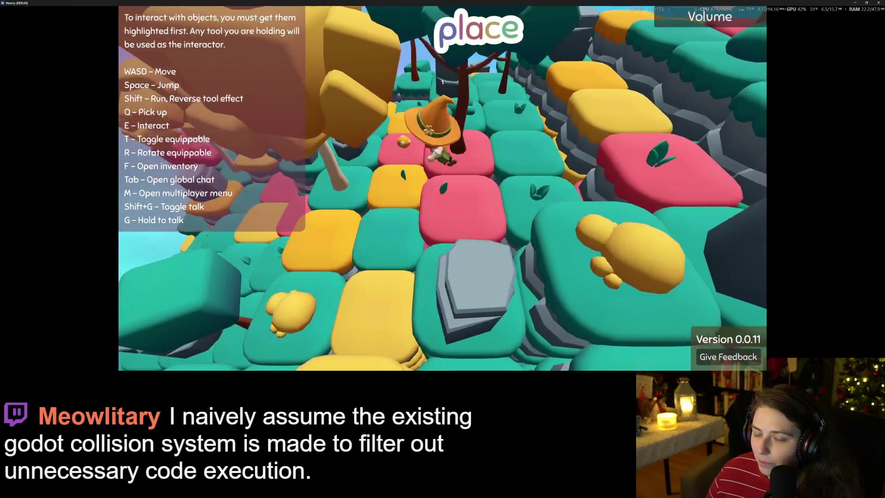
{"action": "key", "text": "w"}
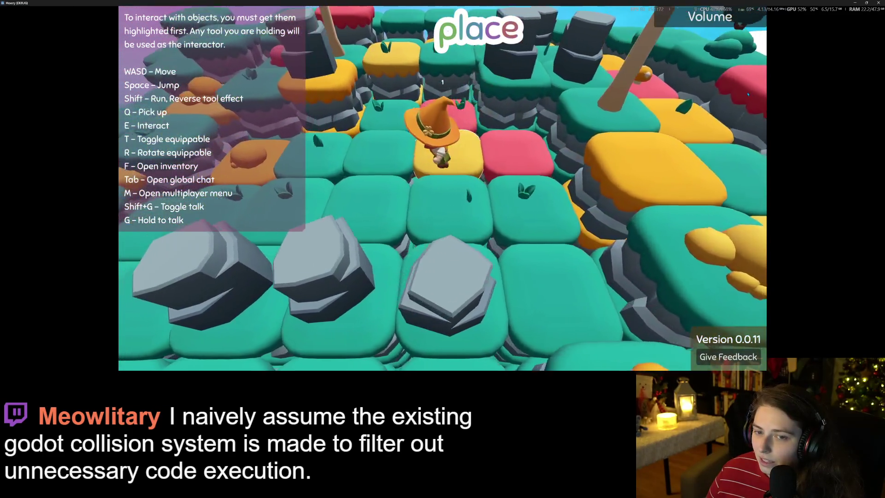
{"action": "key", "text": "w"}
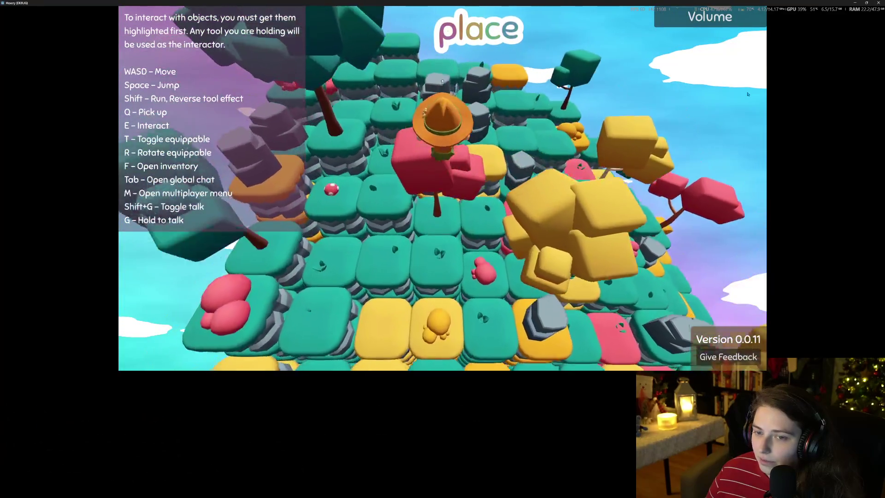
{"action": "key", "text": "w"}
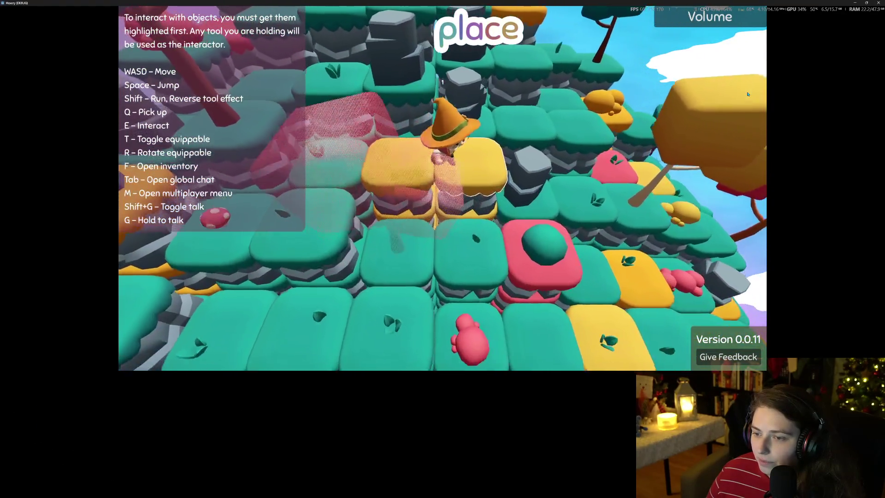
{"action": "key", "text": "w"}
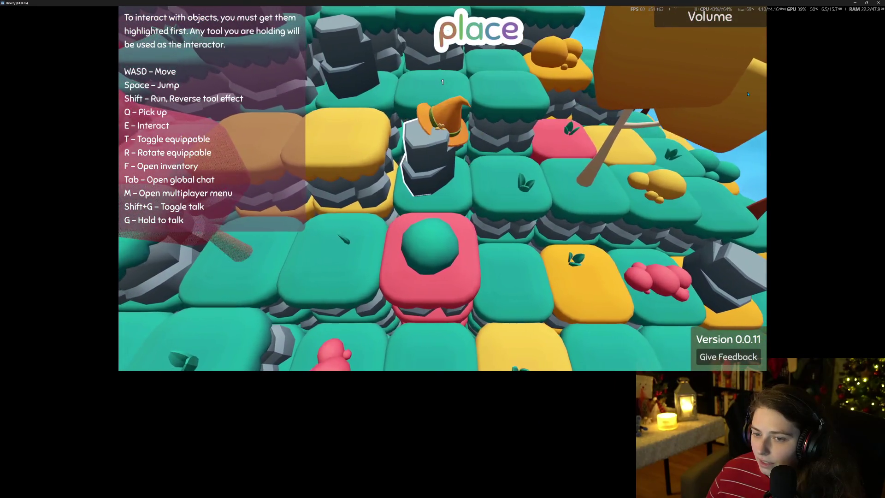
{"action": "key", "text": "w"}
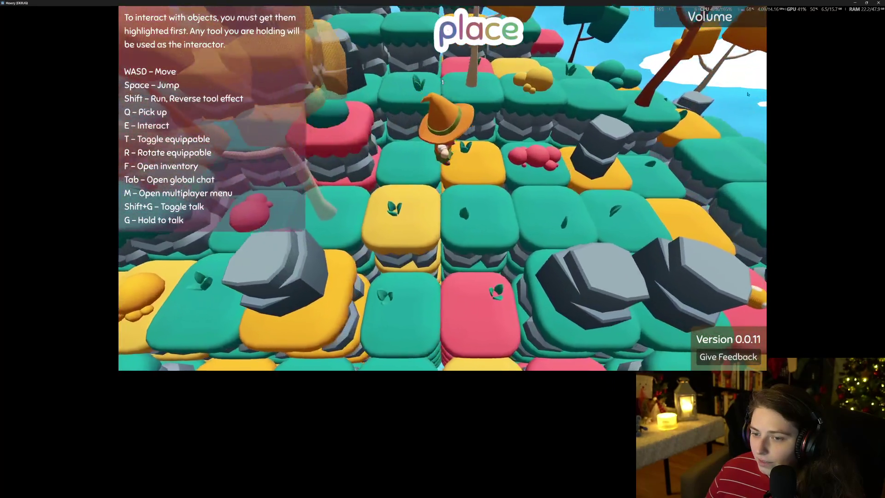
{"action": "key", "text": "w"}
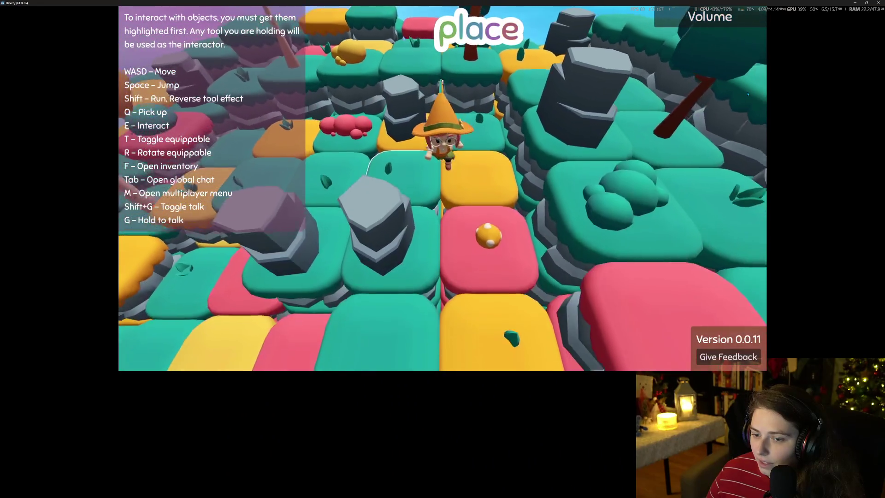
{"action": "key", "text": "w"}
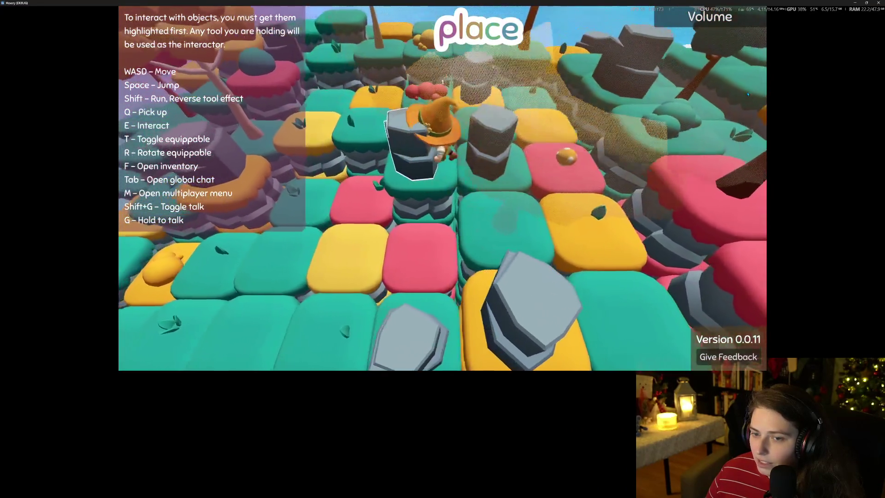
{"action": "key", "text": "w"}
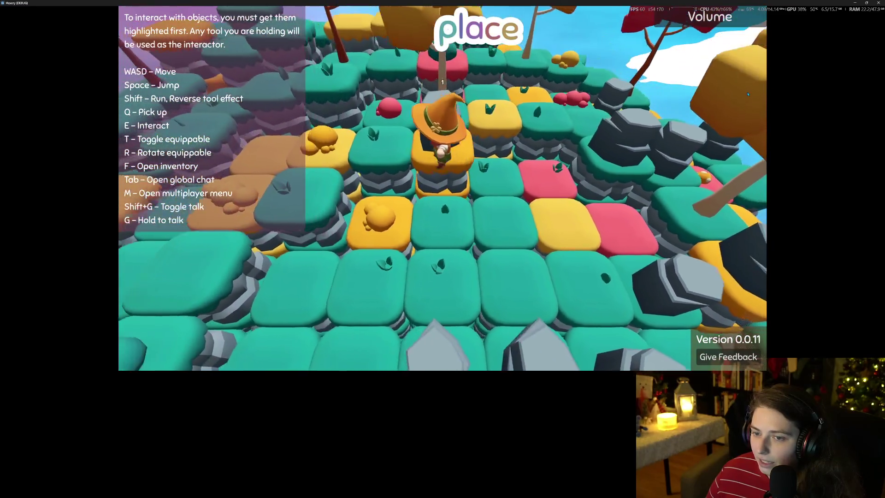
- Step the witch left, right and back among the tiles until she faces a grey rock
{"action": "key", "text": "a"}
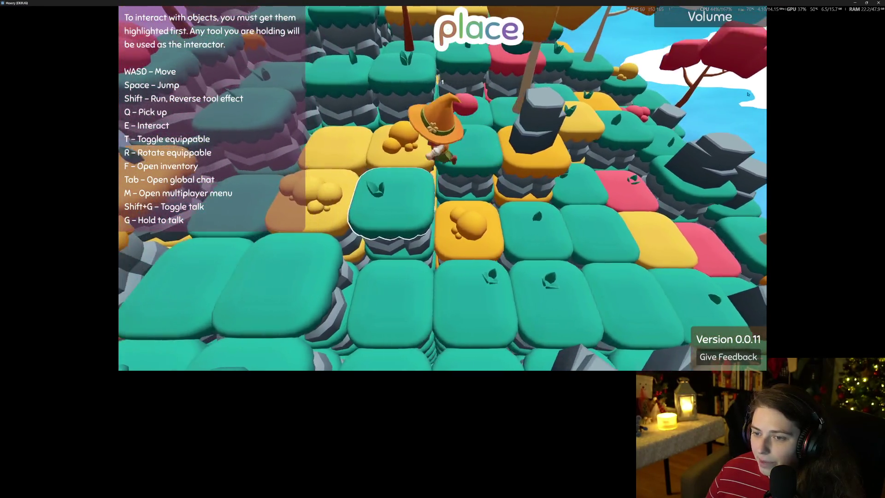
{"action": "key", "text": "d"}
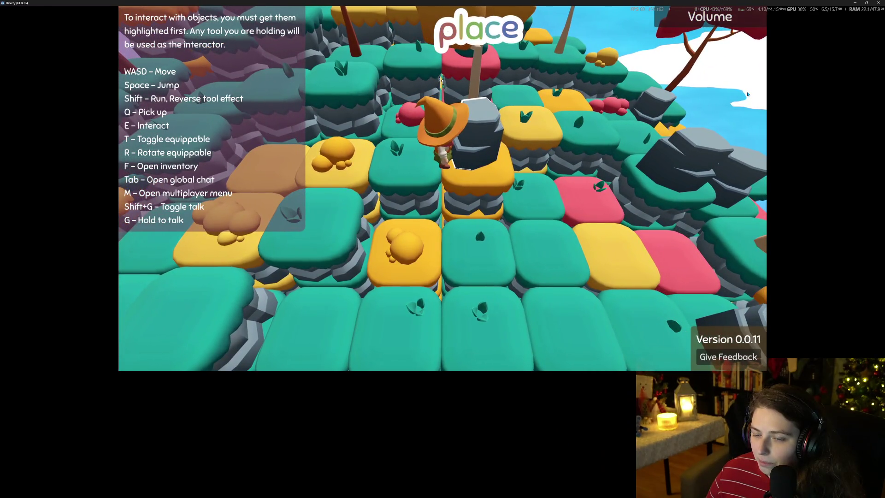
{"action": "key", "text": "a"}
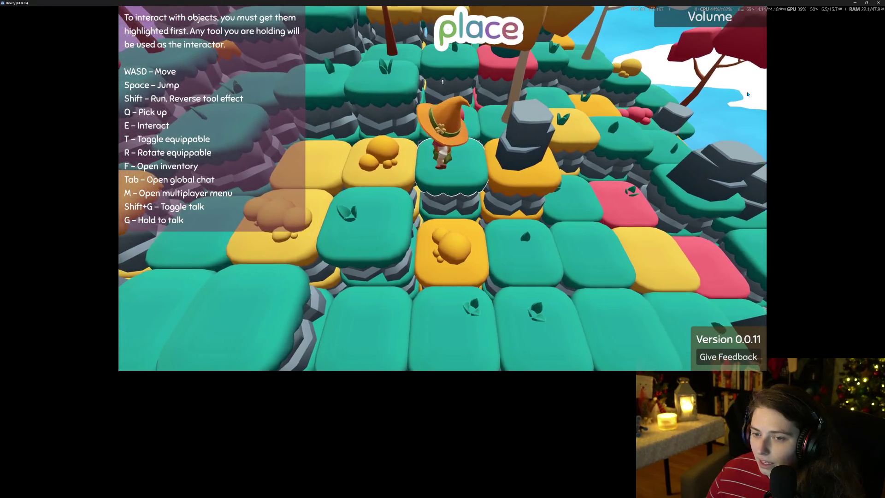
{"action": "key", "text": "d"}
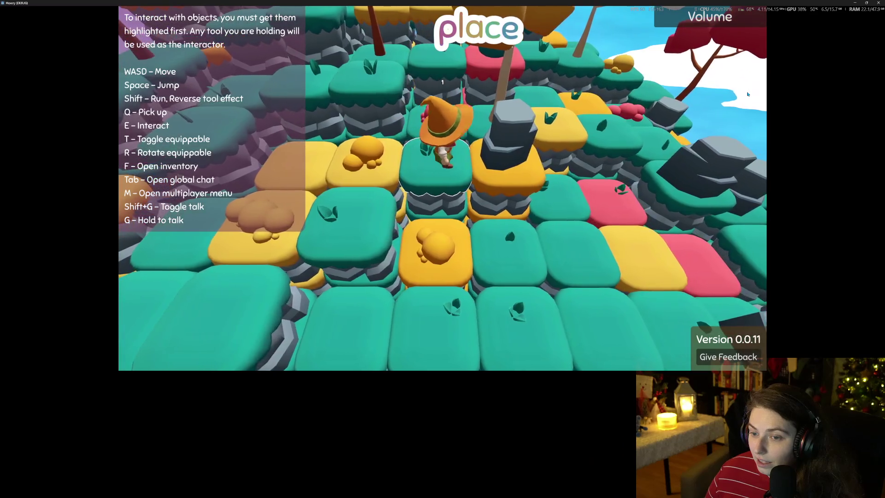
{"action": "key", "text": "a"}
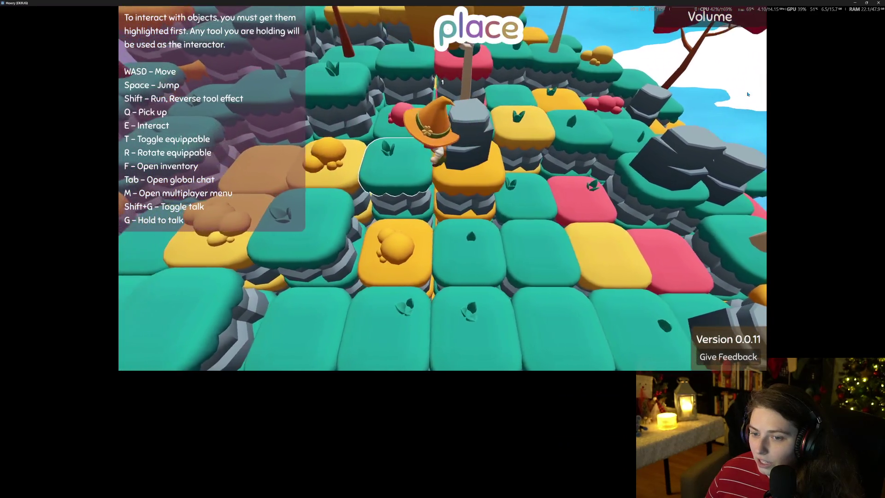
{"action": "key", "text": "d"}
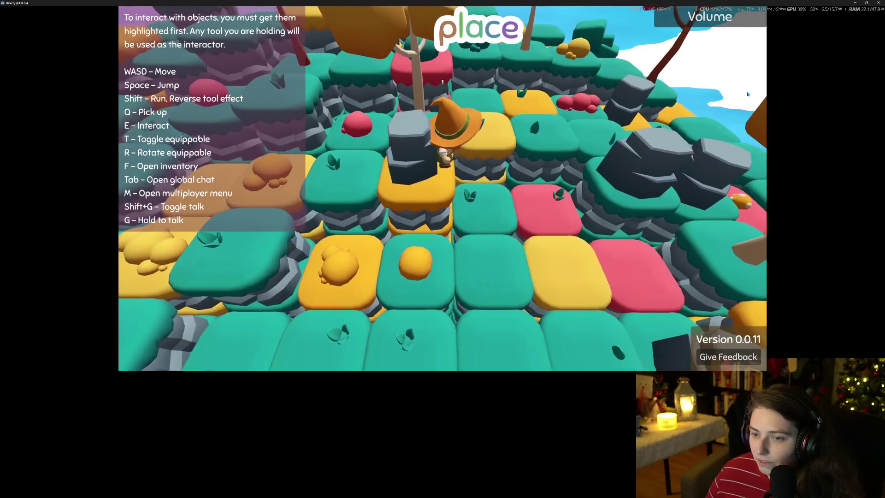
{"action": "key", "text": "s"}
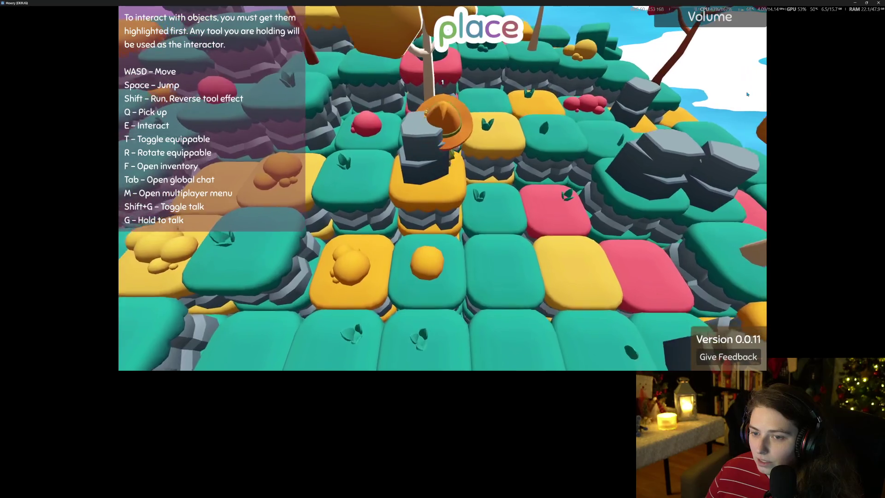
{"action": "key", "text": "a"}
{"action": "key", "text": "s"}
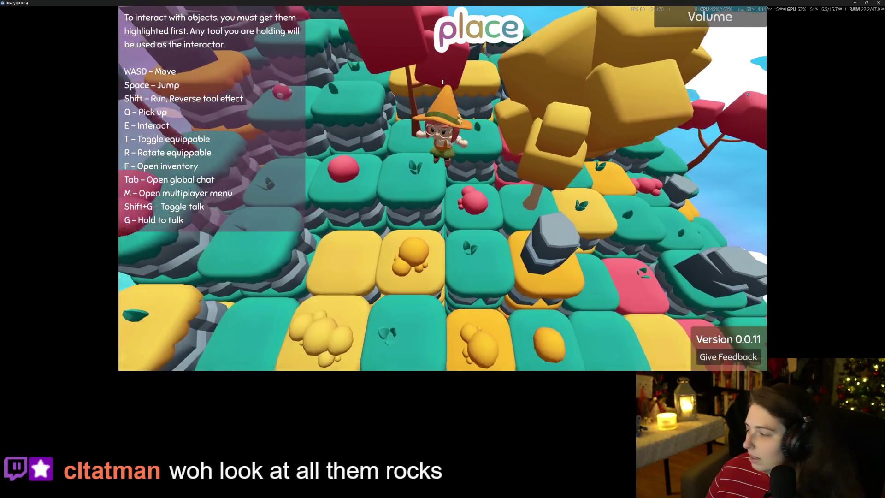
{"action": "key", "text": "w"}
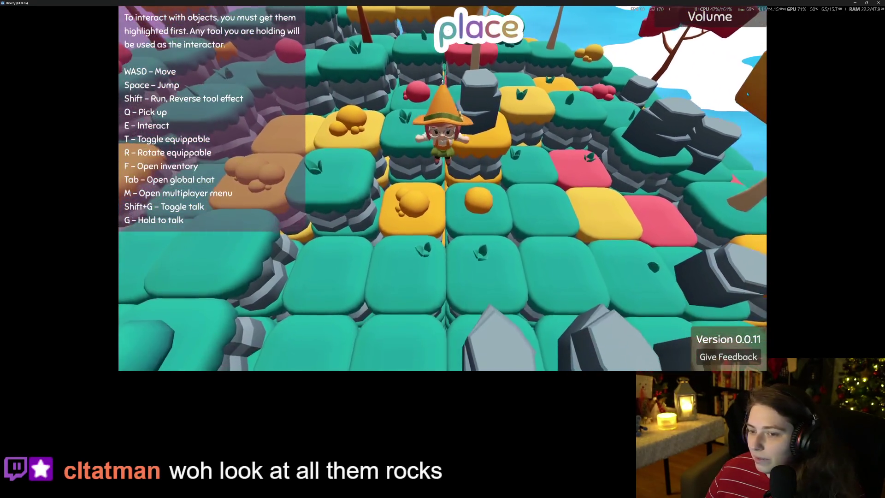
{"action": "key", "text": "s"}
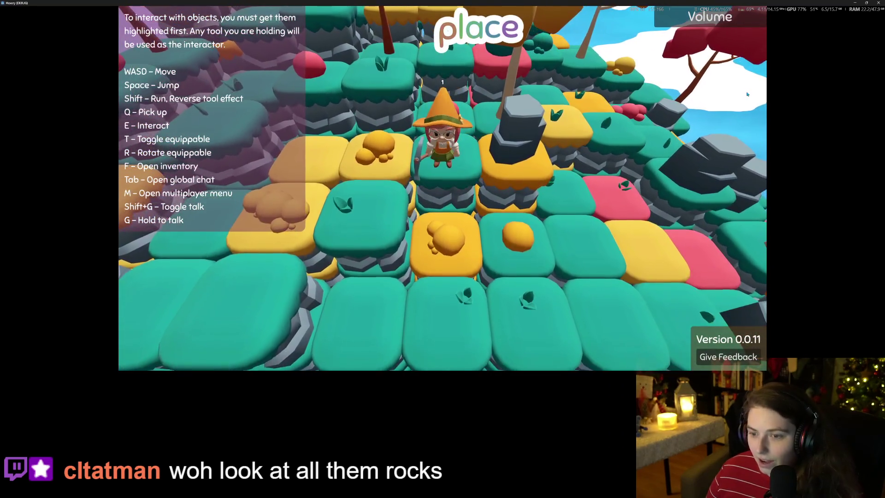
{"action": "key", "text": "d"}
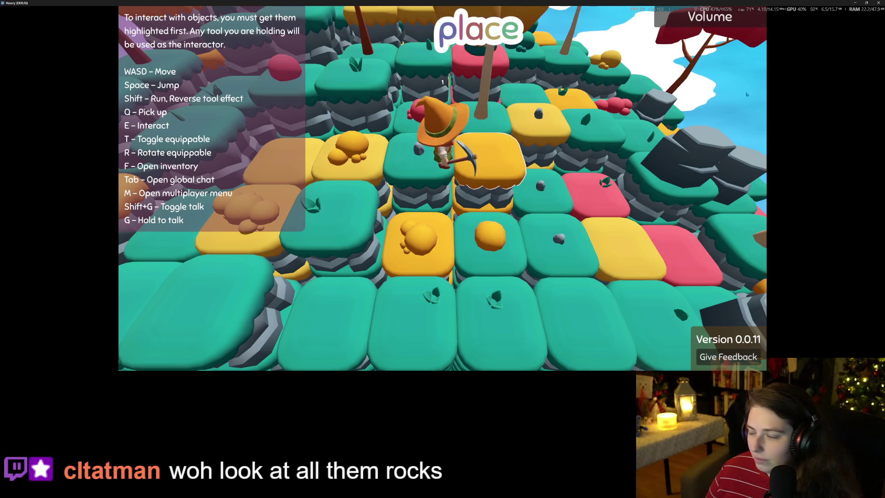
- Zoom and orbit the camera around the character, walk forward, then close the game
{"action": "scroll", "coordinate": [746, 94], "scroll_direction": "down", "scroll_amount": 5}
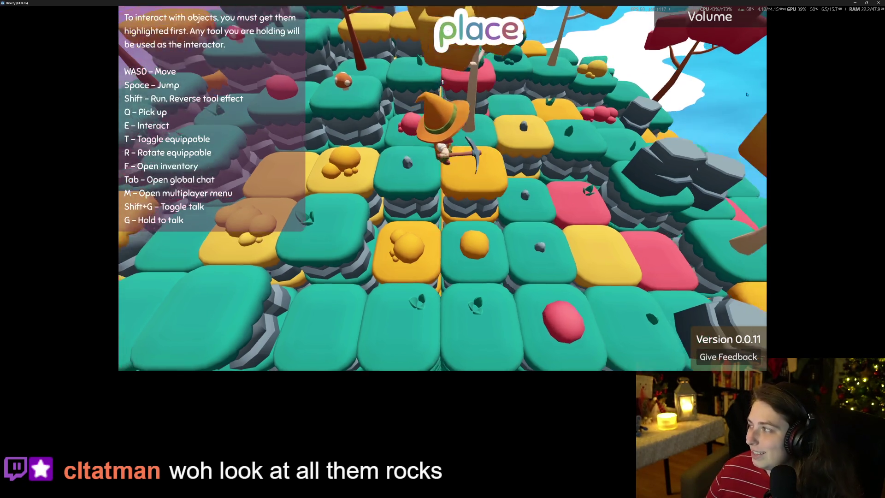
{"action": "scroll", "coordinate": [746, 94], "scroll_direction": "up", "scroll_amount": 5}
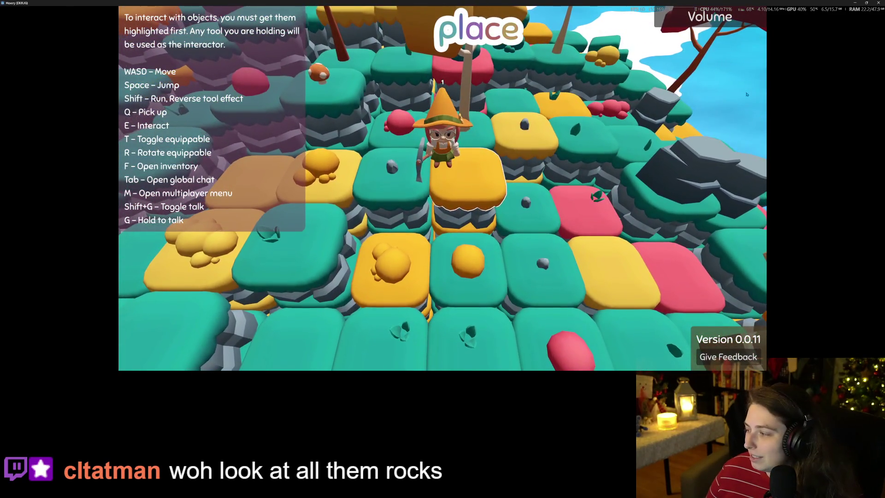
{"action": "scroll", "coordinate": [746, 94], "scroll_direction": "down", "scroll_amount": 5}
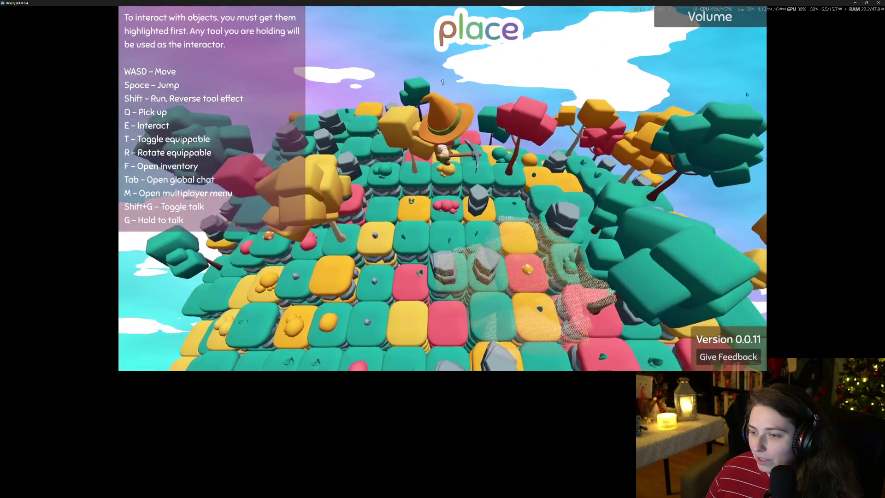
{"action": "key", "text": "Right"}
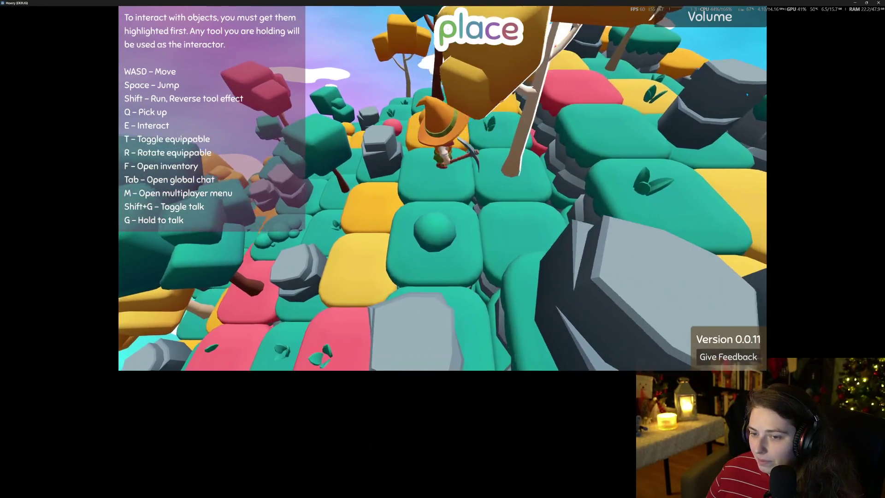
{"action": "scroll", "coordinate": [746, 94], "scroll_direction": "down", "scroll_amount": 3}
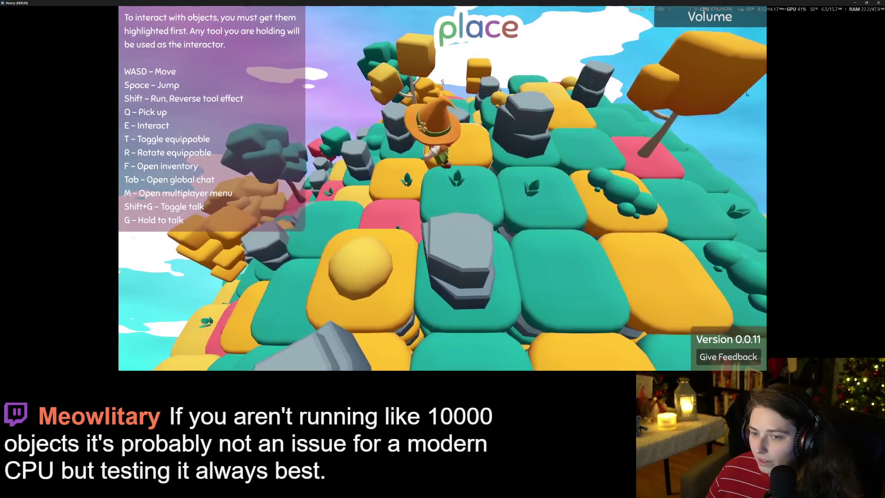
{"action": "scroll", "coordinate": [746, 94], "scroll_direction": "down", "scroll_amount": 2}
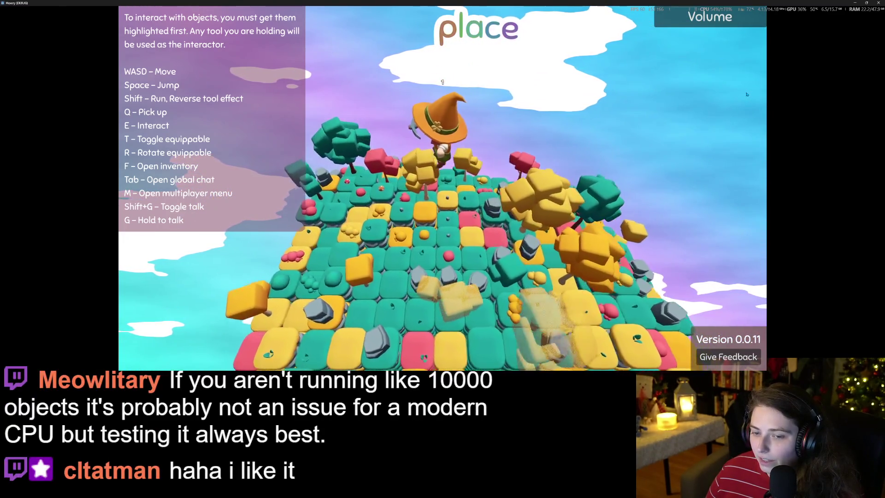
{"action": "scroll", "coordinate": [746, 94], "scroll_direction": "up", "scroll_amount": 5}
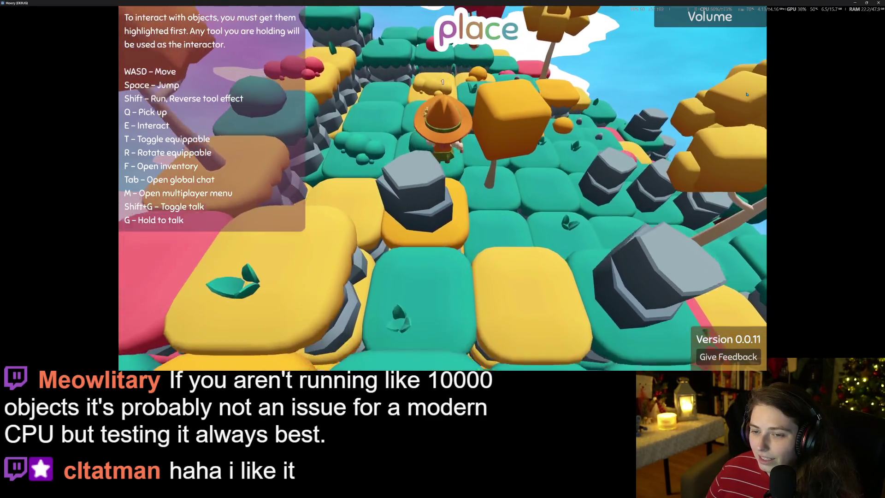
{"action": "key", "text": "w"}
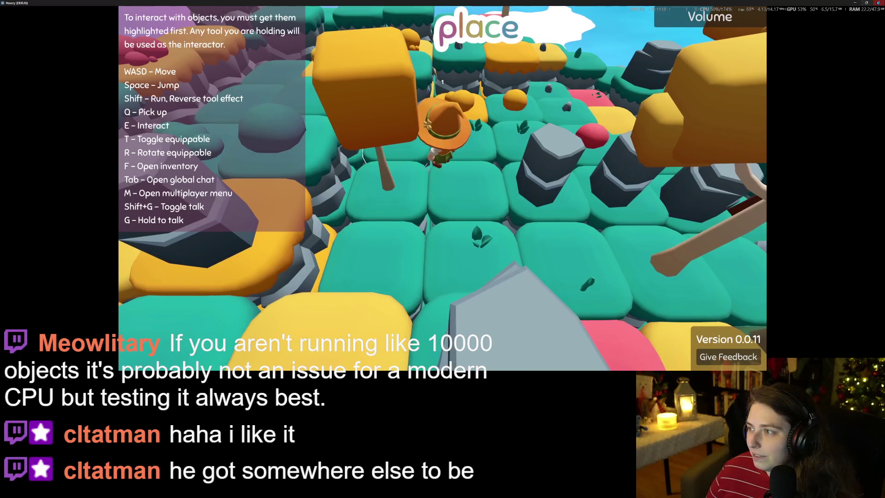
{"action": "left_click", "coordinate": [876, 3]}
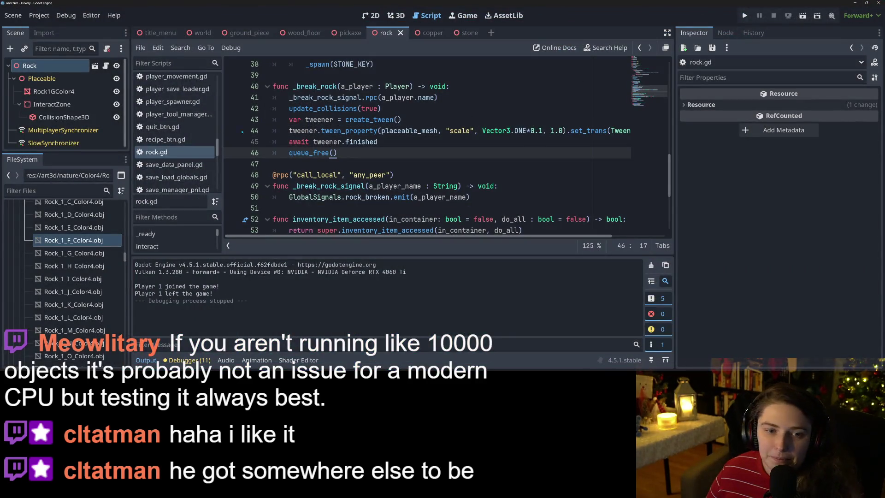
- In the 3D view, add a StaticBody3D child under the Placeable node
{"action": "left_click", "coordinate": [387, 17]}
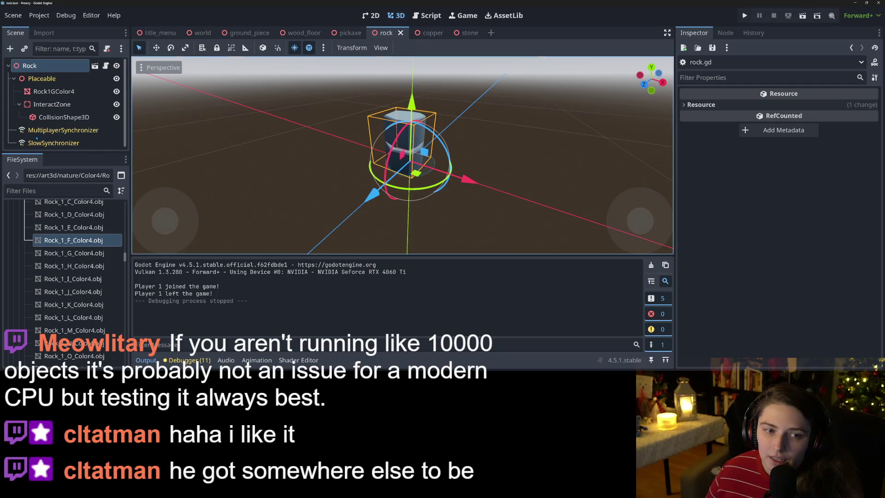
{"action": "left_click", "coordinate": [36, 77]}
{"action": "right_click", "coordinate": [37, 78]}
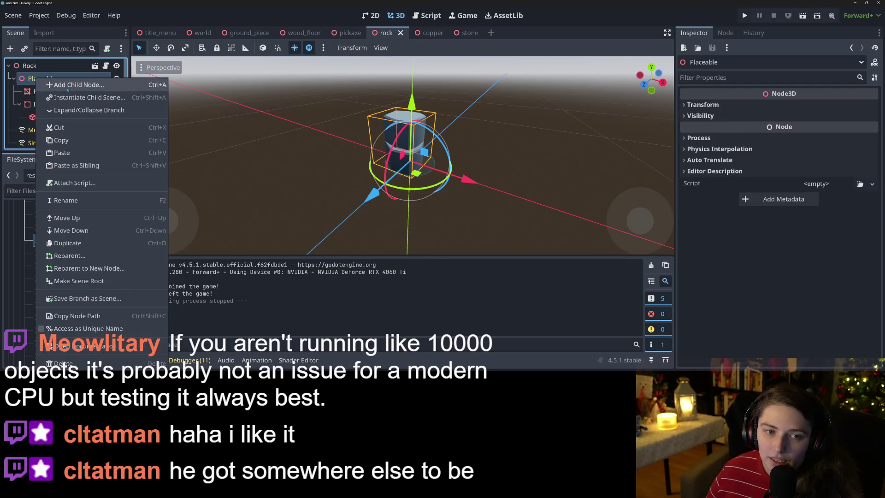
{"action": "left_click", "coordinate": [68, 84]}
{"action": "type", "text": "stati"}
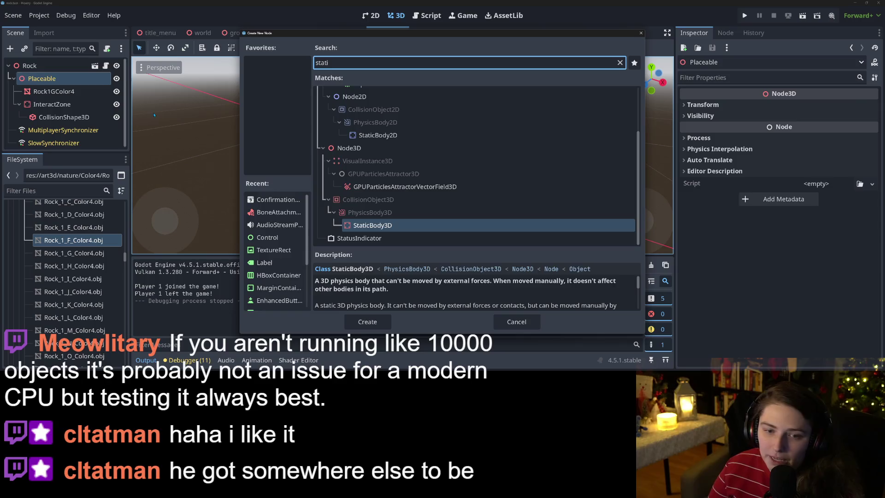
{"action": "key", "text": "Return"}
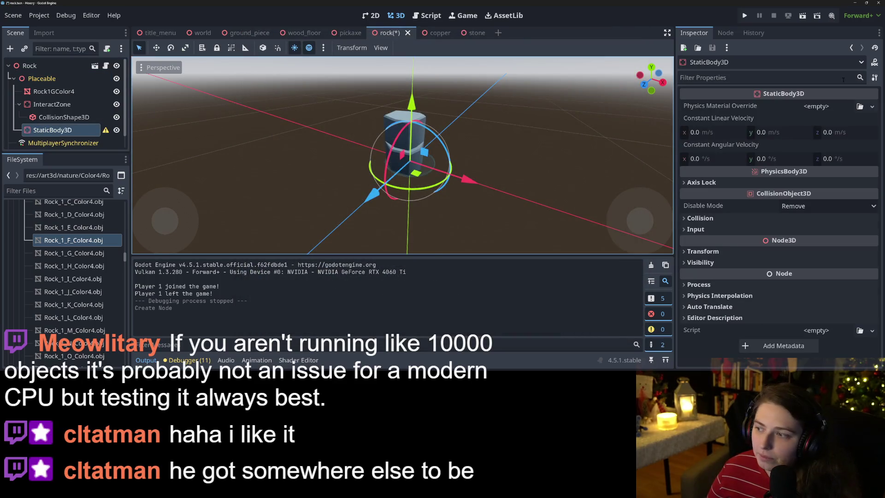
{"action": "left_click", "coordinate": [871, 107]}
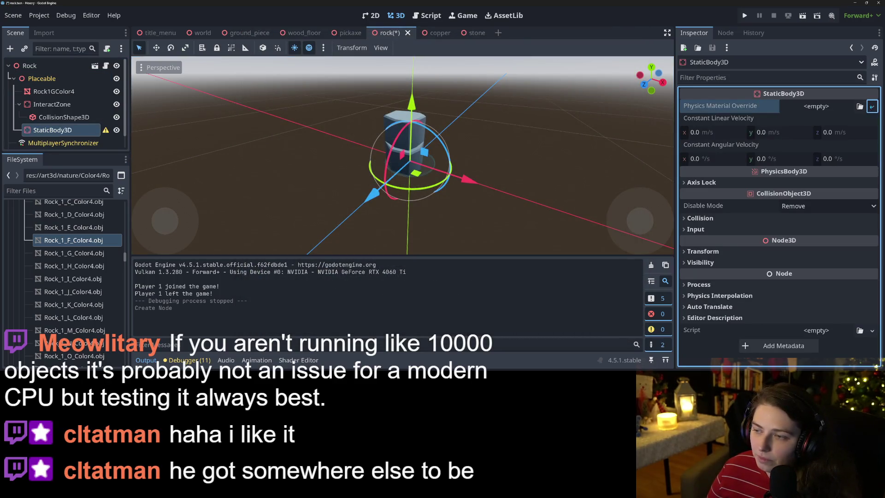
- Add a CollisionShape3D under StaticBody3D and give it a new BoxShape3D shape
{"action": "right_click", "coordinate": [66, 130]}
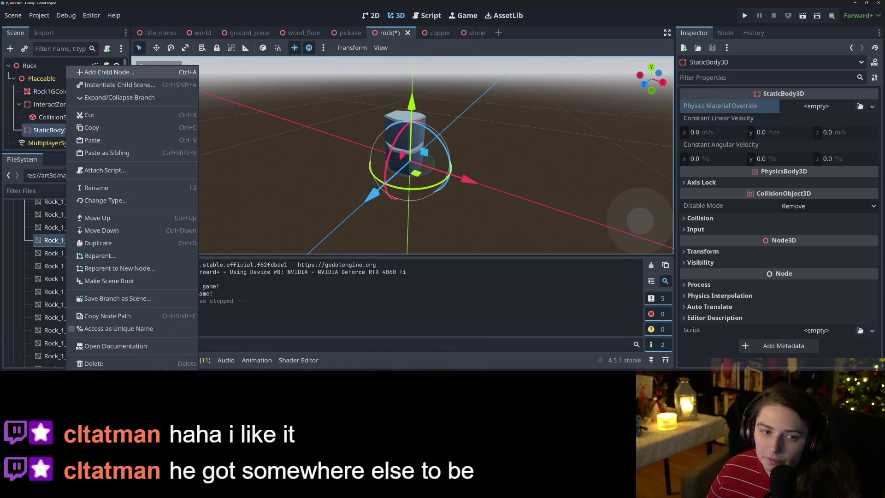
{"action": "left_click", "coordinate": [110, 72]}
{"action": "type", "text": "coll"}
{"action": "key", "text": "Return"}
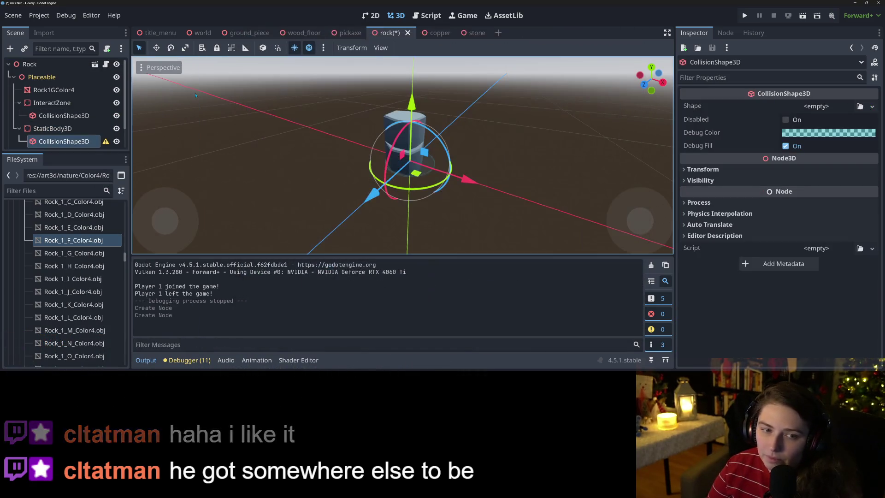
{"action": "left_click", "coordinate": [871, 107]}
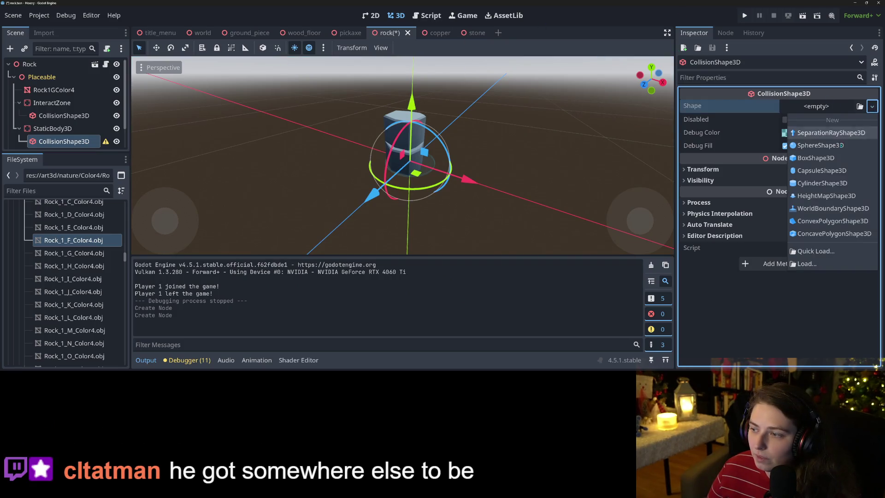
{"action": "left_click", "coordinate": [836, 160]}
{"action": "key", "text": "KP_1"}
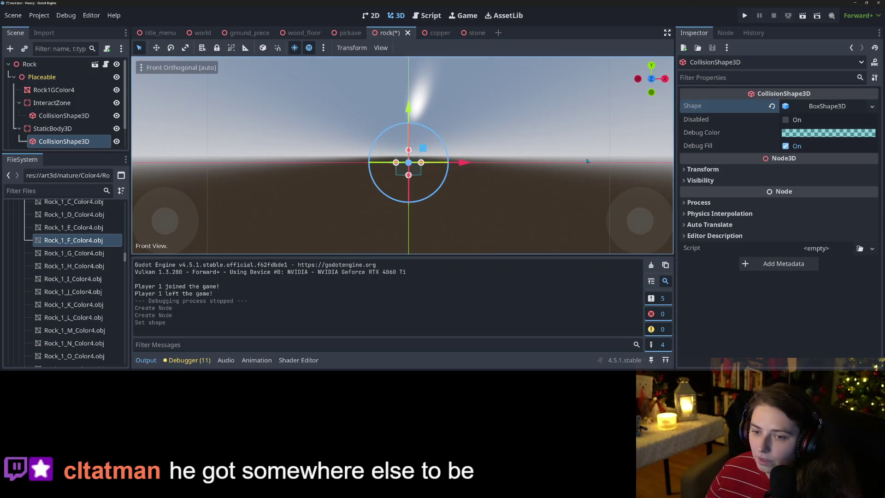
- Clear the Material Override on the Rock1GColor4 mesh
{"action": "scroll", "coordinate": [506, 163], "scroll_direction": "down", "scroll_amount": 3}
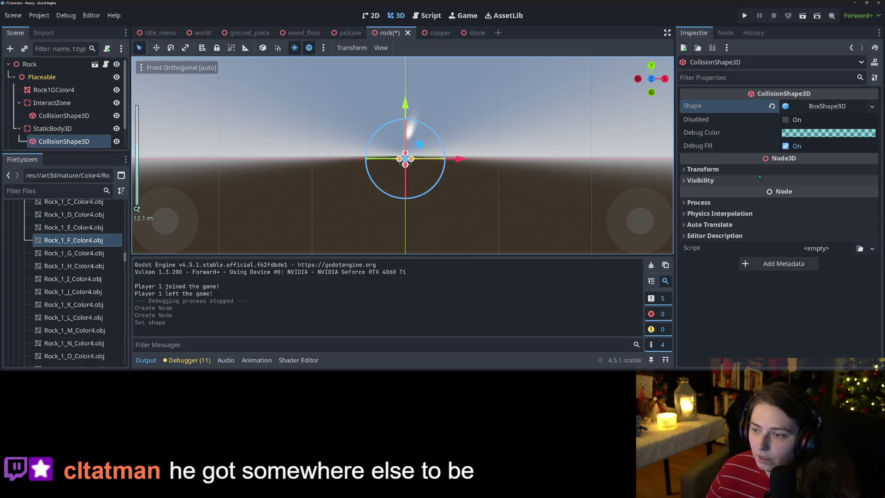
{"action": "left_click", "coordinate": [54, 90]}
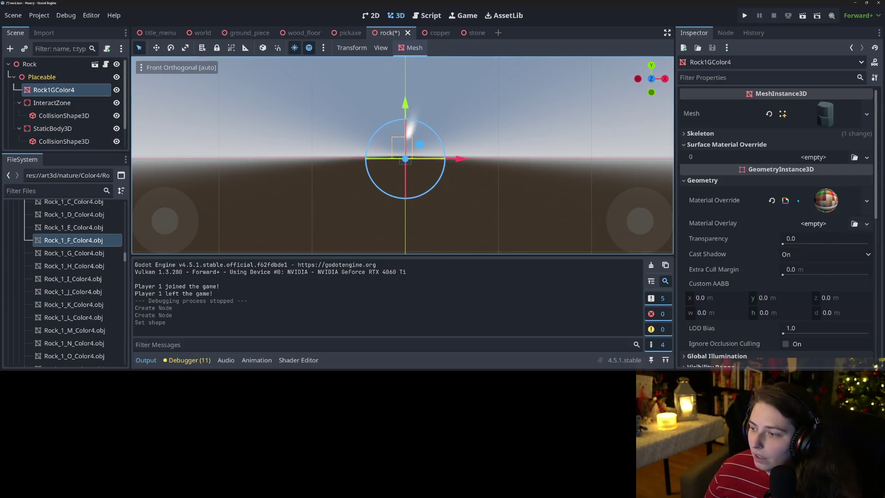
{"action": "left_click", "coordinate": [768, 201]}
{"action": "left_click", "coordinate": [768, 201]}
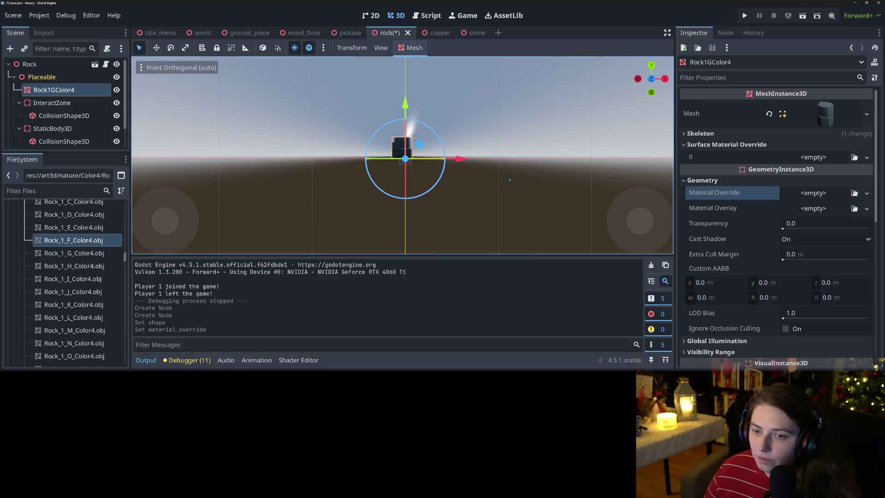
{"action": "scroll", "coordinate": [510, 180], "scroll_direction": "up", "scroll_amount": 3}
- Resize the box collider to roughly 1.35 × 1.87 × 1.27 around the rock, then delete InteractZone
{"action": "left_click", "coordinate": [433, 176]}
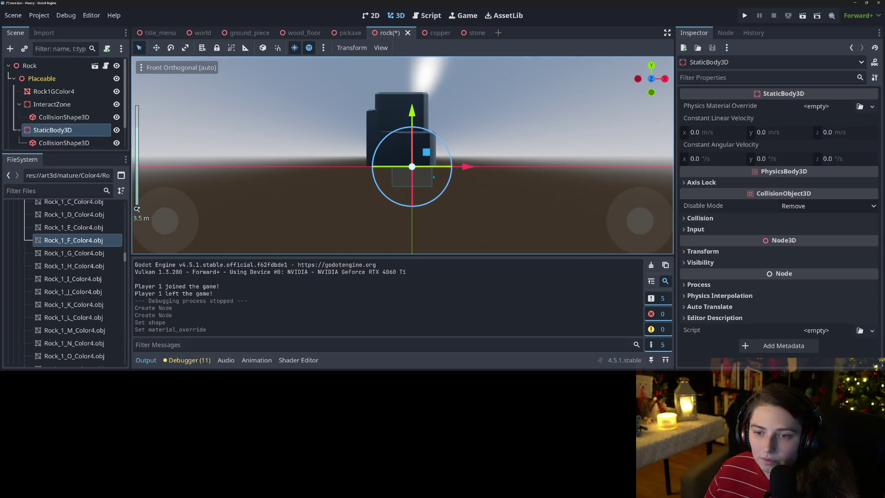
{"action": "left_click", "coordinate": [82, 143]}
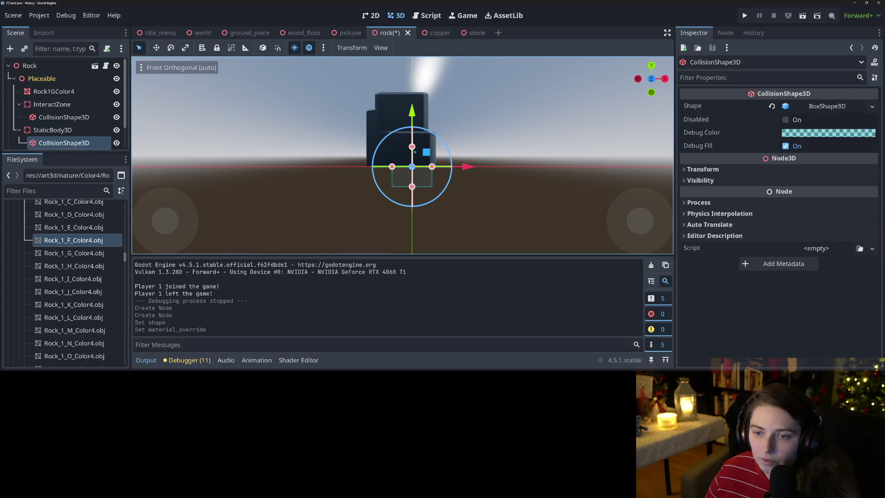
{"action": "left_click_drag", "start_coordinate": [415, 151], "coordinate": [414, 134]}
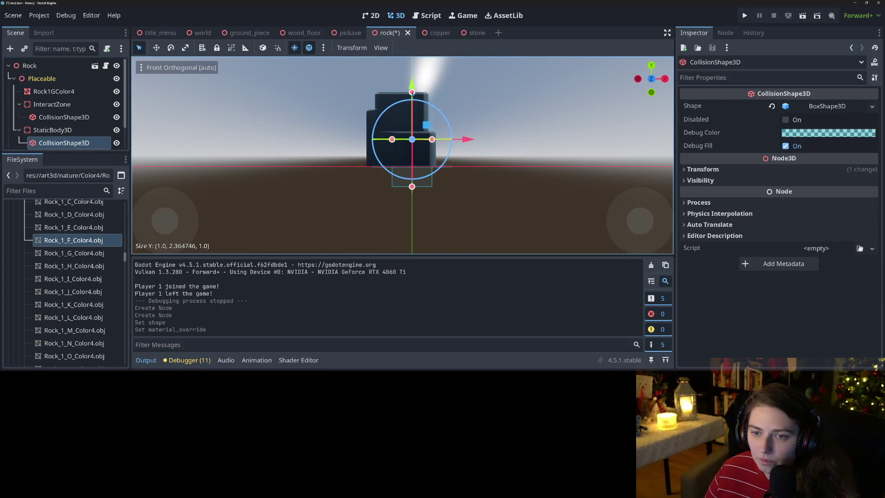
{"action": "left_click_drag", "start_coordinate": [412, 93], "coordinate": [412, 93]}
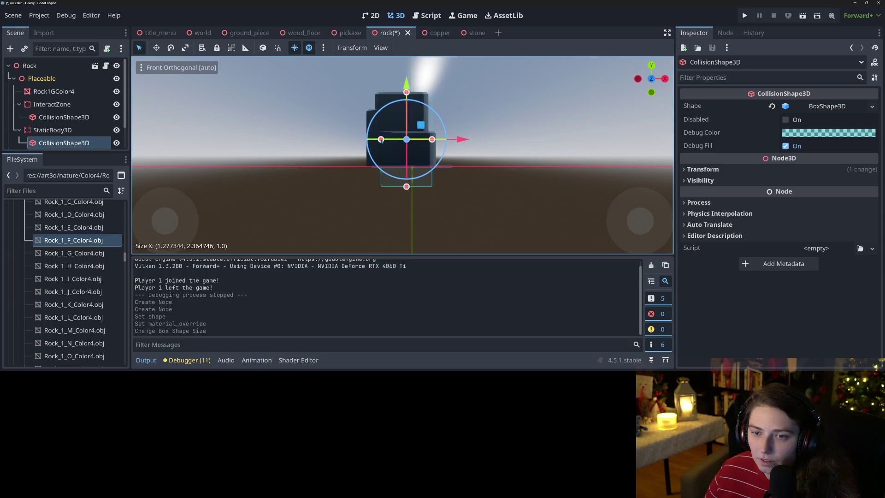
{"action": "left_click_drag", "start_coordinate": [375, 141], "coordinate": [376, 141]}
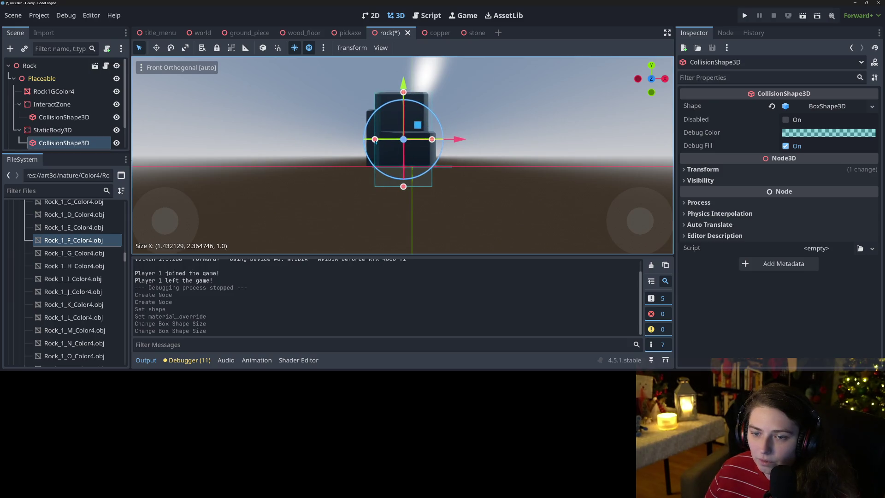
{"action": "left_click_drag", "start_coordinate": [403, 187], "coordinate": [406, 167]}
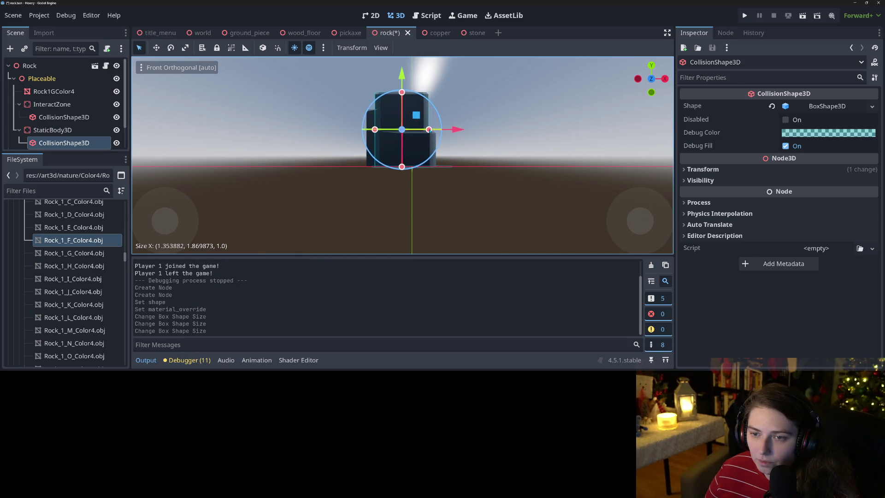
{"action": "key", "text": "KP_3"}
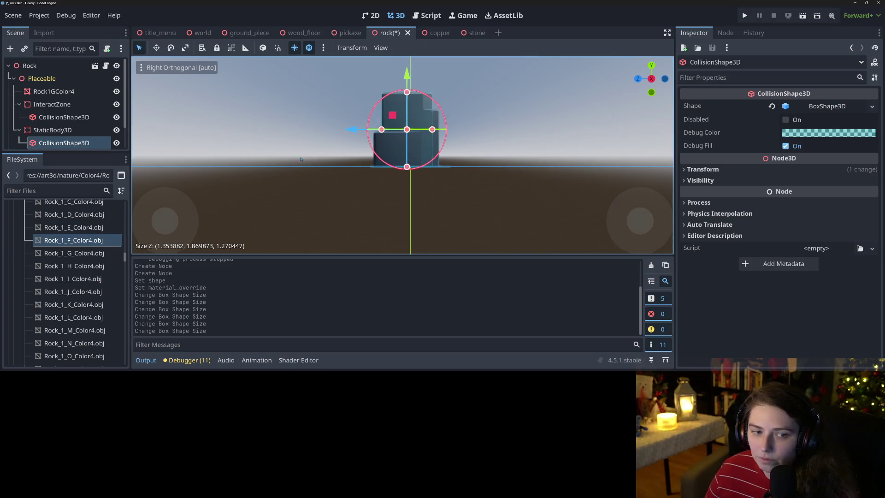
{"action": "left_click", "coordinate": [61, 105]}
{"action": "key", "text": "Delete"}
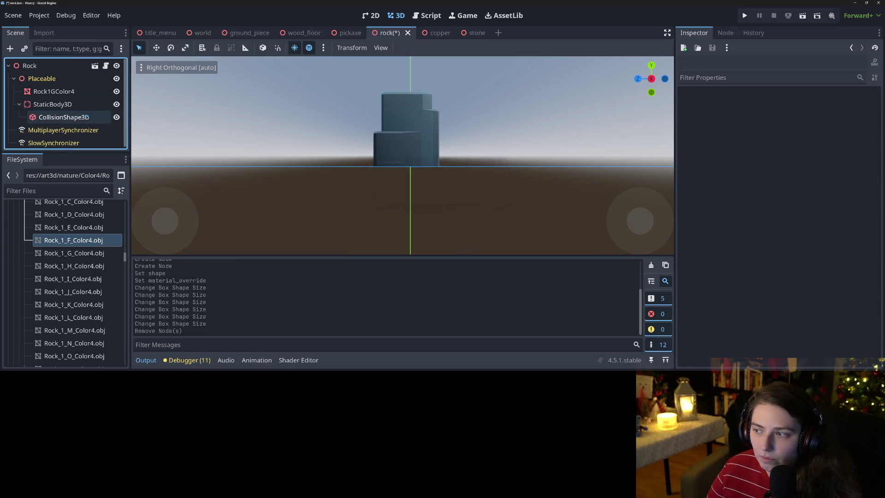
- Reduce the collision box's depth to fit the rock and save the rock scene
{"action": "key", "text": "ctrl+s"}
{"action": "mouse_move", "coordinate": [507, 185]}
{"action": "left_mouse_down"}
{"action": "mouse_move", "coordinate": [565, 208]}
{"action": "mouse_move", "coordinate": [501, 239]}
{"action": "mouse_move", "coordinate": [534, 213]}
{"action": "mouse_move", "coordinate": [470, 196]}
{"action": "left_mouse_up"}
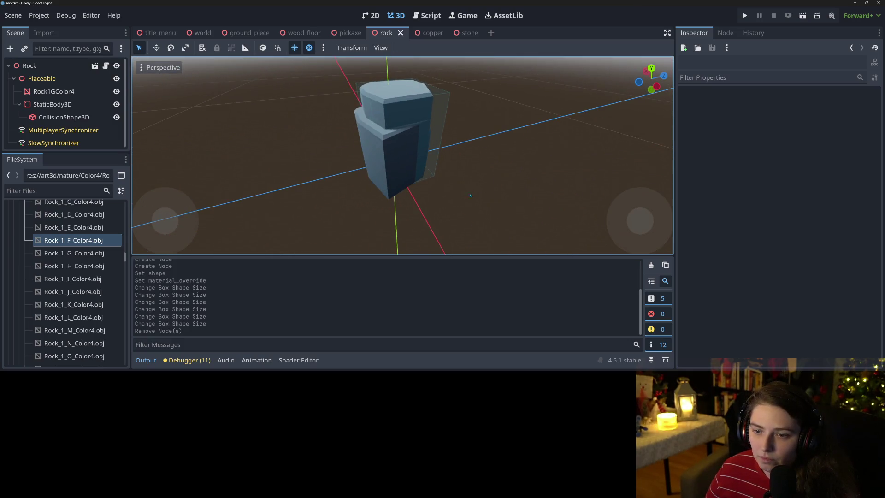
{"action": "left_click", "coordinate": [443, 133]}
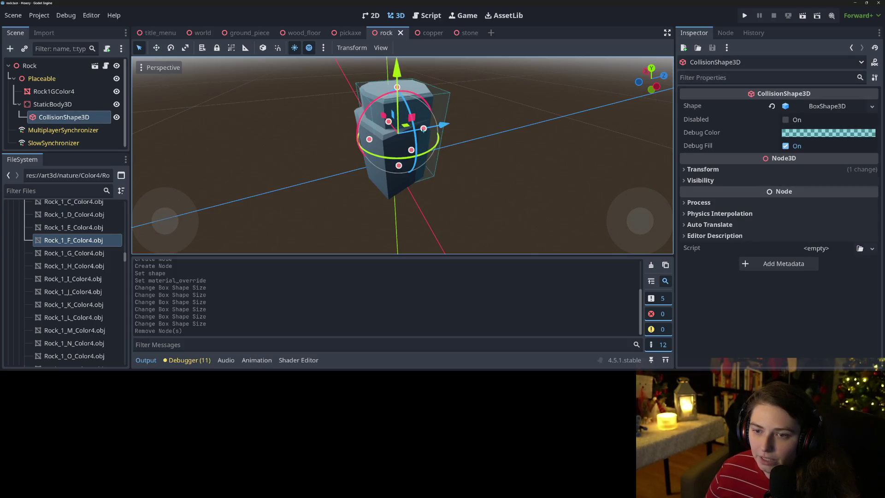
{"action": "left_click_drag", "start_coordinate": [423, 129], "coordinate": [368, 176]}
{"action": "key", "text": "ctrl+s"}
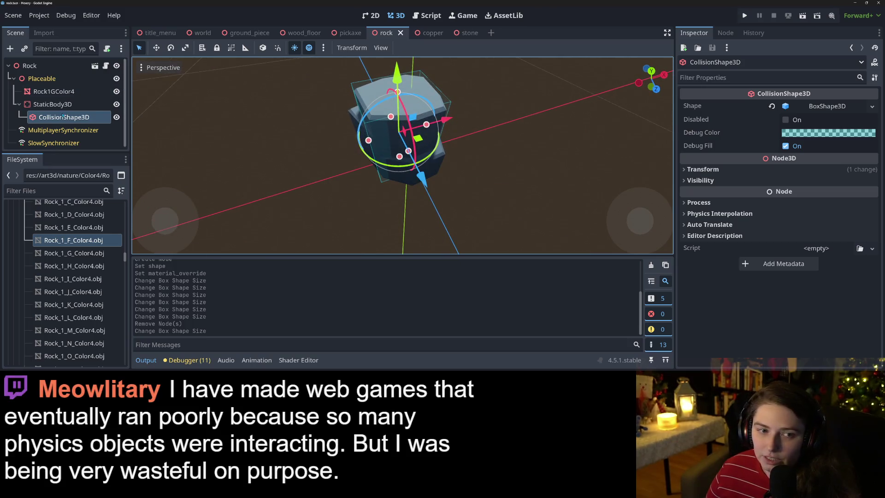
- Quick Load a material as Rock1GColor4's Material Override, then run the project
{"action": "left_click", "coordinate": [54, 90]}
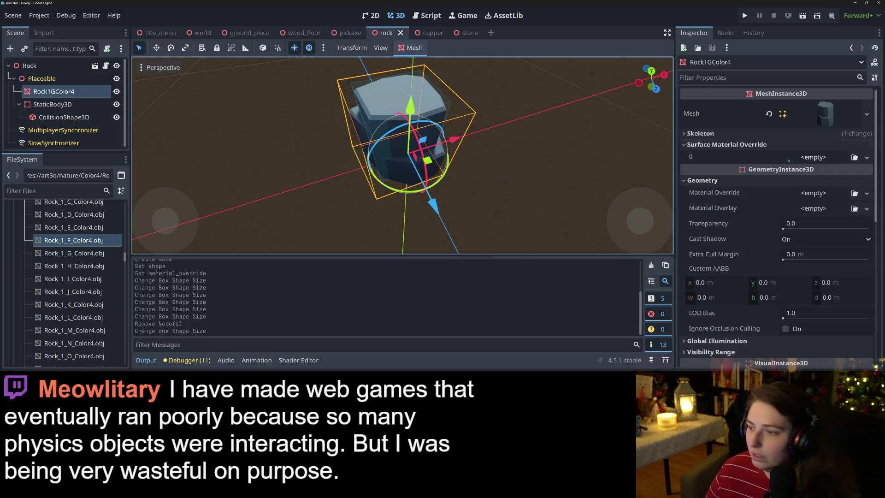
{"action": "left_click", "coordinate": [853, 193]}
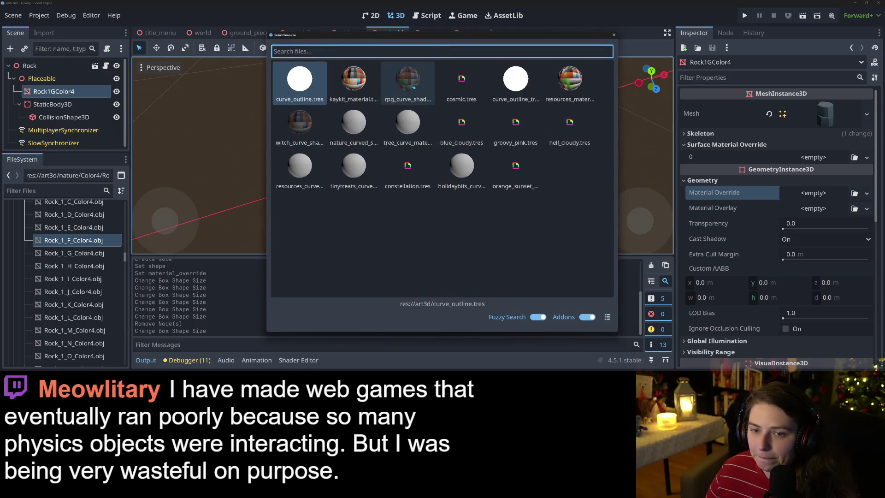
{"action": "double_click", "coordinate": [366, 121]}
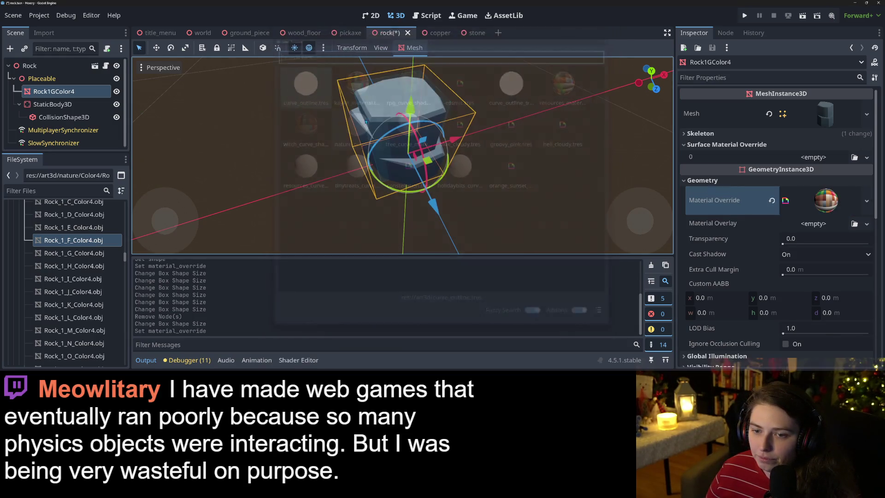
{"action": "left_click_drag", "start_coordinate": [365, 122], "coordinate": [299, 147]}
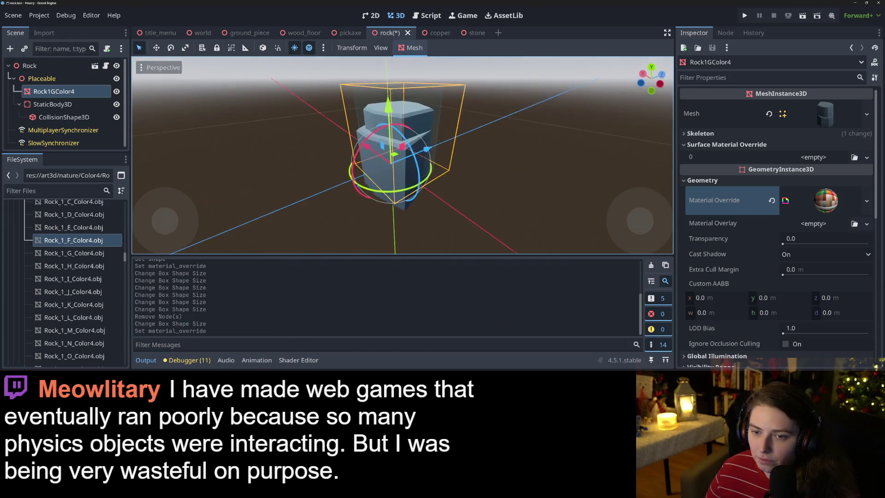
{"action": "left_click", "coordinate": [744, 15]}
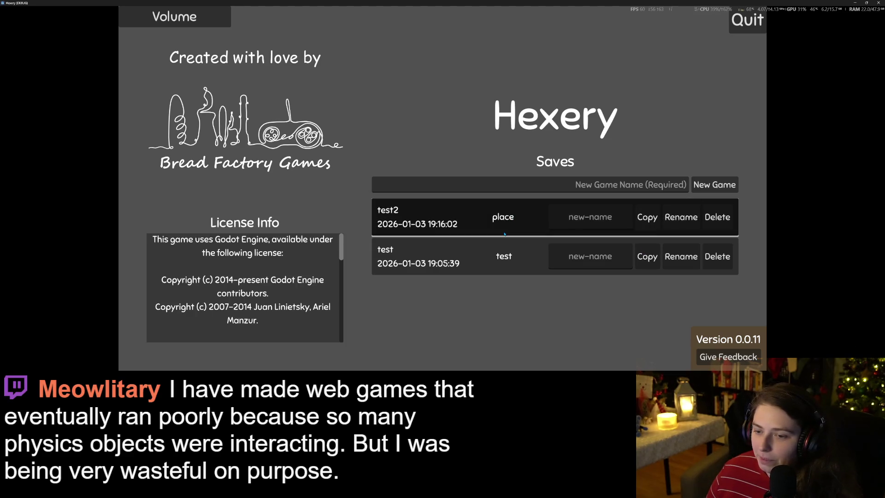
- Load the test2 save, walk the witch toward the grey rocks, then quit with Alt+F4
{"action": "left_click", "coordinate": [505, 233]}
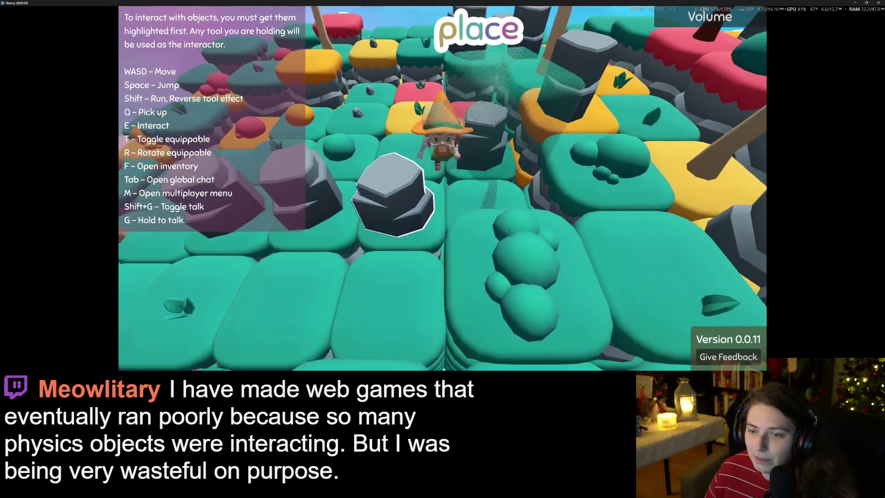
{"action": "key", "text": "w"}
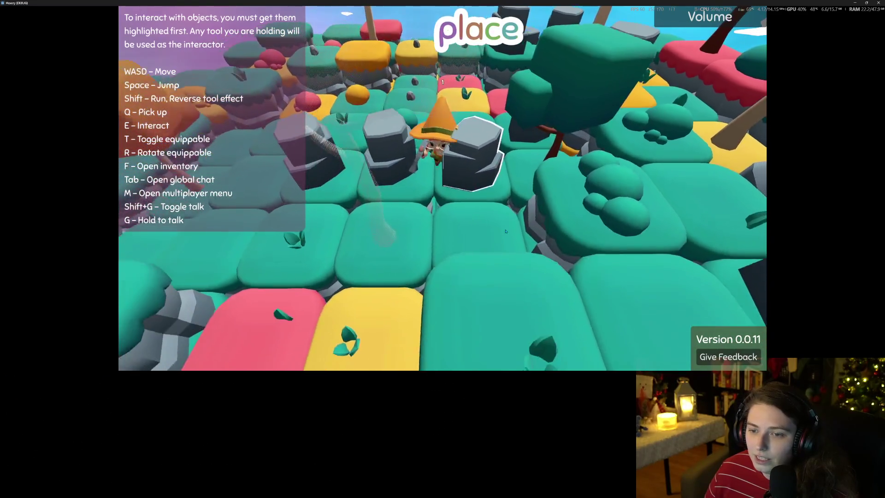
{"action": "key", "text": "s"}
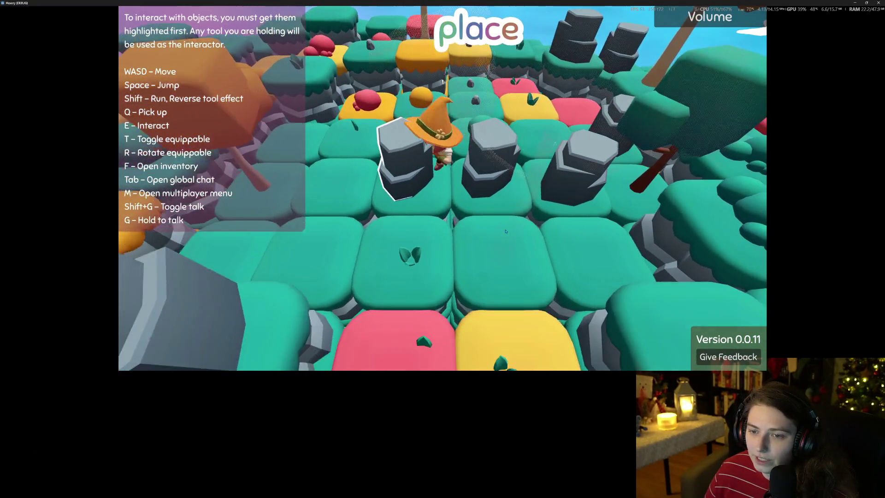
{"action": "key", "text": "w"}
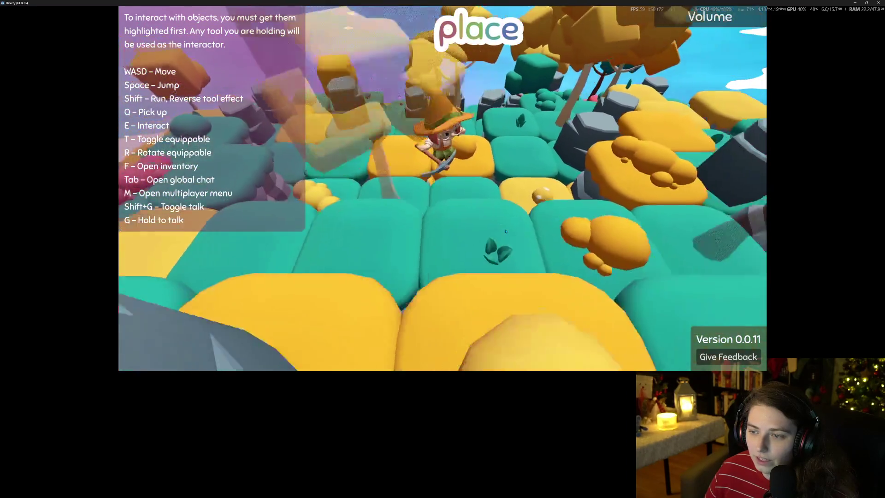
{"action": "key", "text": "w"}
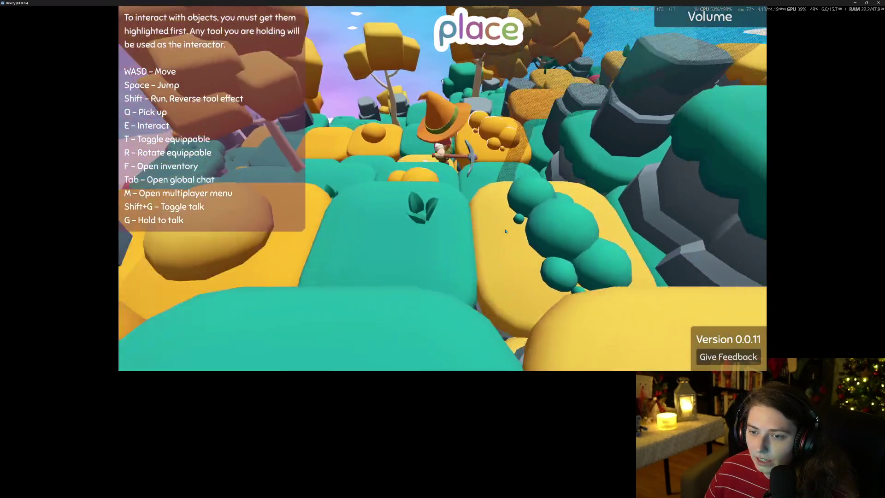
{"action": "key", "text": "w"}
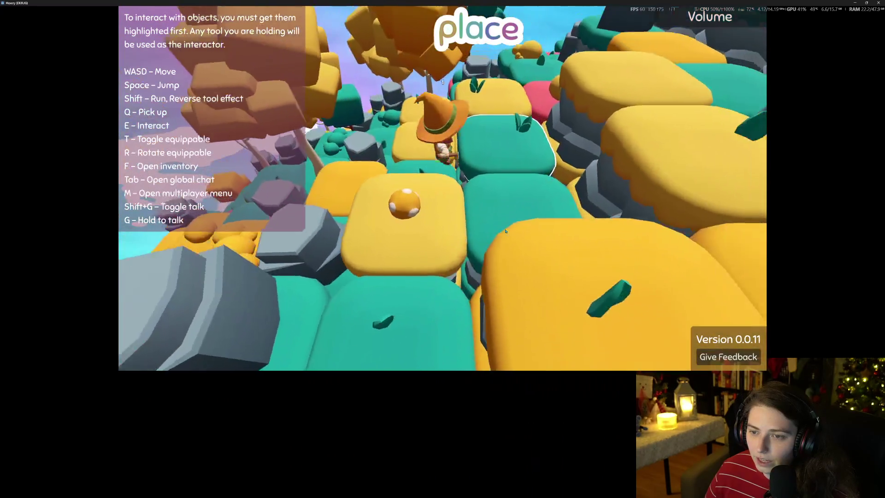
{"action": "key", "text": "w"}
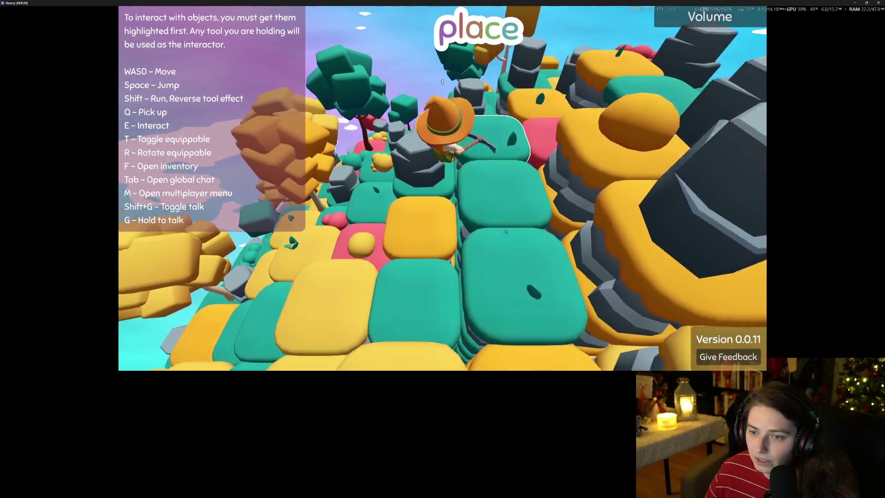
{"action": "key", "text": "w"}
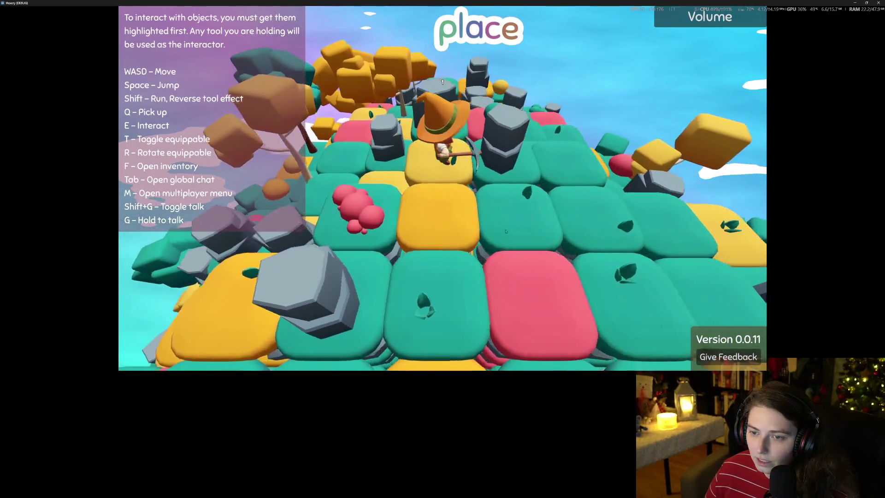
{"action": "key", "text": "w"}
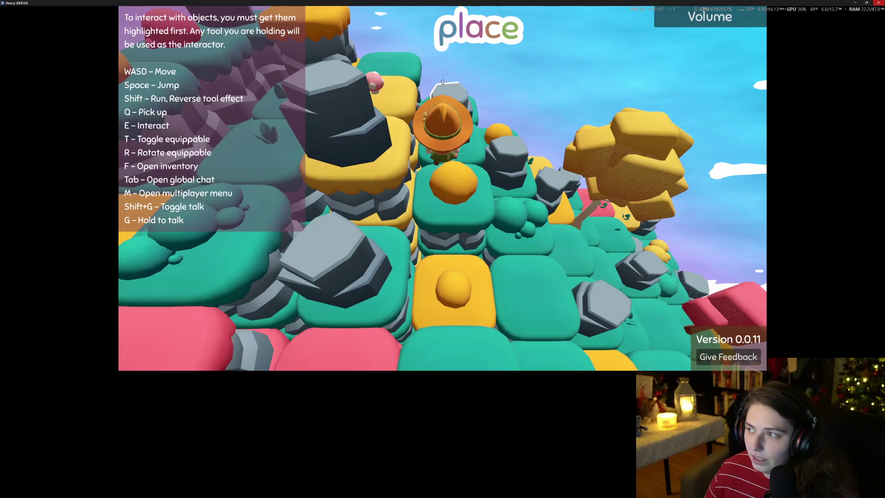
{"action": "key", "text": "alt+F4"}
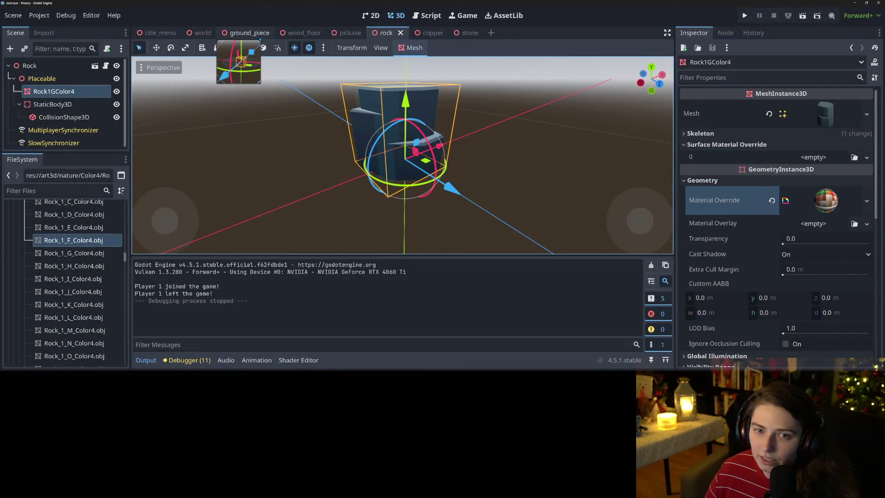
- Check the ground_piece and stone scenes to inspect the stone's InteractZone collision setup
{"action": "left_click", "coordinate": [259, 38]}
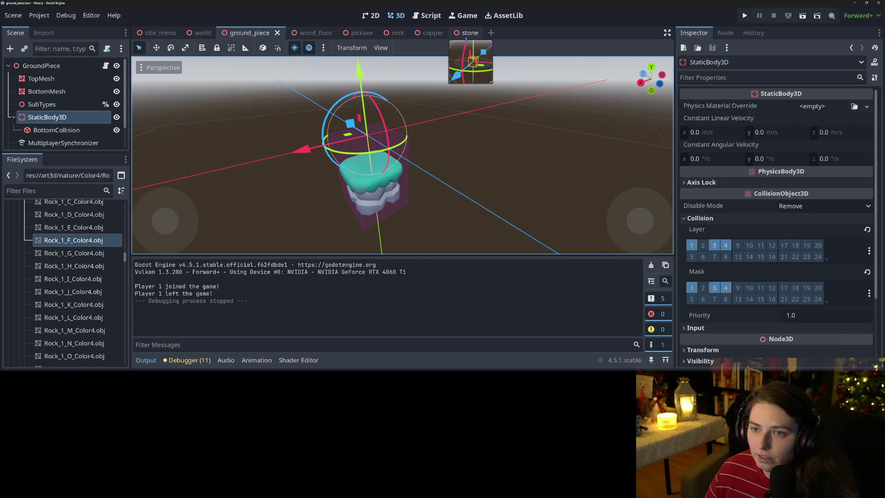
{"action": "left_click", "coordinate": [466, 33]}
{"action": "left_click", "coordinate": [40, 91]}
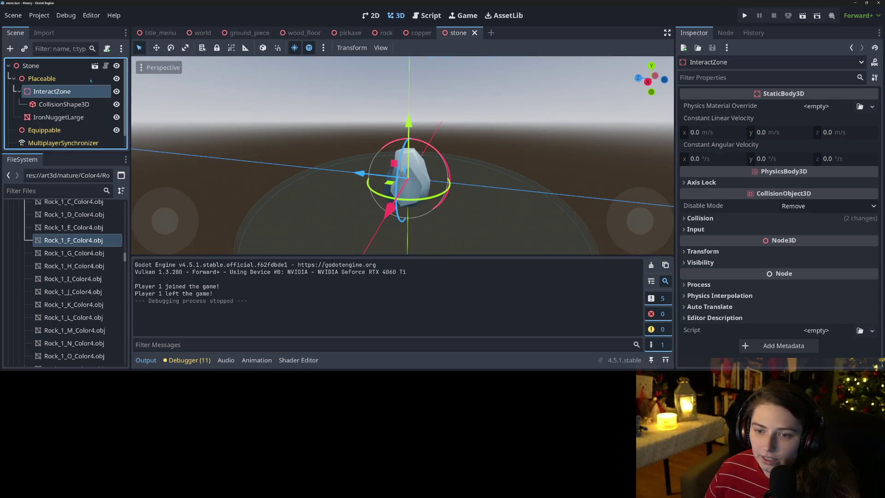
- Set the rock StaticBody3D's collision layer and mask to 4, save, and relaunch the game
{"action": "left_click", "coordinate": [386, 33]}
{"action": "left_click", "coordinate": [52, 104]}
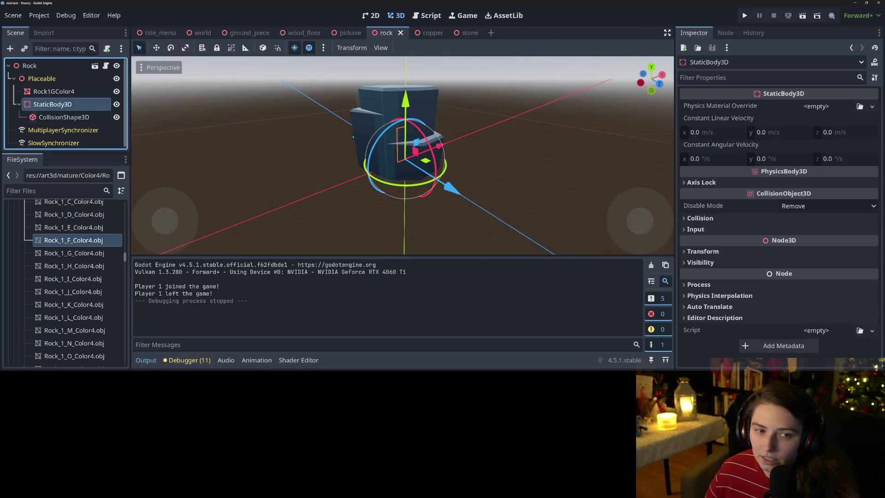
{"action": "left_click", "coordinate": [718, 217]}
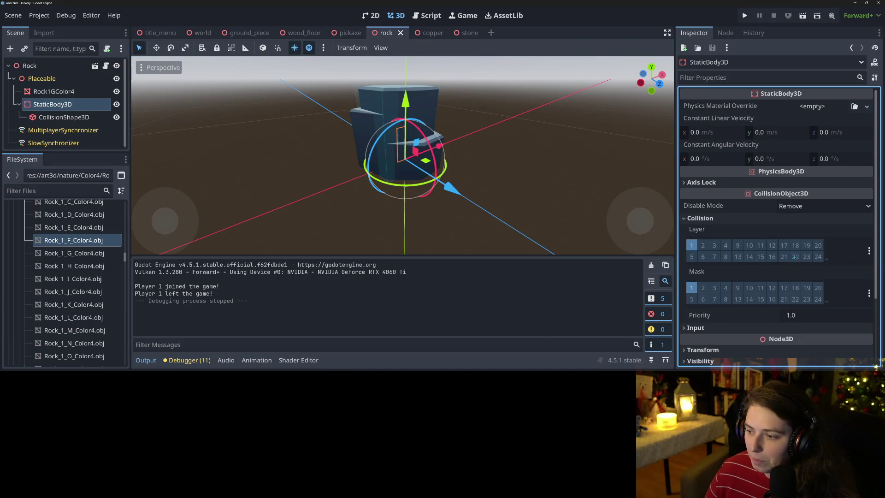
{"action": "left_click", "coordinate": [725, 245]}
{"action": "key", "text": "ctrl+s"}
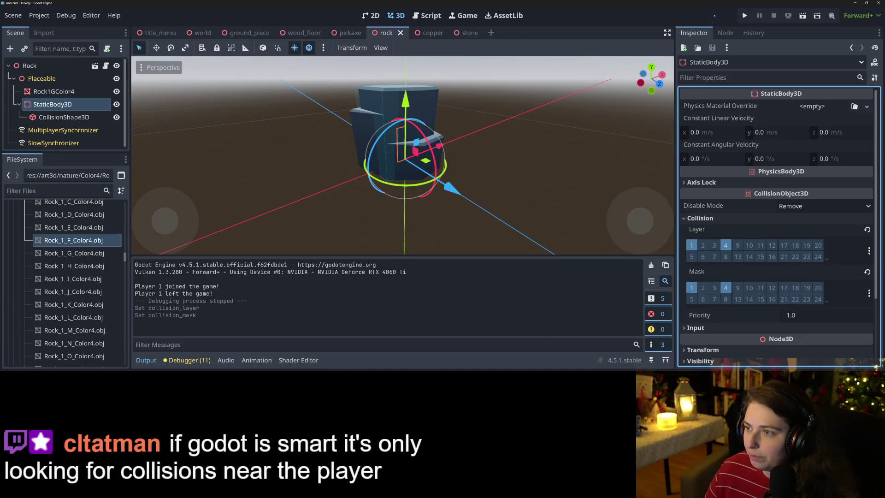
{"action": "left_click", "coordinate": [745, 17]}
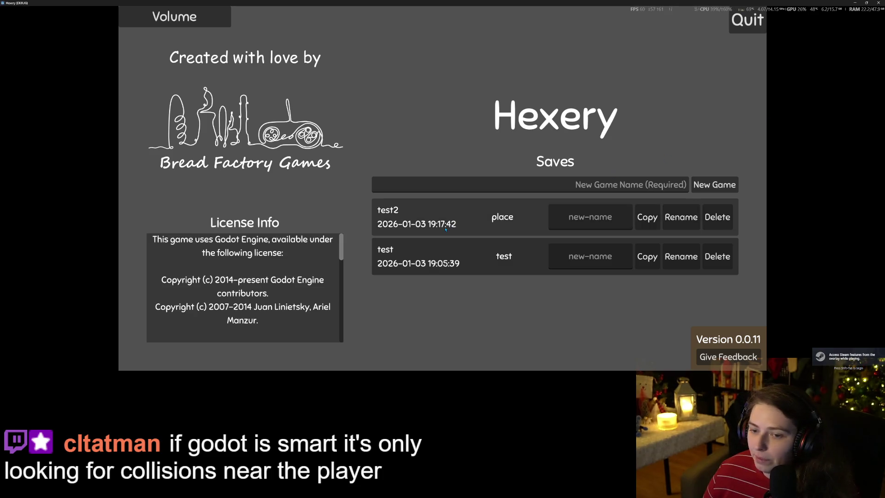
- Load the place save and walk the character up to and past a grey rock
{"action": "left_click", "coordinate": [482, 204]}
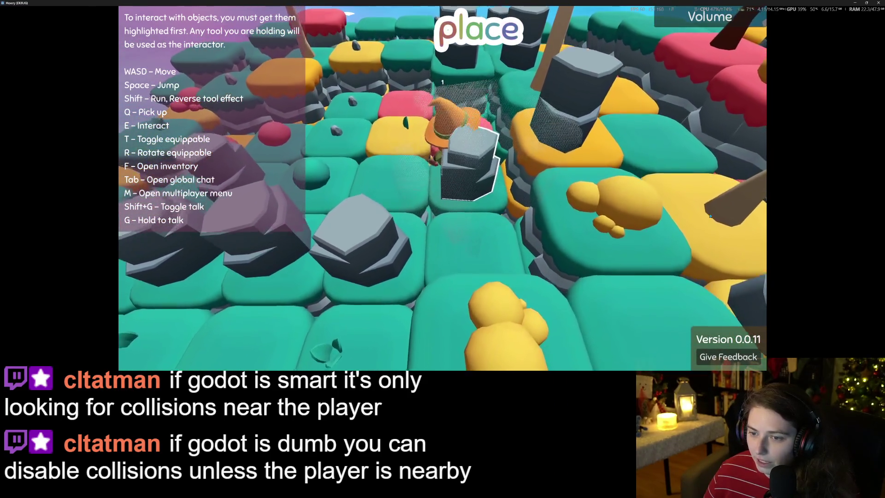
{"action": "key", "text": "w"}
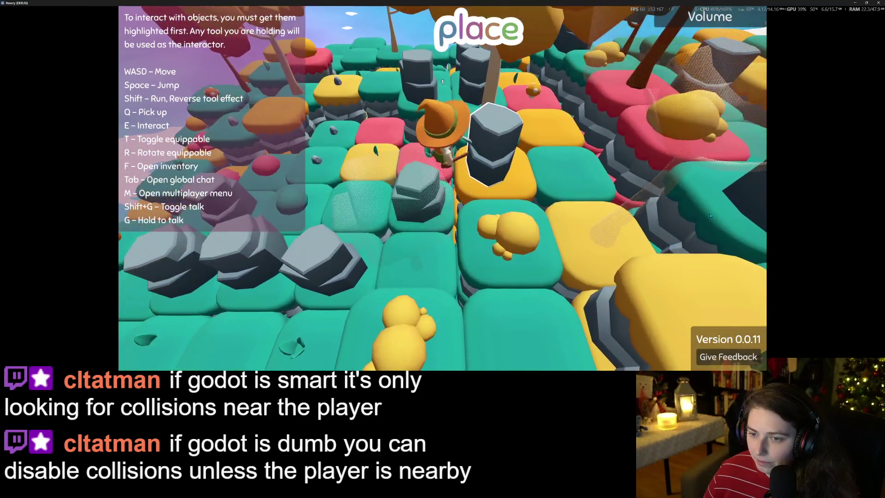
{"action": "key", "text": "w"}
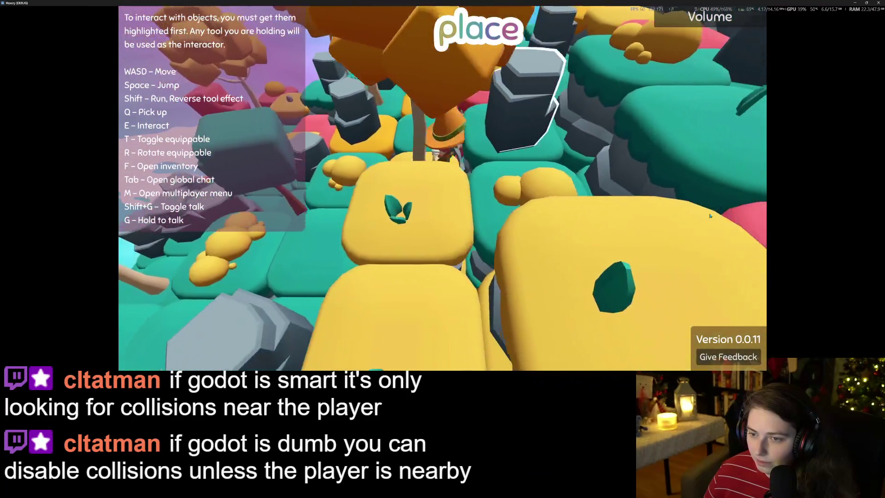
{"action": "key", "text": "w"}
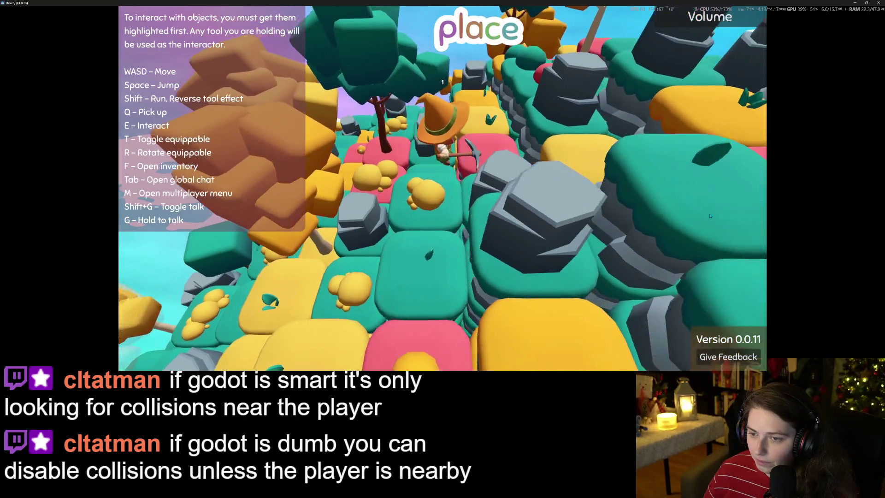
{"action": "key", "text": "w"}
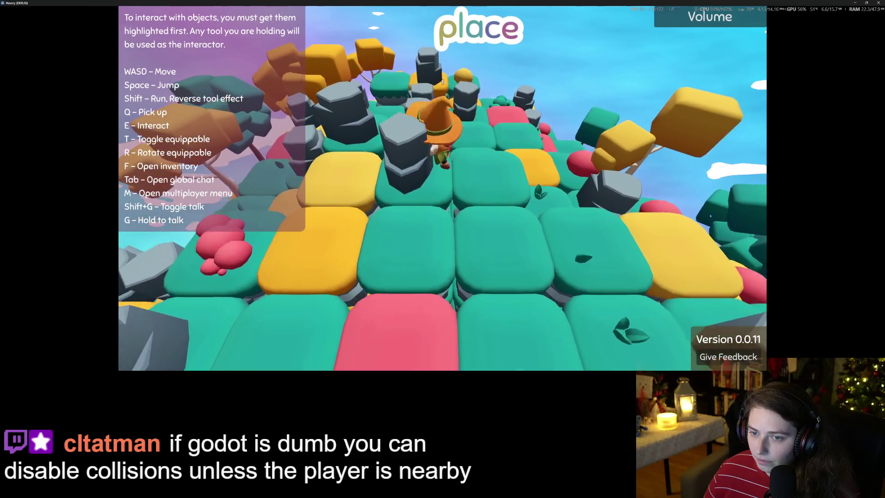
{"action": "key", "text": "s"}
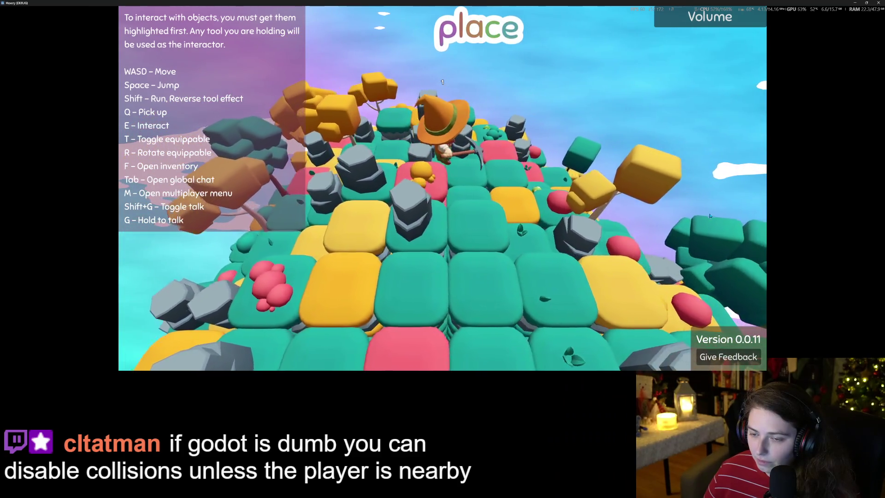
- Walk onto the higher tiles behind the rock and across the island, then stop the game
{"action": "key", "text": "w"}
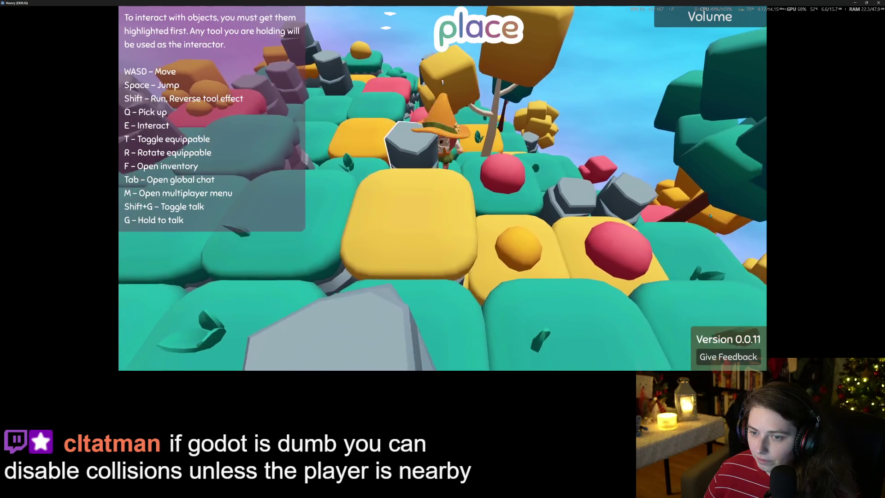
{"action": "key", "text": "w"}
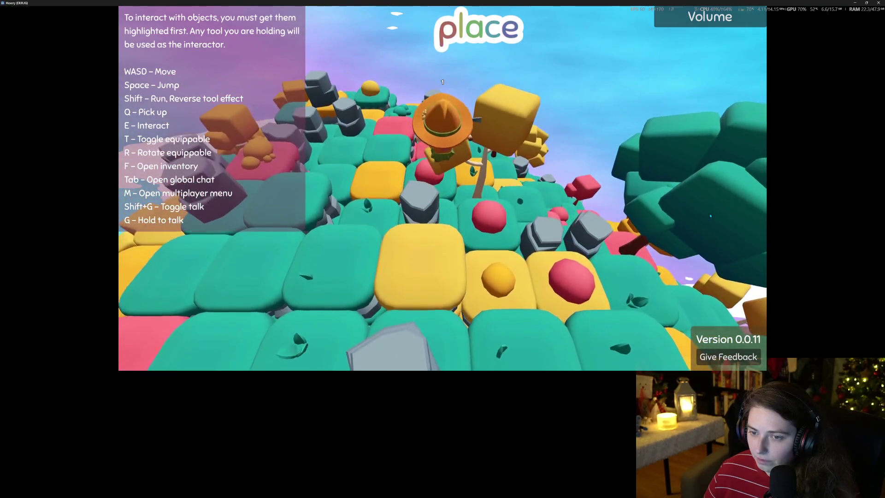
{"action": "key", "text": "w"}
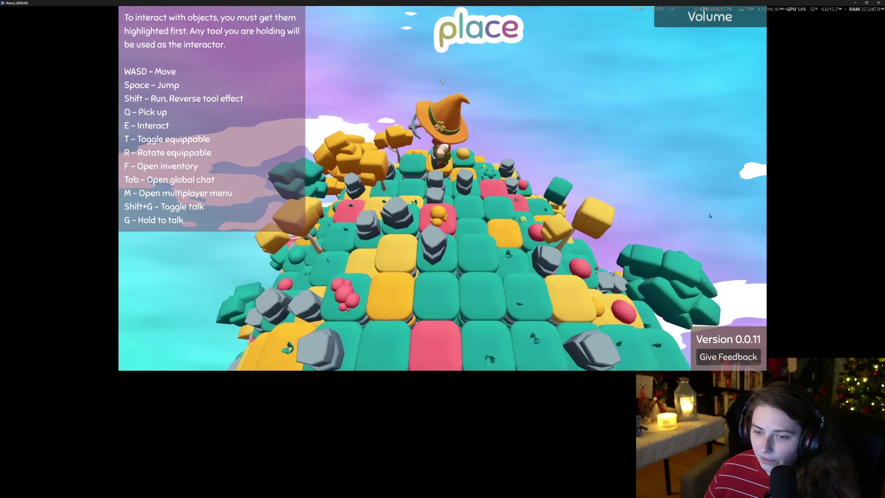
{"action": "key", "text": "w"}
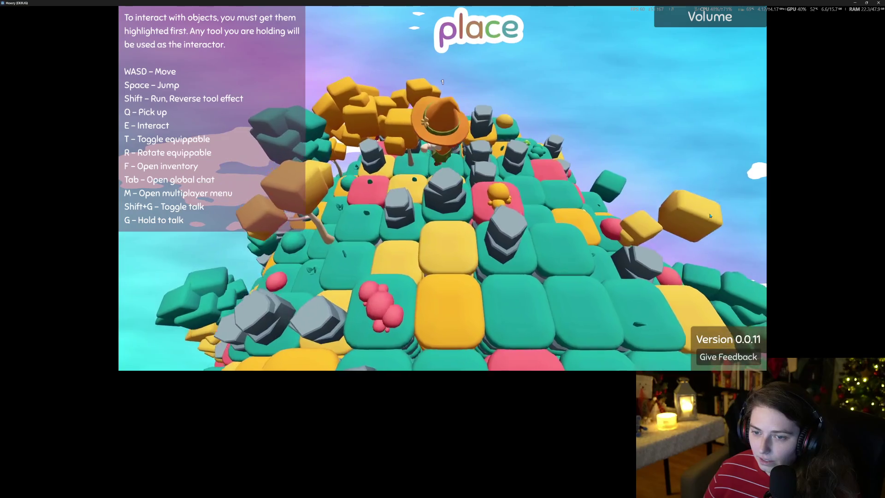
{"action": "key", "text": "w"}
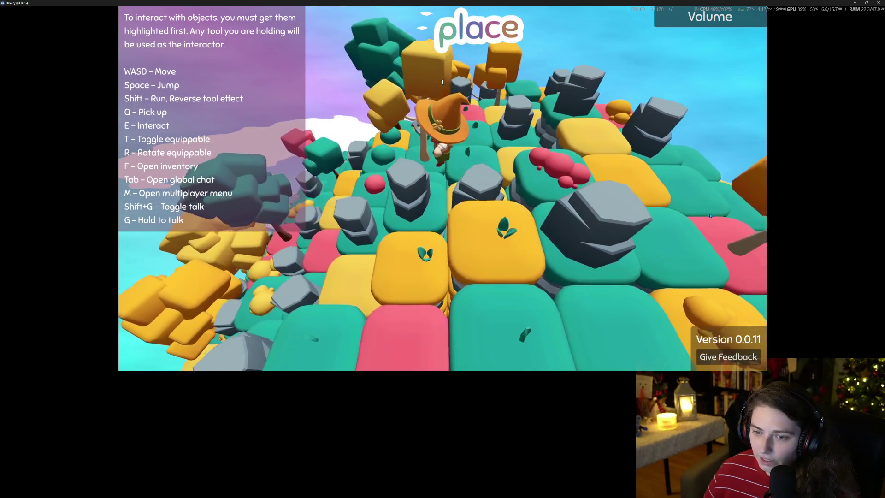
{"action": "key", "text": "w"}
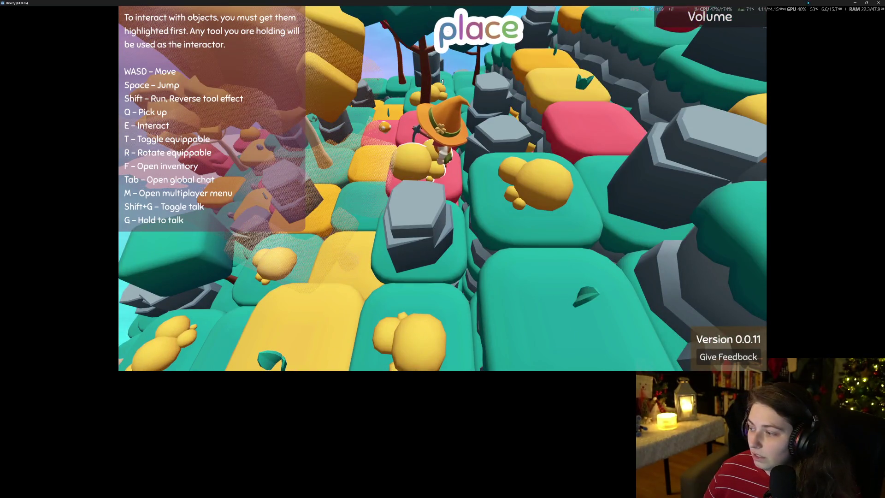
{"action": "left_click", "coordinate": [878, 3]}
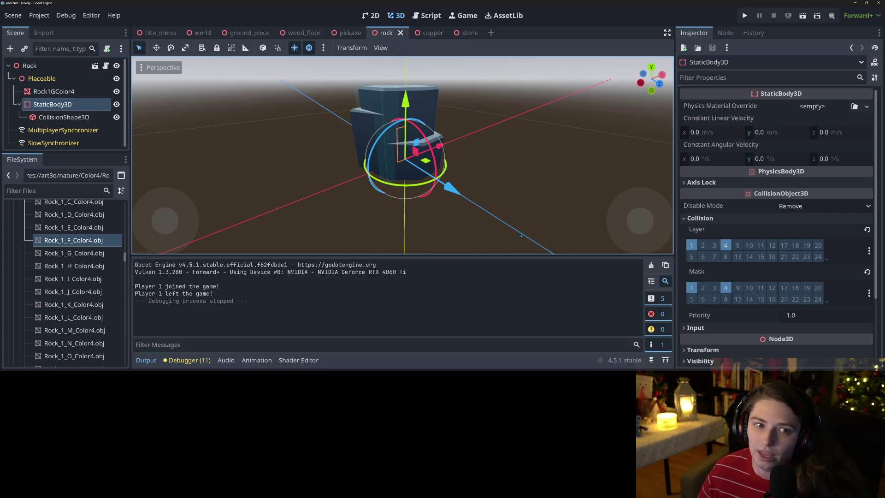
- Add a Node3D child under the Rock root node and rename it Surface
{"action": "right_click", "coordinate": [45, 66]}
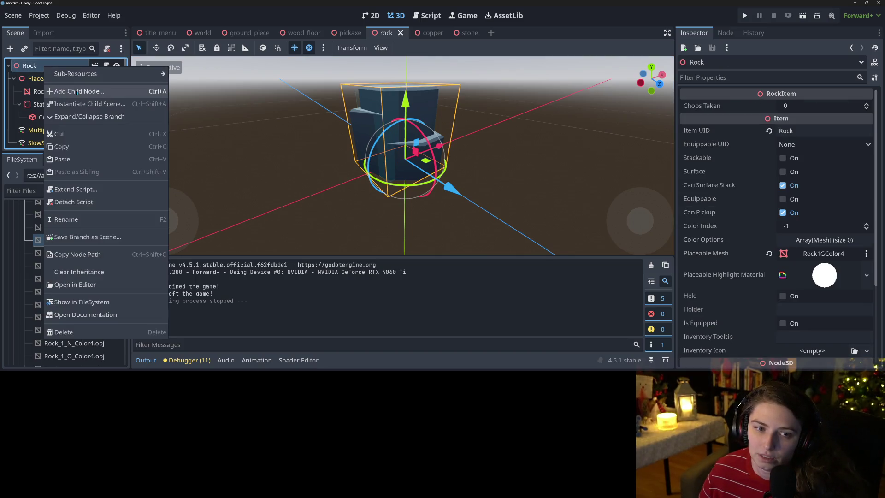
{"action": "left_click", "coordinate": [77, 92]}
{"action": "type", "text": "coll"}
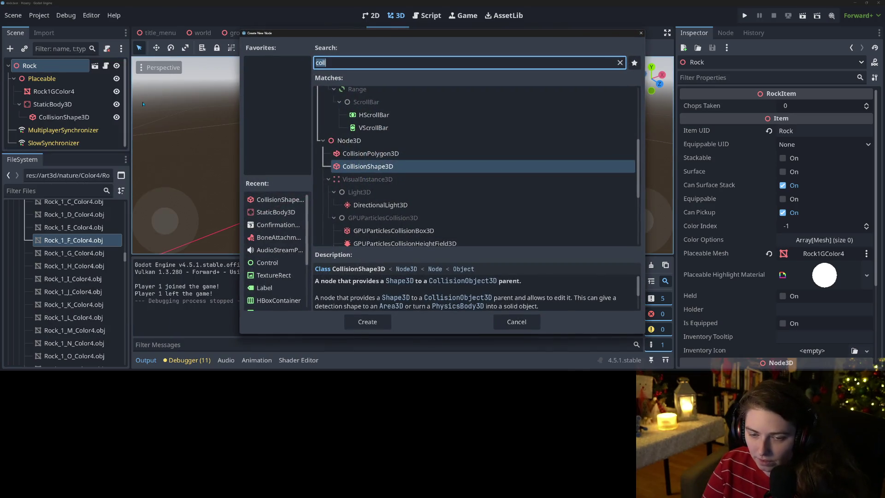
{"action": "type", "text": "node3d"}
{"action": "key", "text": "Return"}
{"action": "right_click", "coordinate": [50, 141]}
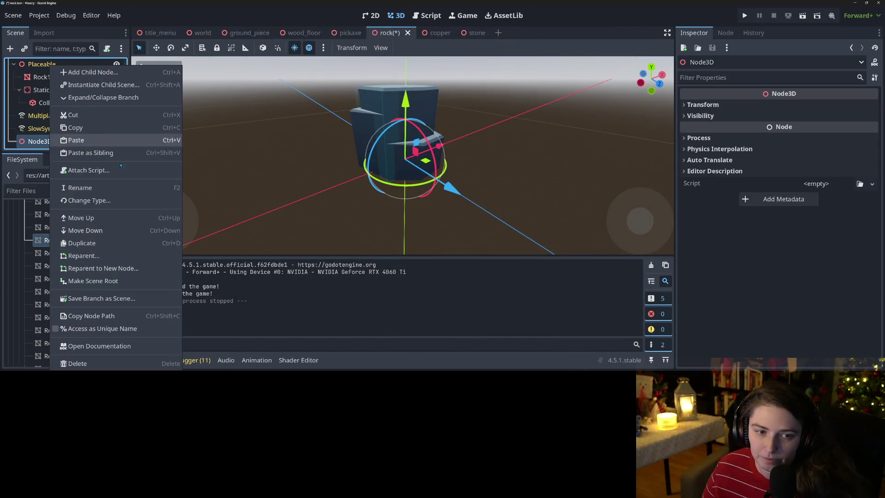
{"action": "left_click", "coordinate": [90, 188]}
{"action": "type", "text": "S"}
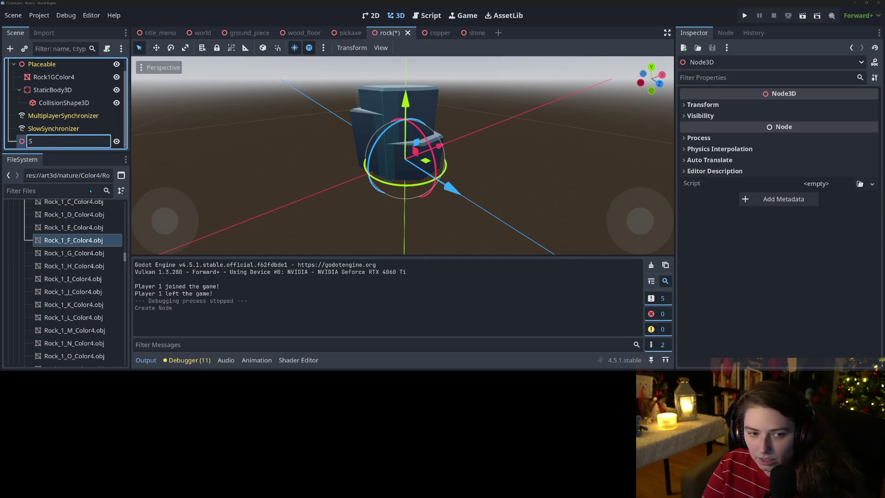
{"action": "type", "text": "urface"}
{"action": "key", "text": "Return"}
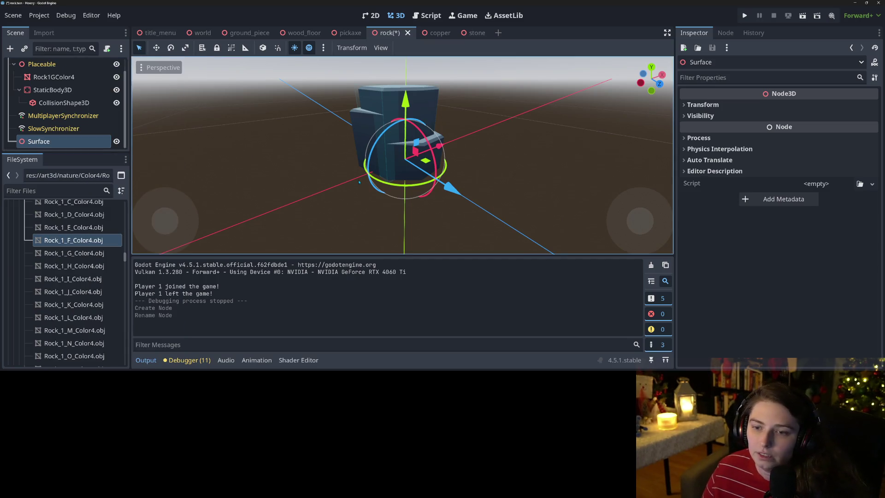
- In front view, raise Surface about 1.89 units, save the scene, and relaunch the game
{"action": "key", "text": "KP_1"}
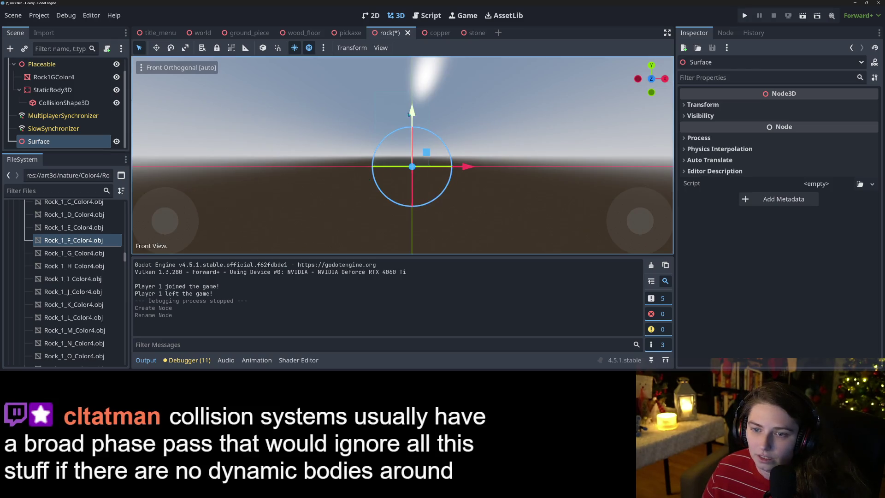
{"action": "left_click_drag", "start_coordinate": [413, 112], "coordinate": [419, 44]}
{"action": "key", "text": "ctrl+s"}
{"action": "left_click", "coordinate": [744, 15]}
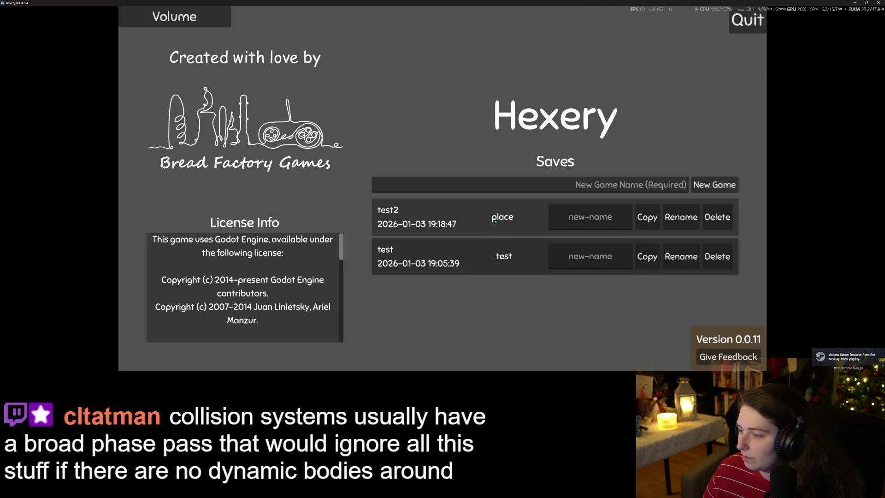
- Load the place world, walk to a rock, mine a chunk with E, and check the inventory
{"action": "left_click", "coordinate": [500, 215]}
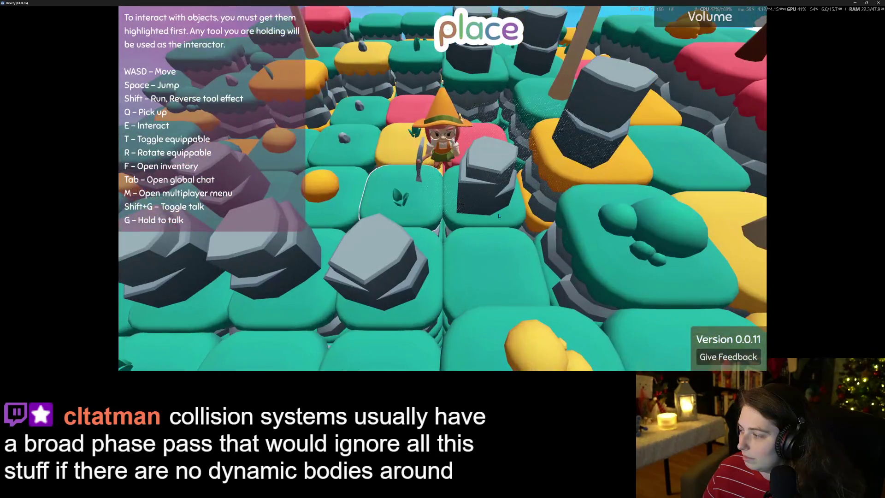
{"action": "key", "text": "s"}
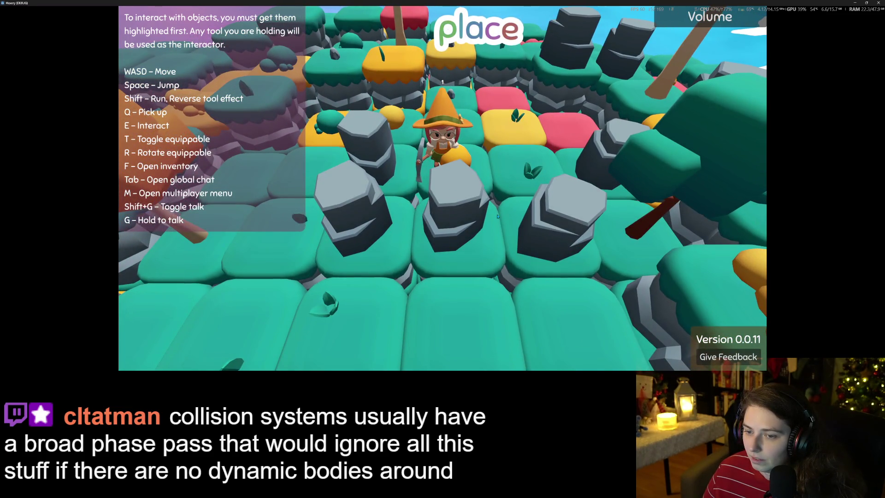
{"action": "key", "text": "s"}
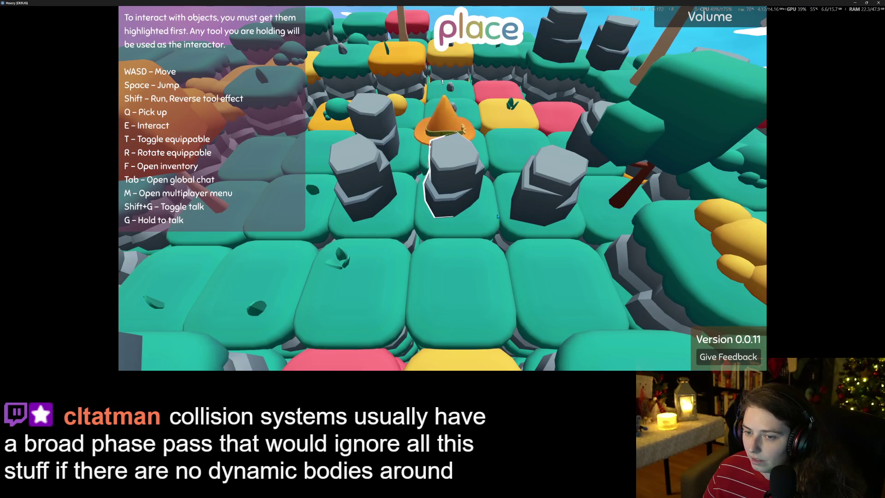
{"action": "key", "text": "e"}
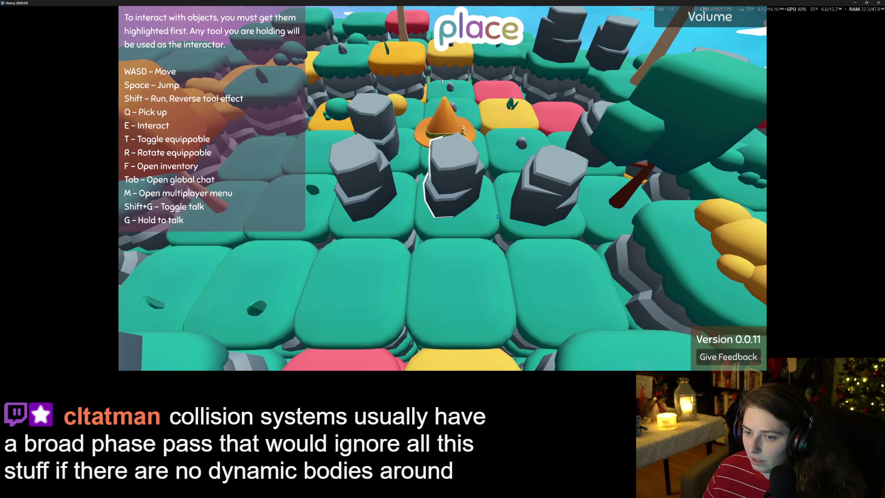
{"action": "key", "text": "f"}
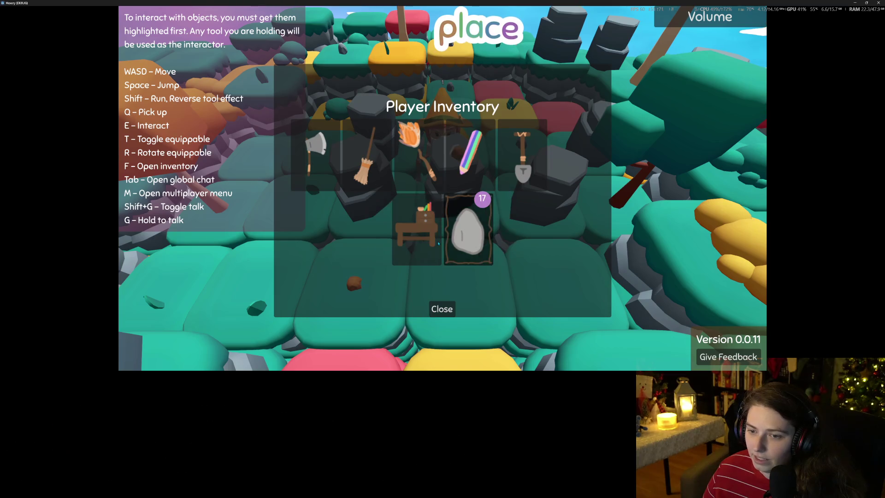
{"action": "left_click", "coordinate": [445, 309]}
- Walk around to the central rock and check the player inventory again
{"action": "key", "text": "a"}
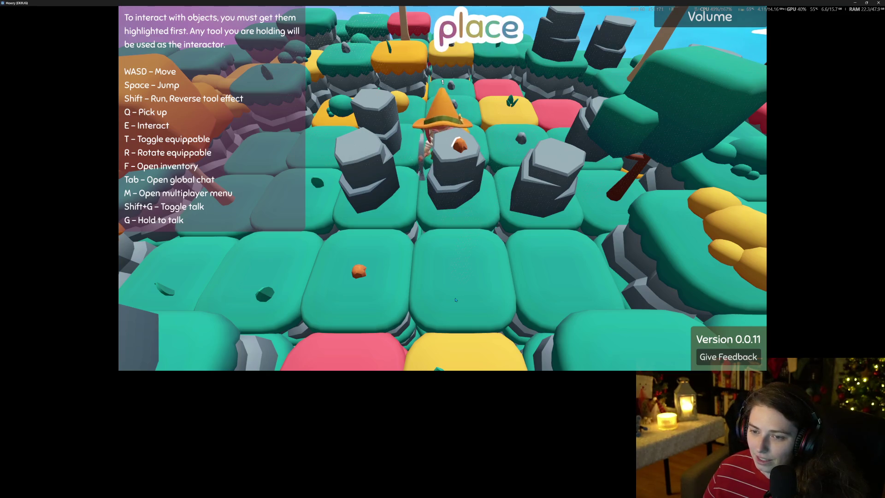
{"action": "key", "text": "s"}
{"action": "key", "text": "s"}
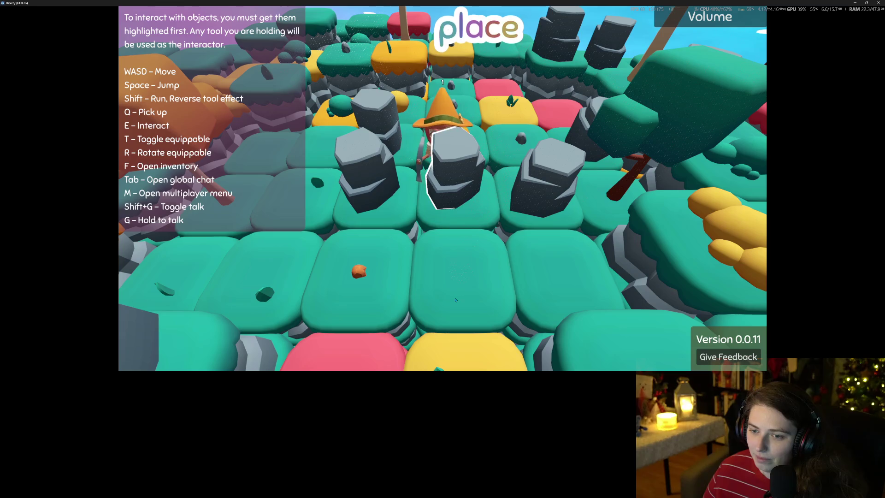
{"action": "key", "text": "f"}
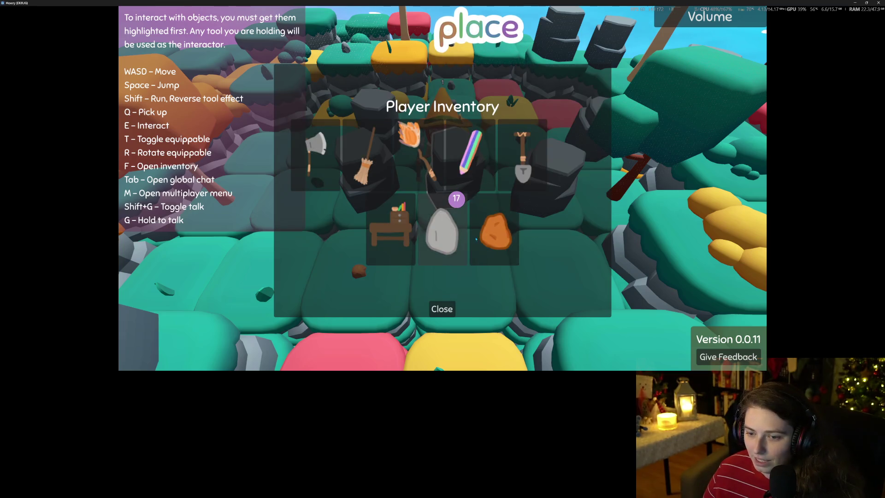
{"action": "left_click", "coordinate": [439, 312]}
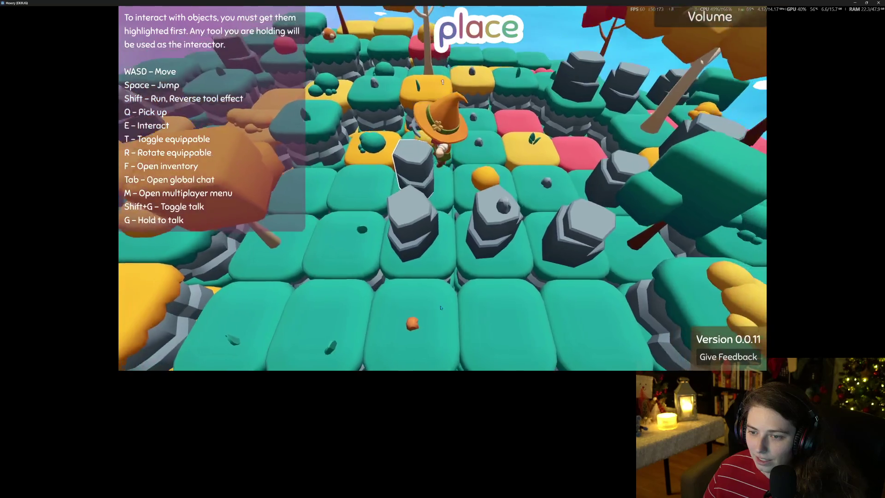
{"action": "key", "text": "w"}
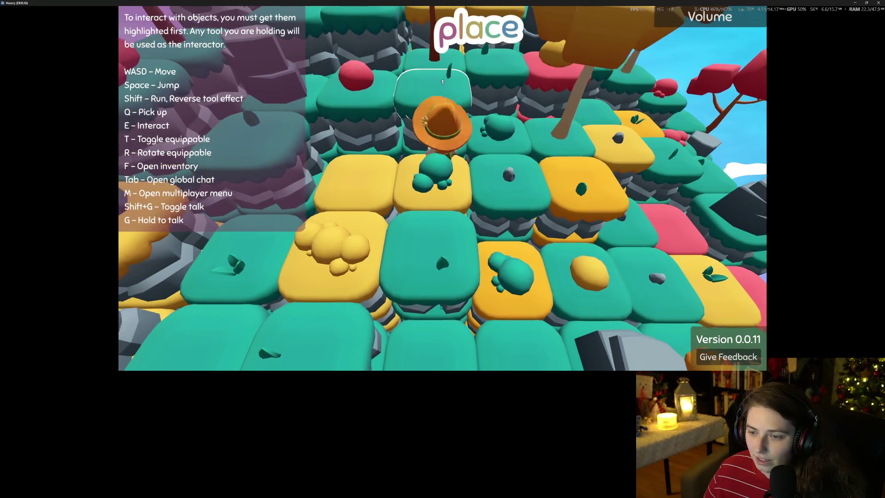
- Open the player inventory and close it again
{"action": "key", "text": "s"}
{"action": "key", "text": "f"}
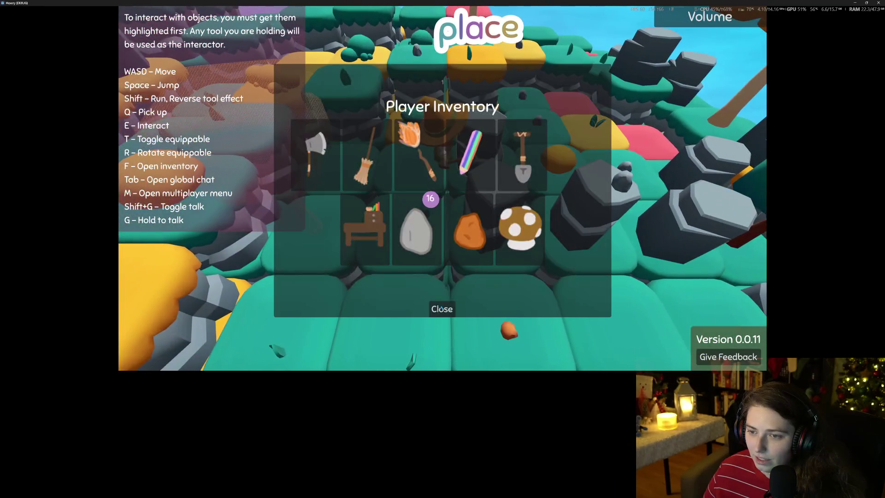
{"action": "left_click", "coordinate": [437, 307]}
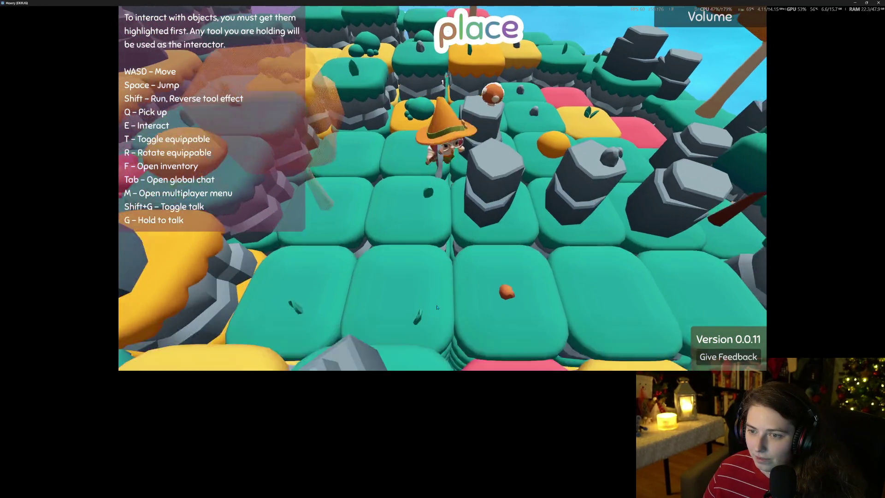
- Walk forward to the grey rock pillars, over the yellow and teal tiles toward the pebble
{"action": "key", "text": "w"}
{"action": "key", "text": "w"}
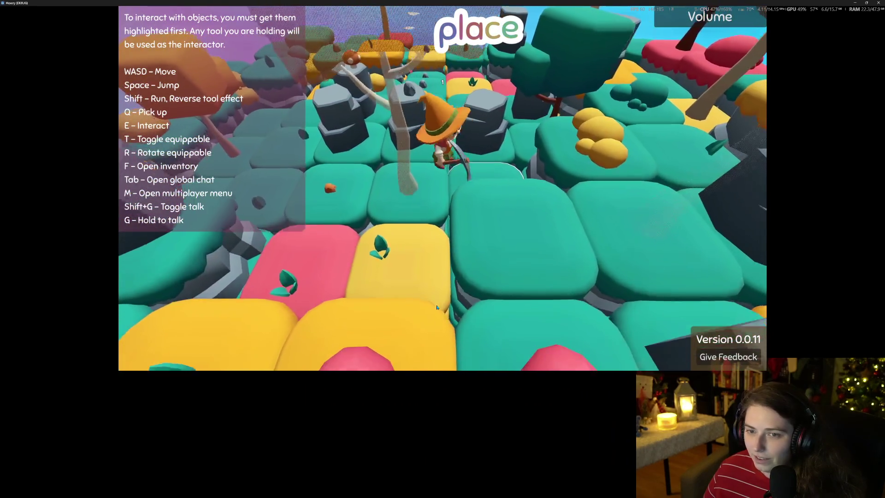
{"action": "key", "text": "w"}
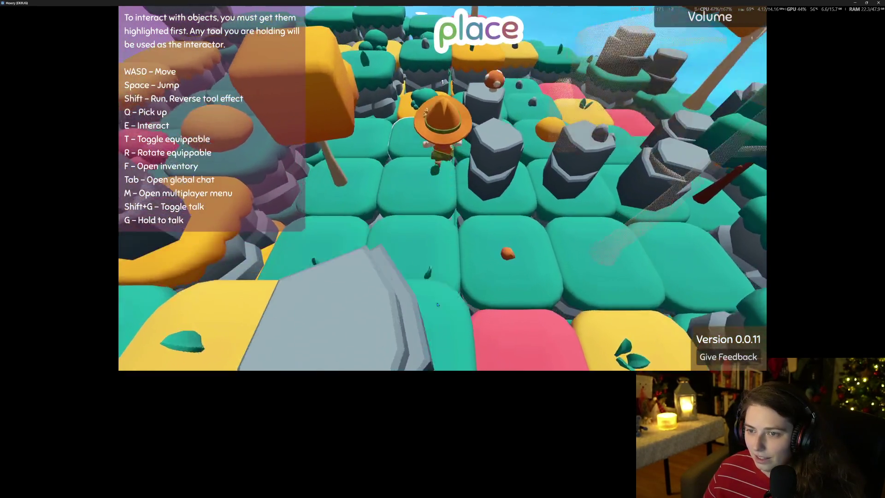
{"action": "key", "text": "w"}
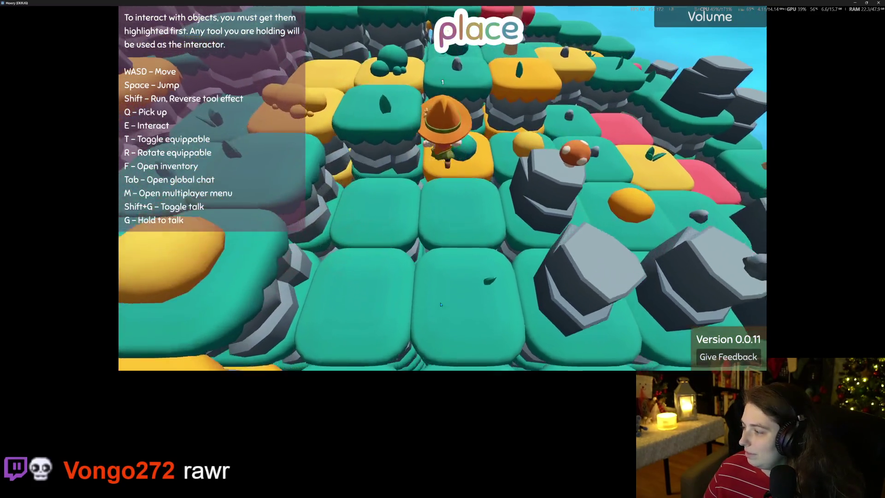
{"action": "key", "text": "d"}
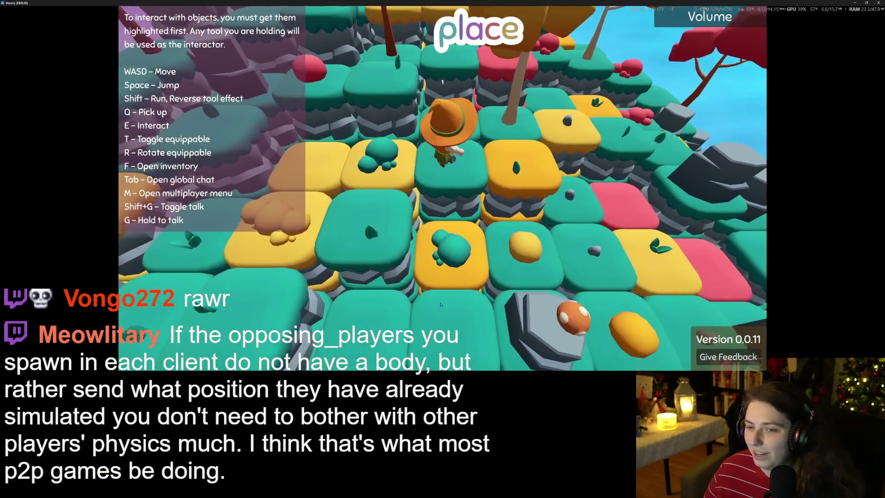
{"action": "key", "text": "d"}
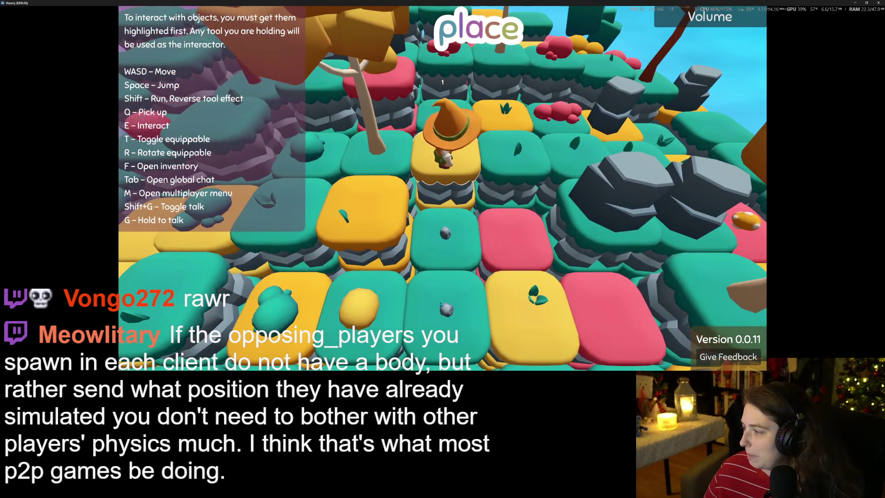
{"action": "key", "text": "s"}
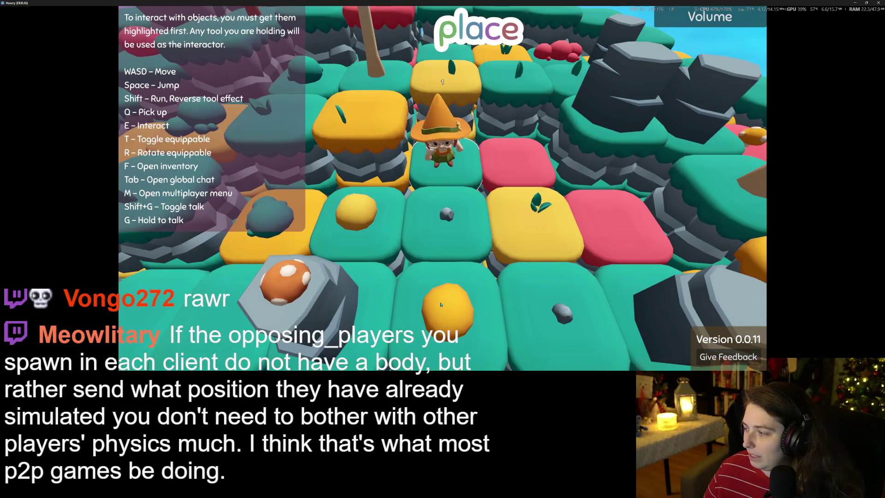
{"action": "key", "text": "s"}
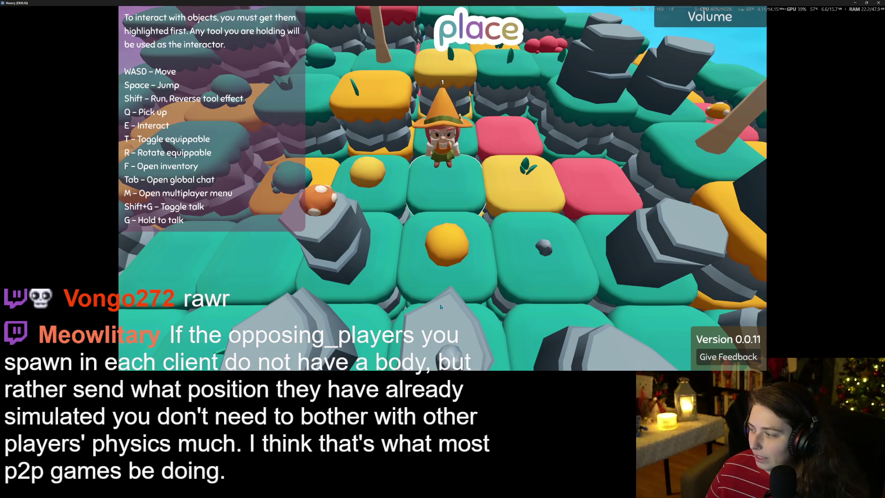
{"action": "key", "text": "s"}
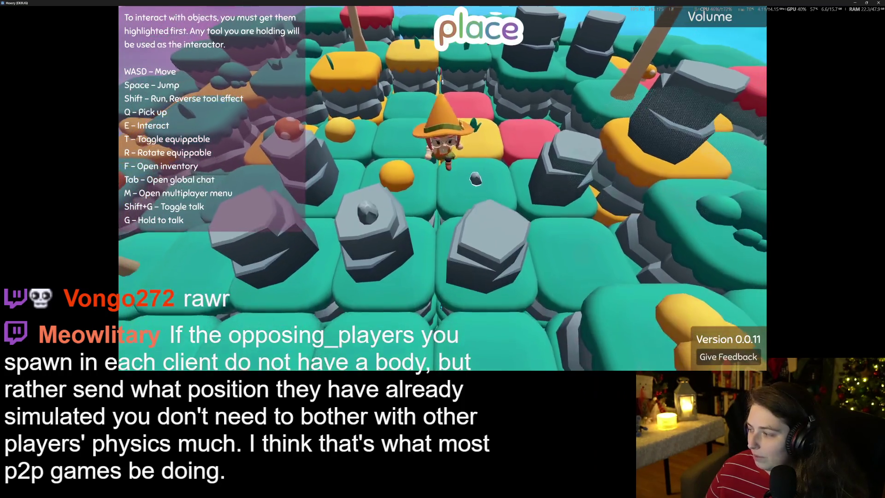
- Walk back among the rock pillars past the mushroom pillar, then stop the game with F8
{"action": "key", "text": "w"}
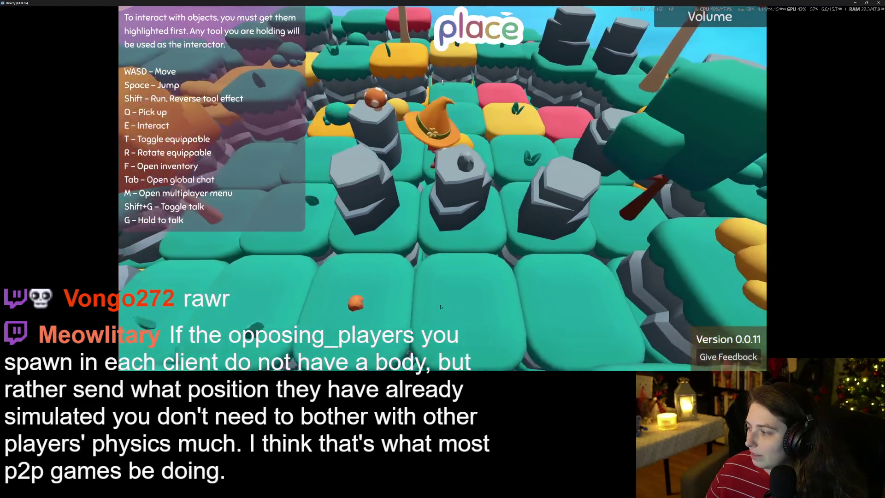
{"action": "key", "text": "s"}
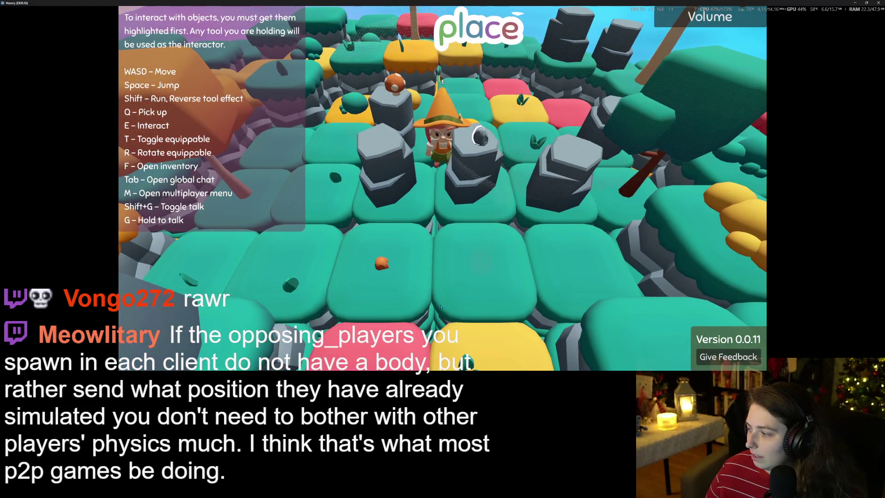
{"action": "key", "text": "s"}
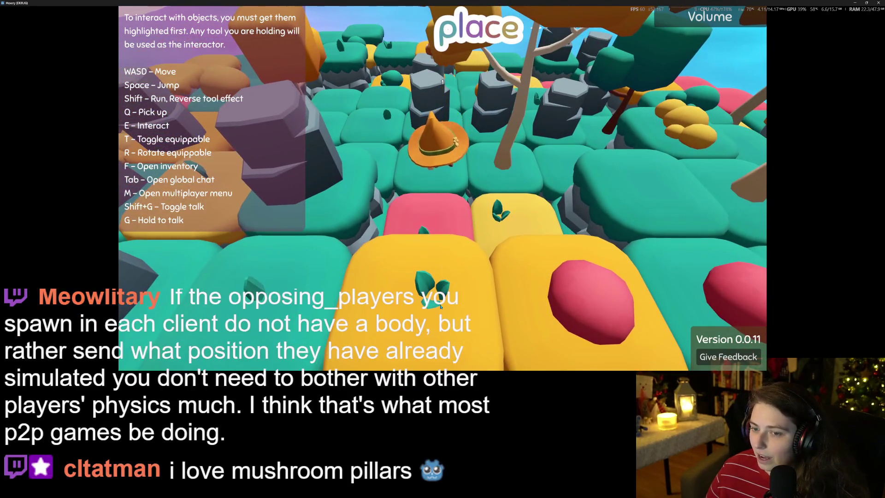
{"action": "key", "text": "w"}
{"action": "key", "text": "w"}
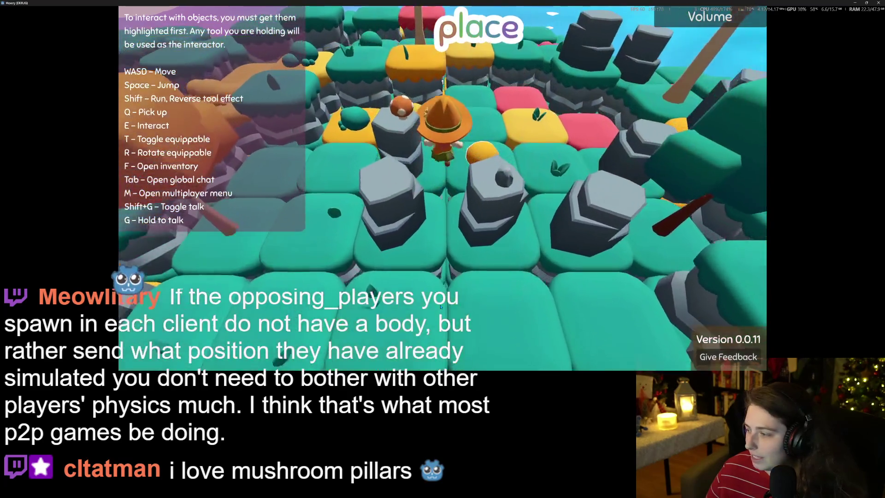
{"action": "key", "text": "s"}
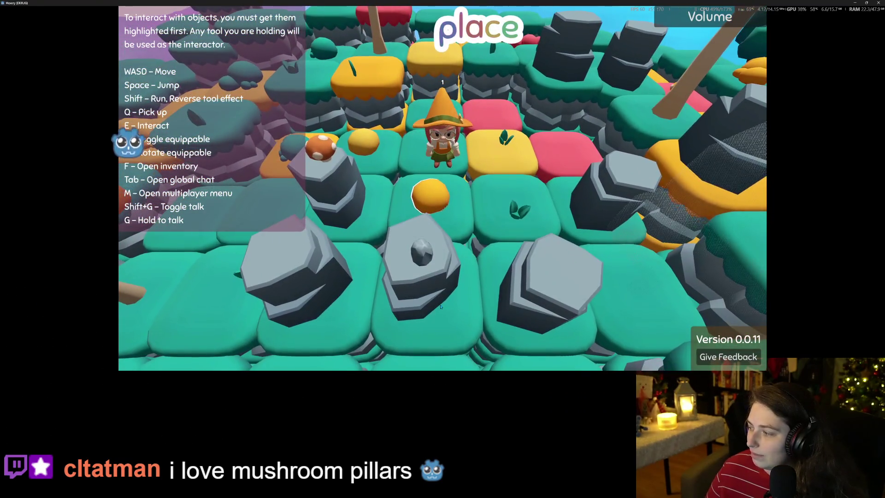
{"action": "key", "text": "a"}
{"action": "key", "text": "s"}
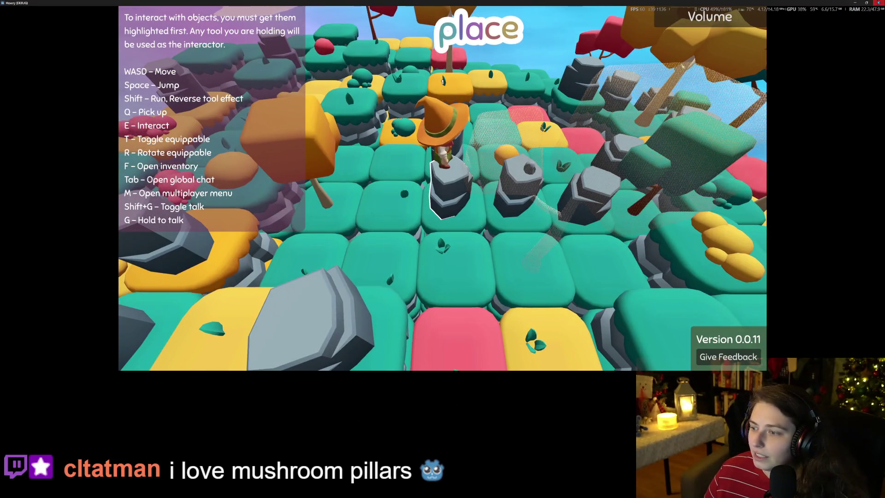
{"action": "key", "text": "F8"}
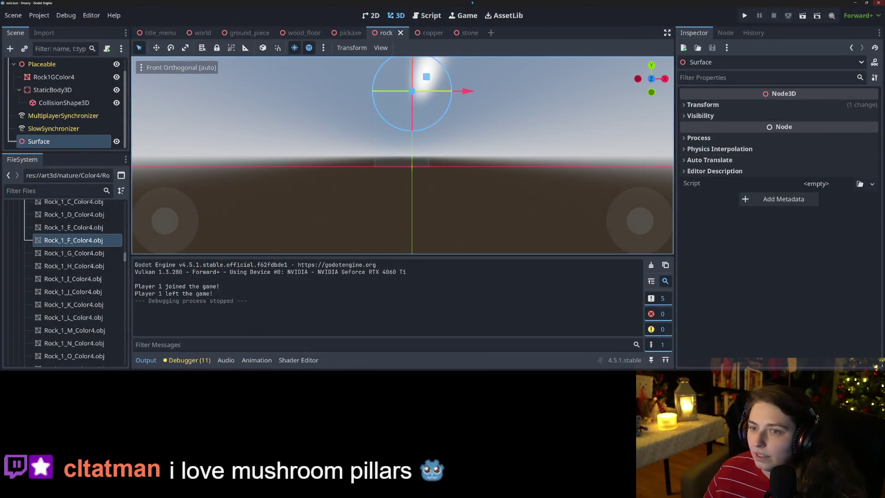
- Open item_catalog.gd in the script editor and delete the lines below the "Rock" entry
{"action": "left_click", "coordinate": [430, 15]}
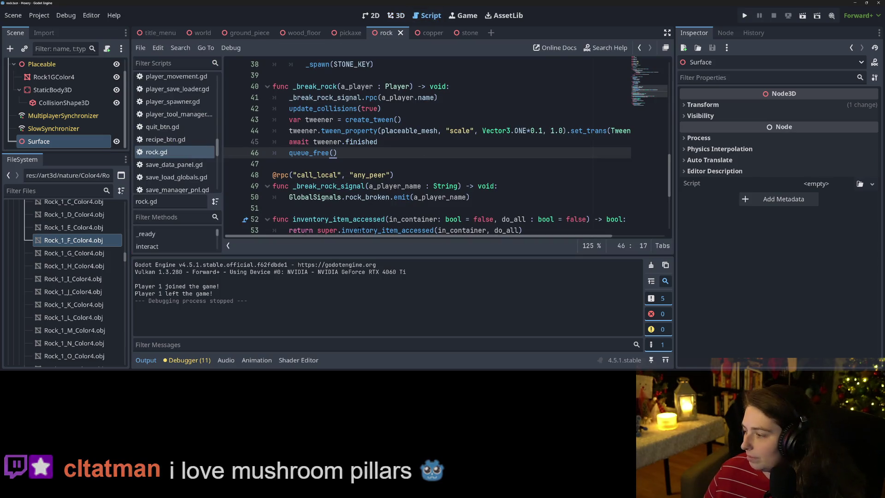
{"action": "scroll", "coordinate": [175, 163], "scroll_direction": "up", "scroll_amount": 6}
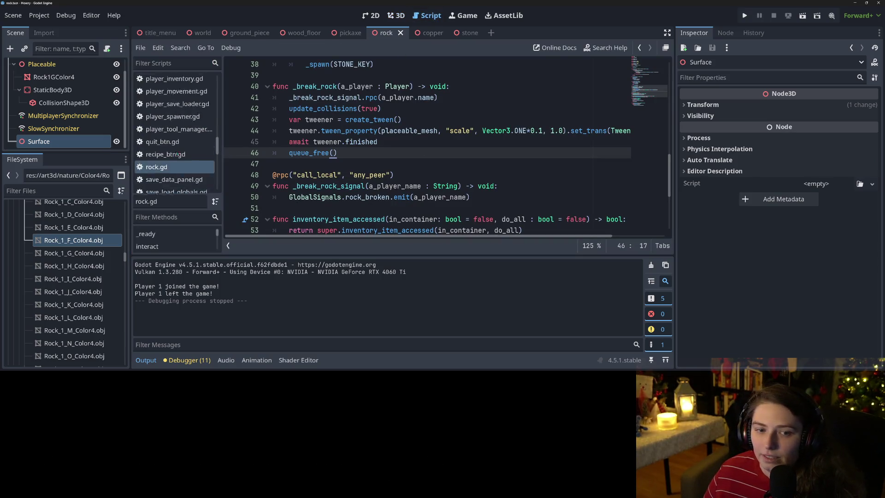
{"action": "left_click", "coordinate": [176, 162]}
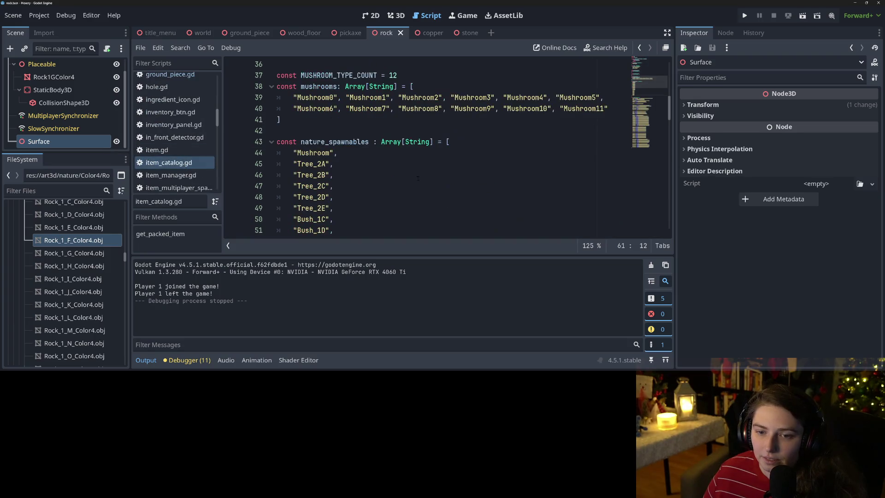
{"action": "scroll", "coordinate": [332, 210], "scroll_direction": "down", "scroll_amount": 5}
{"action": "mouse_move", "coordinate": [332, 209]}
{"action": "left_mouse_down"}
{"action": "mouse_move", "coordinate": [277, 165]}
{"action": "mouse_move", "coordinate": [224, 154]}
{"action": "left_mouse_up"}
{"action": "key", "text": "BackSpace"}
{"action": "key", "text": "BackSpace"}
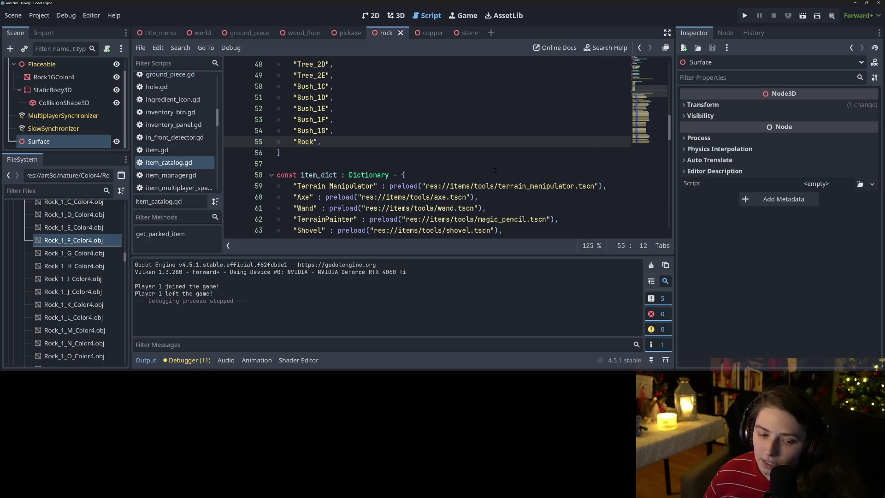
- Hide the output panel and place the cursor after the Hole and tool set entries
{"action": "left_click", "coordinate": [146, 359]}
{"action": "left_click", "coordinate": [414, 264]}
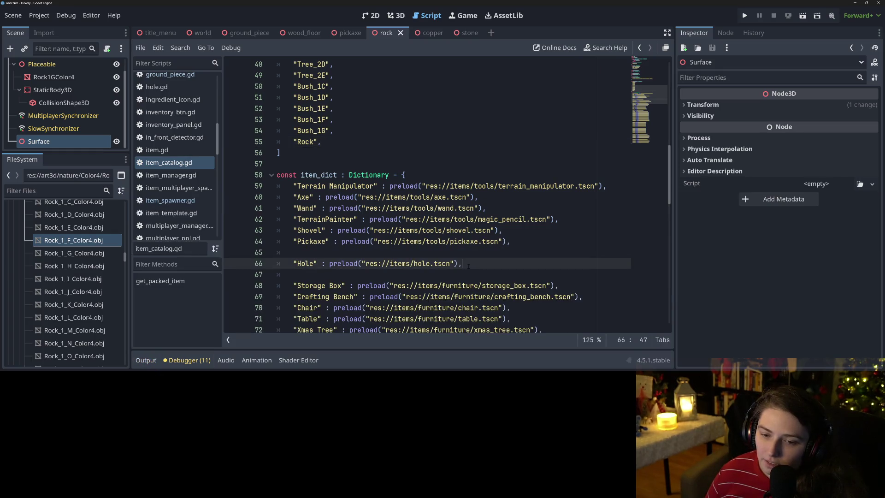
{"action": "scroll", "coordinate": [414, 275], "scroll_direction": "up", "scroll_amount": 1}
{"action": "scroll", "coordinate": [415, 276], "scroll_direction": "up", "scroll_amount": 15}
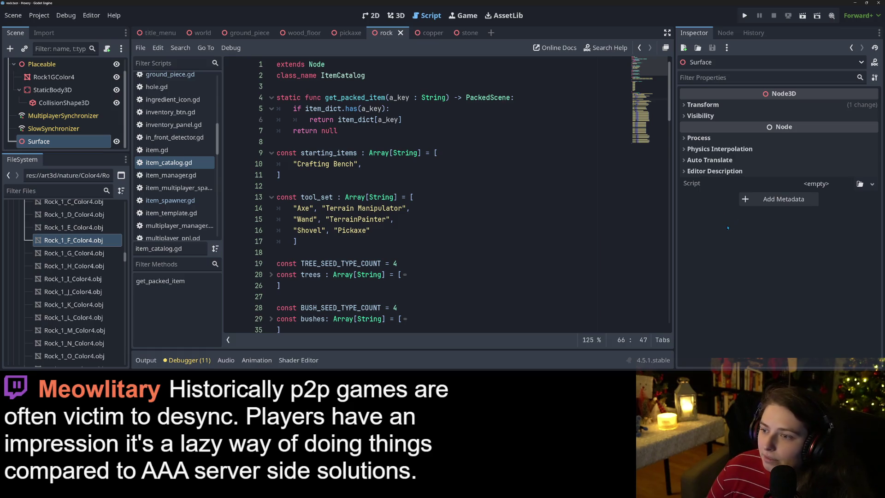
{"action": "left_click", "coordinate": [553, 219]}
{"action": "left_click", "coordinate": [649, 120]}
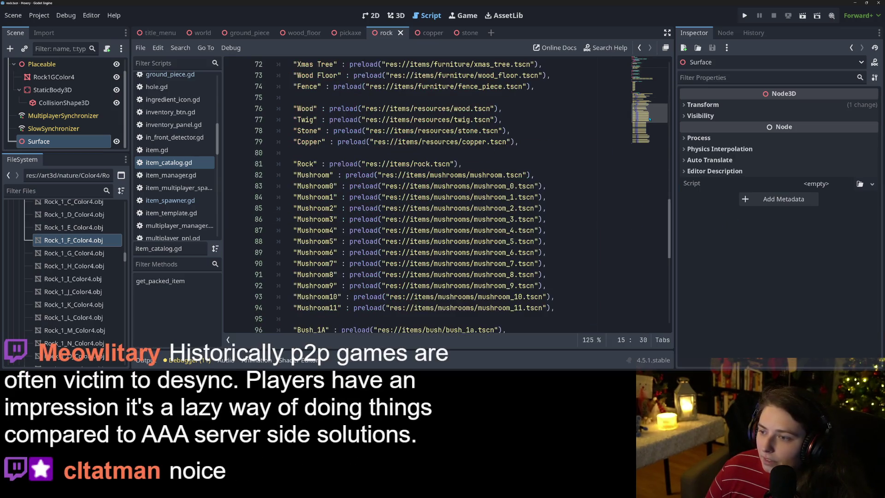
{"action": "scroll", "coordinate": [645, 101], "scroll_direction": "up", "scroll_amount": 20}
{"action": "left_click", "coordinate": [430, 174]}
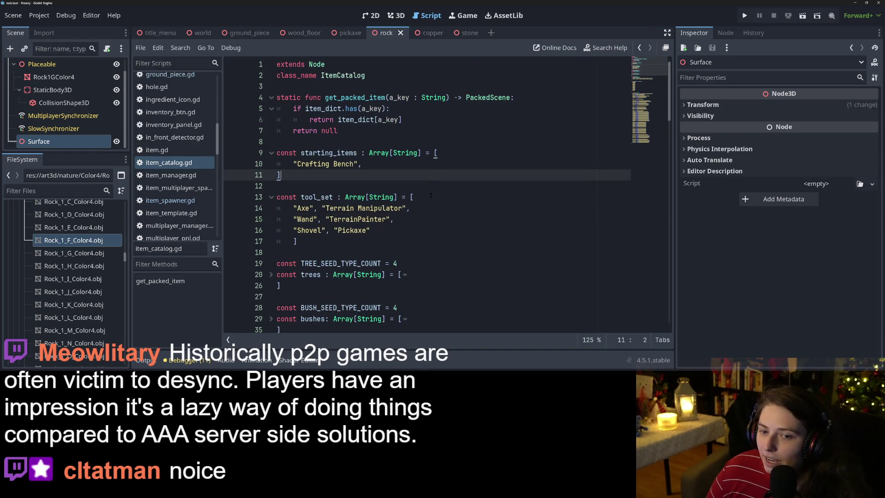
{"action": "left_click", "coordinate": [430, 195]}
{"action": "left_click", "coordinate": [458, 154]}
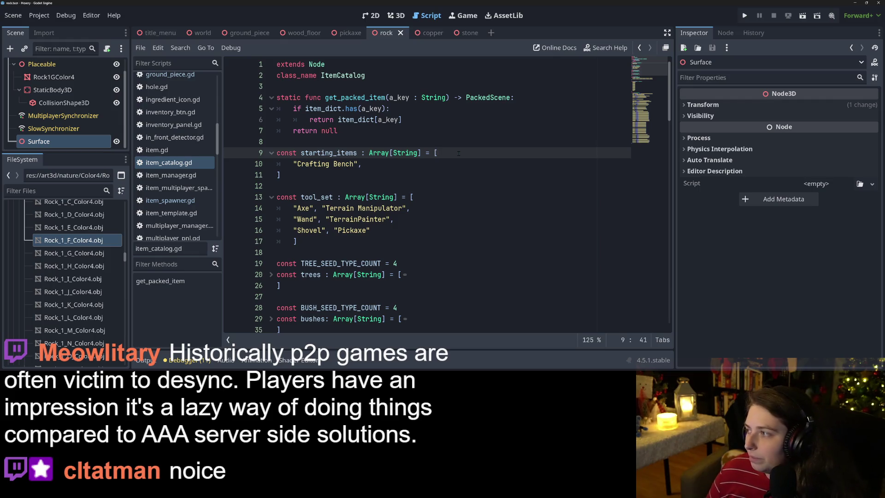
{"action": "left_click", "coordinate": [461, 187]}
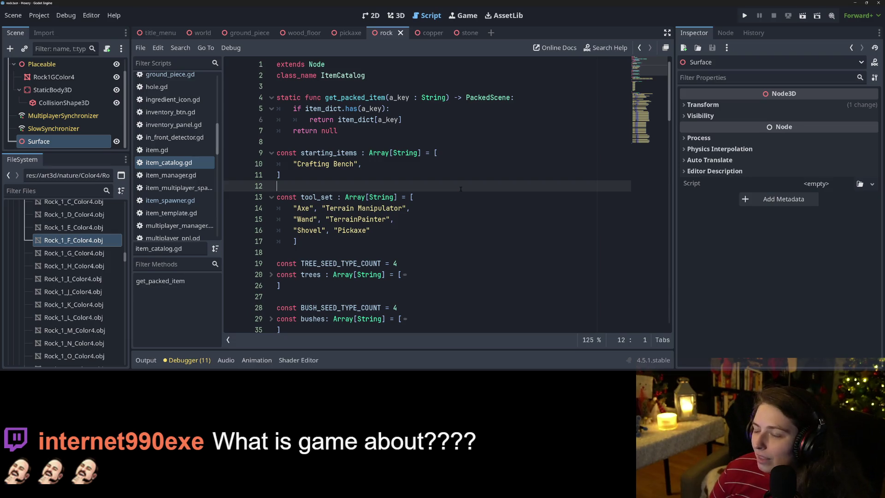
{"action": "left_click", "coordinate": [744, 17]}
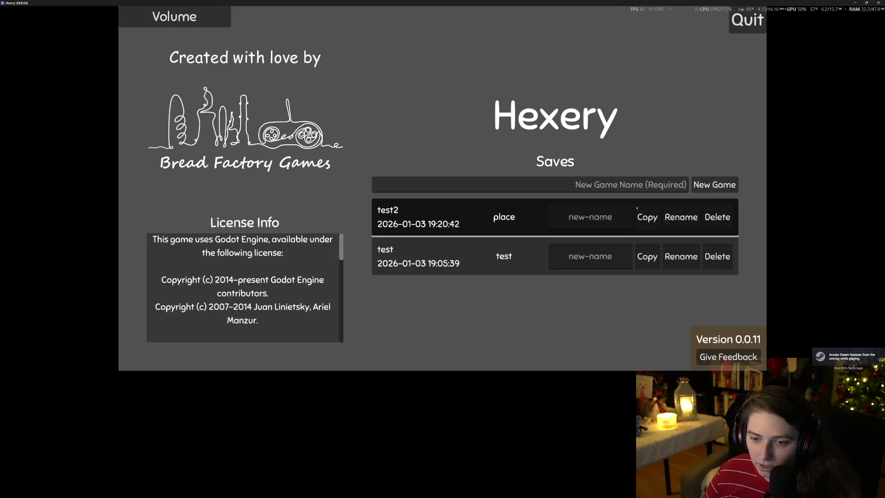
- Load the 'place' save, stop, rerun the project and load the 'test' save, then open the inventory panel
{"action": "left_click", "coordinate": [636, 208]}
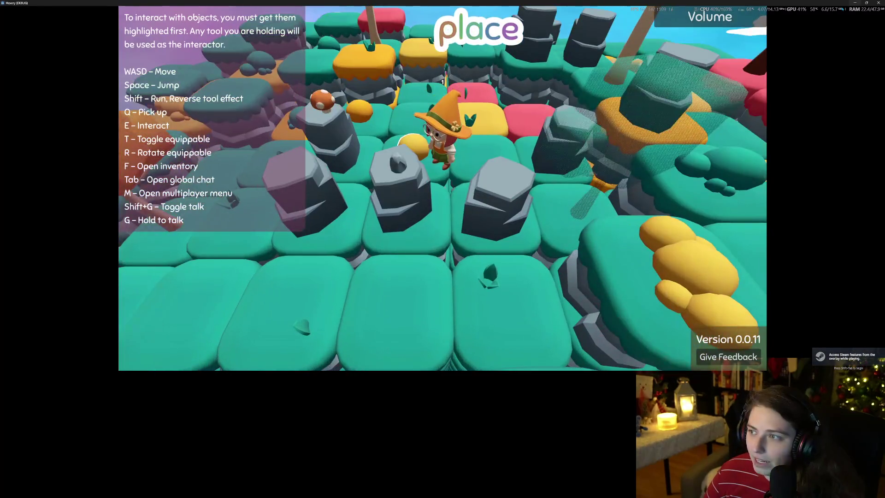
{"action": "key", "text": "F8"}
{"action": "left_click", "coordinate": [744, 15]}
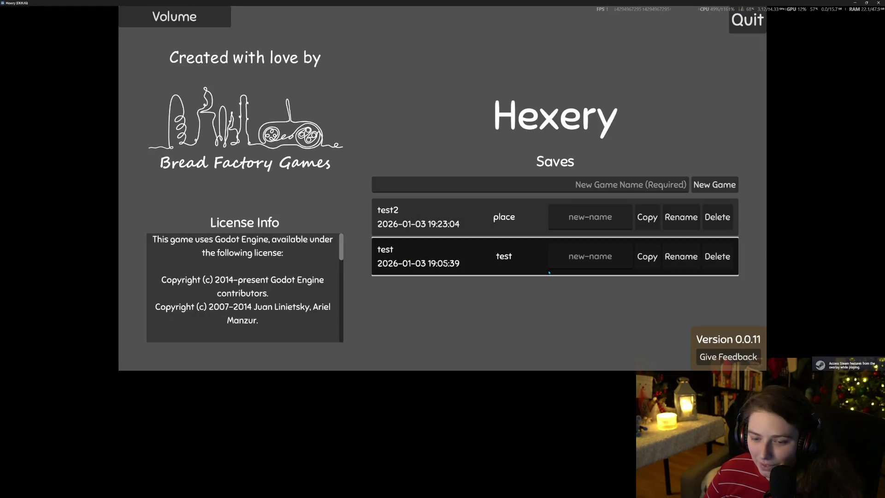
{"action": "left_click", "coordinate": [549, 272]}
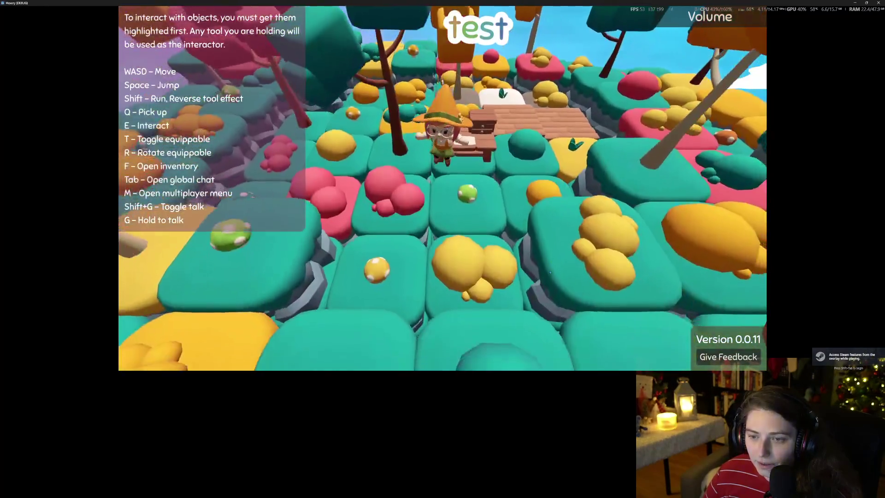
{"action": "key", "text": "f"}
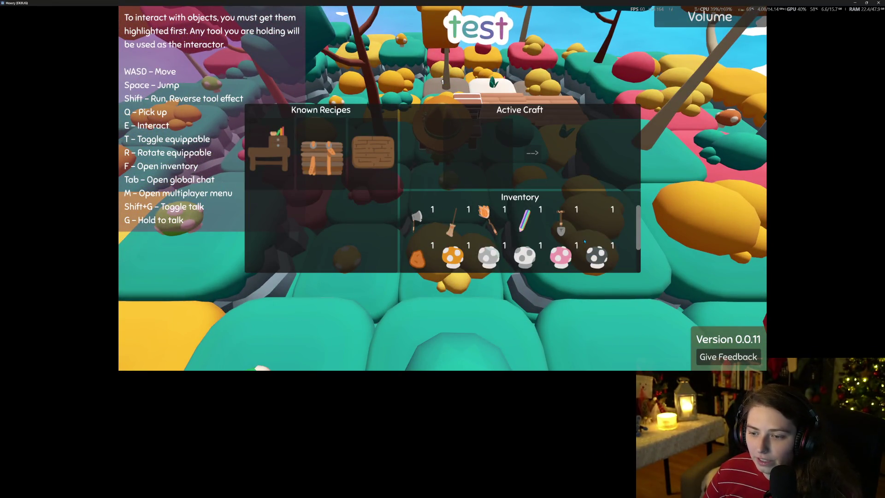
- Look over the crafting panel's recipes, then close it and step toward the camera
{"action": "scroll", "coordinate": [584, 241], "scroll_direction": "down", "scroll_amount": 1}
{"action": "scroll", "coordinate": [585, 241], "scroll_direction": "up", "scroll_amount": 1}
{"action": "key", "text": "f"}
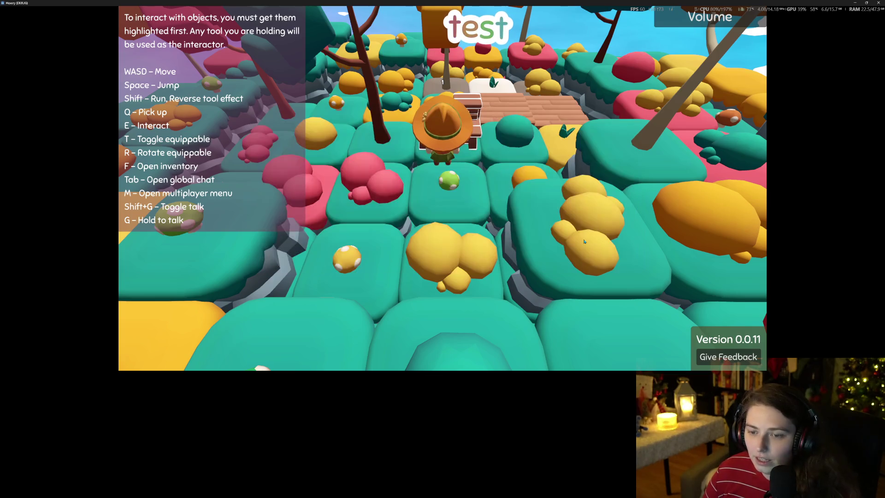
{"action": "key", "text": "s"}
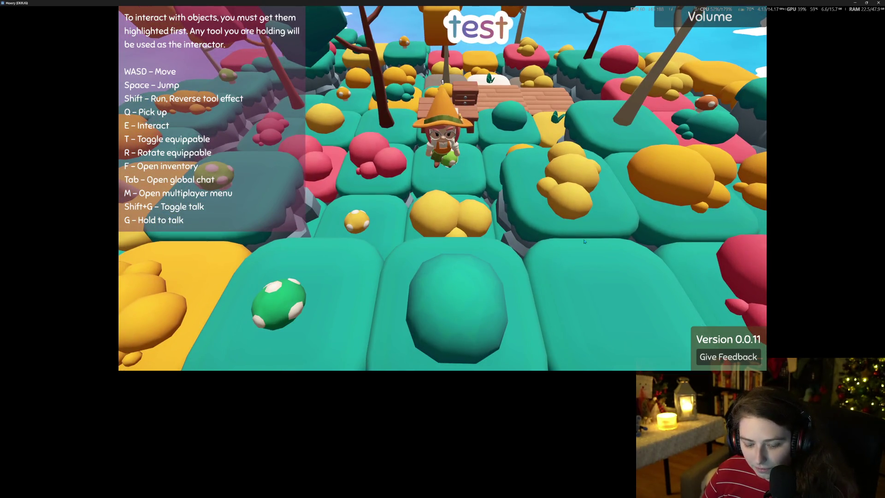
- Buy the Chair, another recipe and the Festive Tree recipe in the Achievement Shop
{"action": "key", "text": "e"}
{"action": "left_click", "coordinate": [411, 132]}
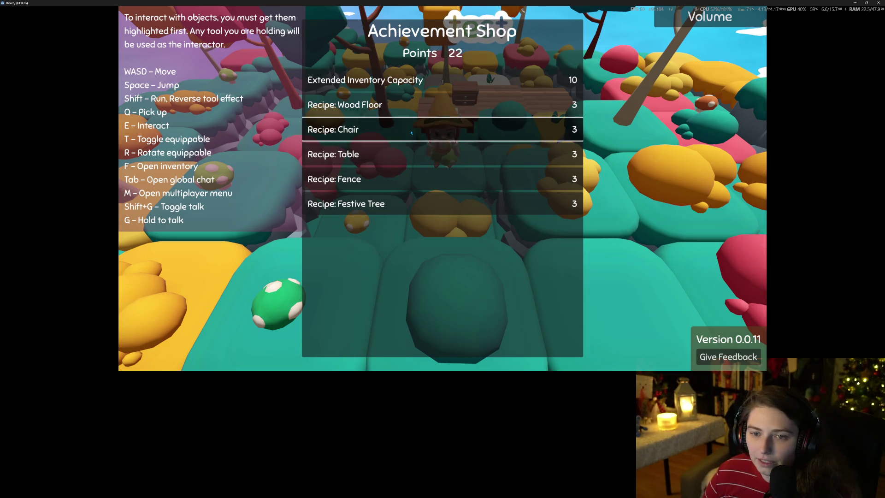
{"action": "left_click", "coordinate": [405, 179]}
{"action": "left_click", "coordinate": [404, 211]}
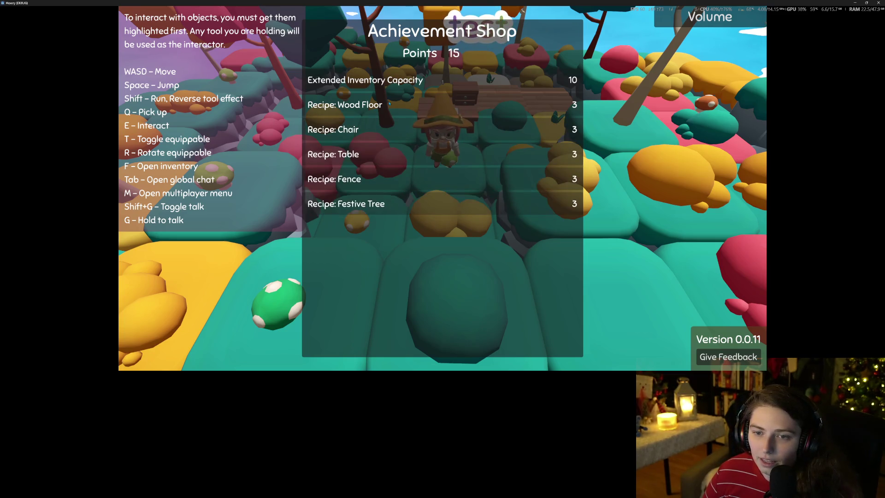
{"action": "key", "text": "Escape"}
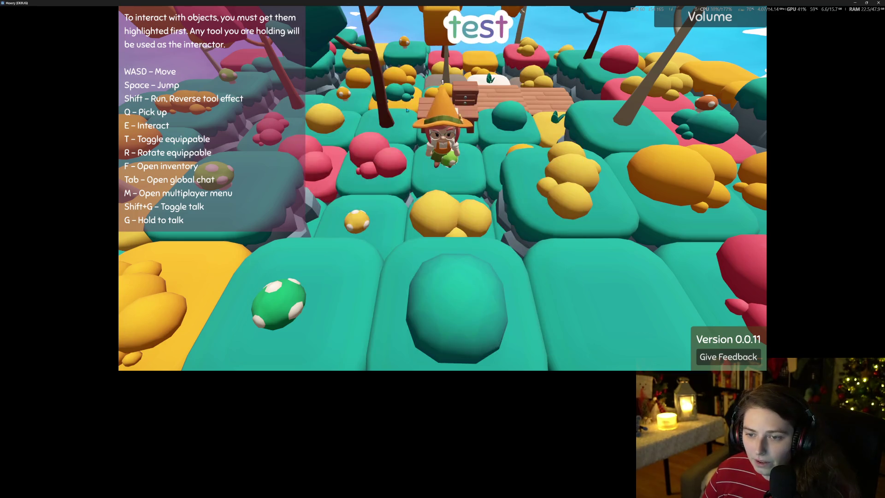
- Reopen the crafting panel and check the six known recipes
{"action": "key", "text": "w"}
{"action": "key", "text": "f"}
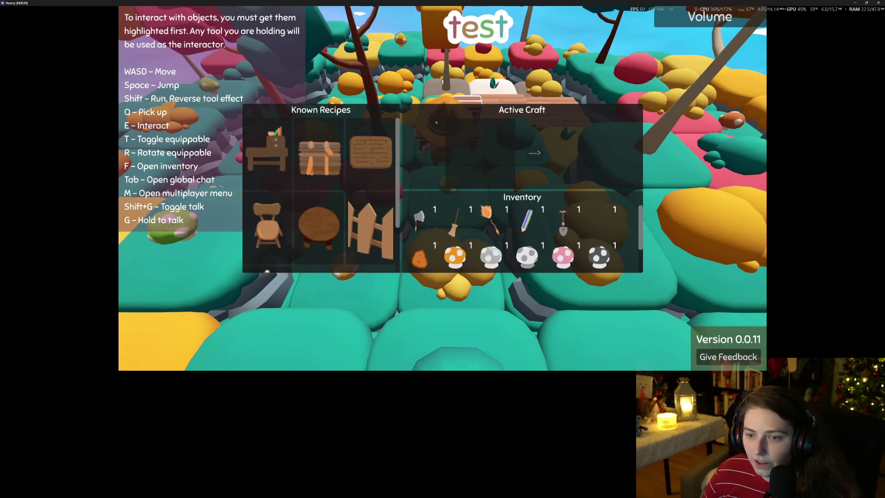
{"action": "scroll", "coordinate": [353, 223], "scroll_direction": "down", "scroll_amount": 2}
{"action": "scroll", "coordinate": [353, 223], "scroll_direction": "up", "scroll_amount": 2}
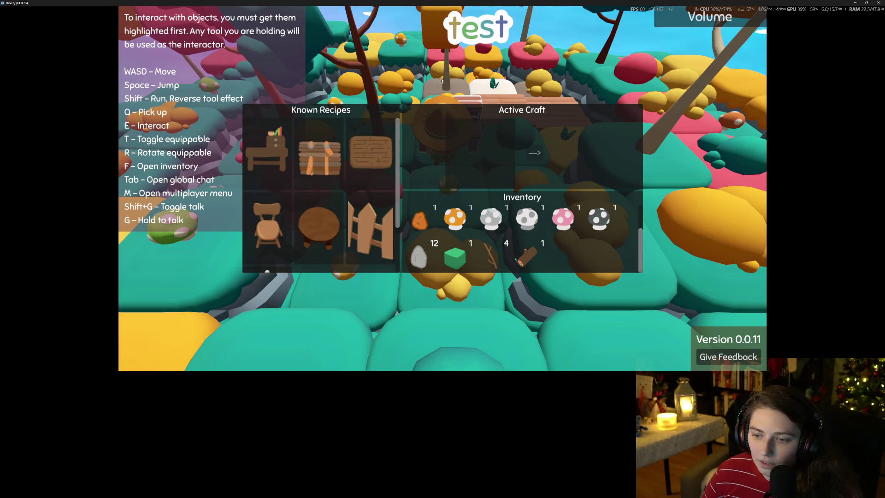
- Close the crafting panel and walk among the yellow trees, orbiting the camera over the terrain
{"action": "key", "text": "f"}
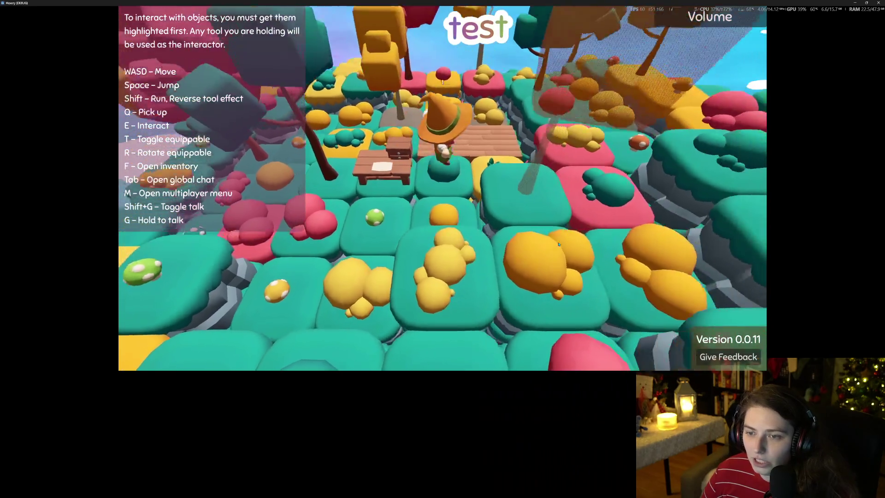
{"action": "key", "text": "s"}
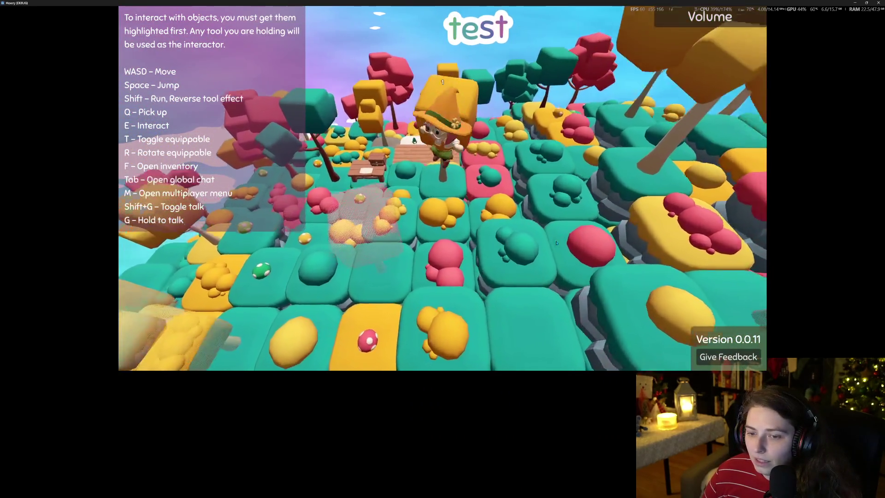
{"action": "key", "text": "w"}
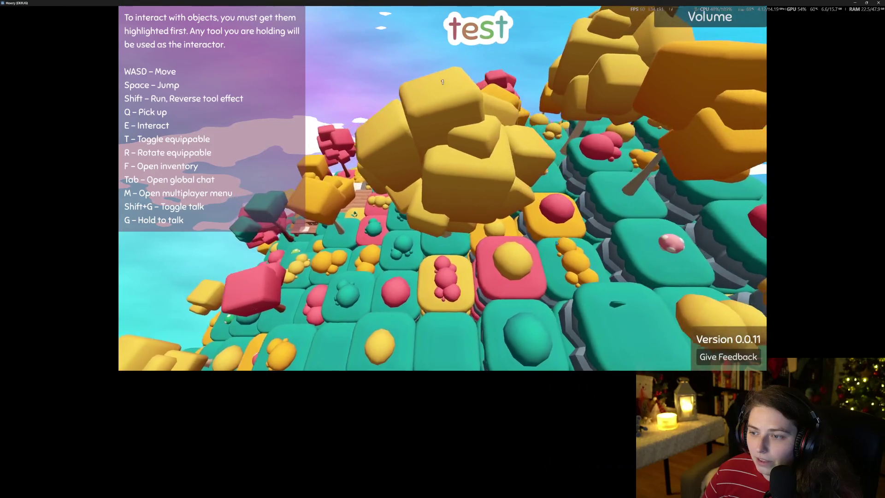
{"action": "key", "text": "s"}
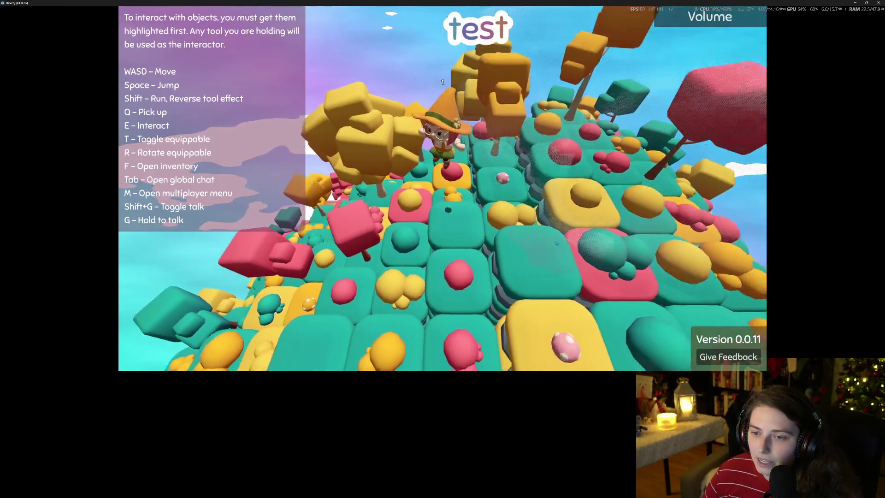
{"action": "key", "text": "s"}
{"action": "key", "text": "w"}
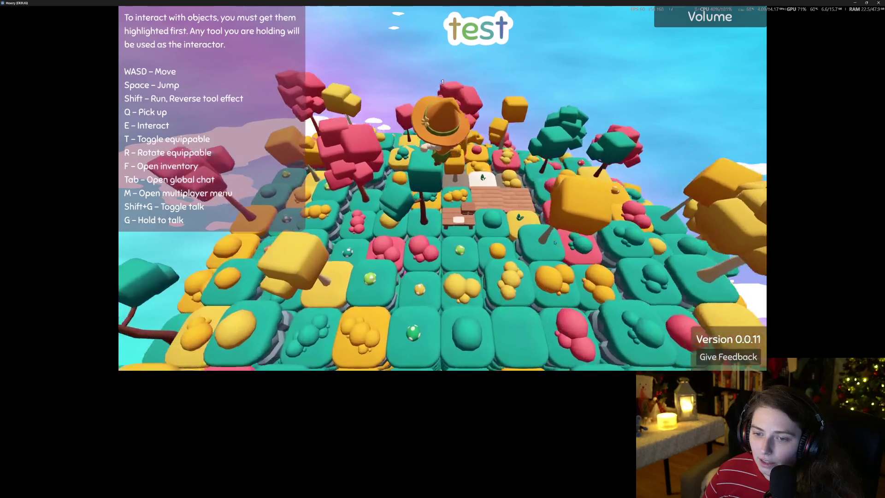
{"action": "key", "text": "d"}
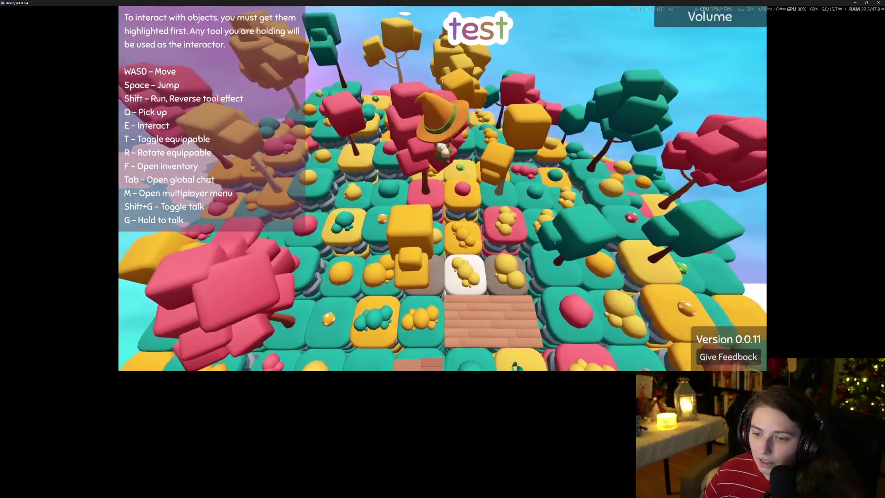
{"action": "key", "text": "s"}
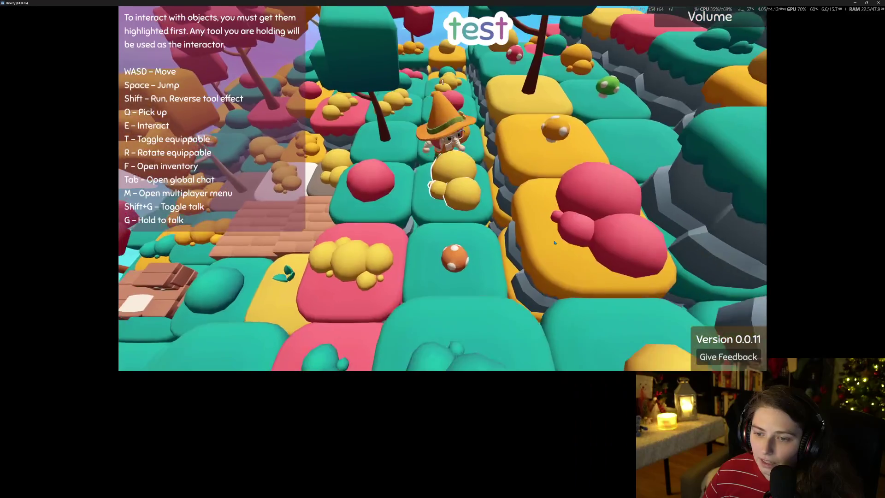
{"action": "key", "text": "w"}
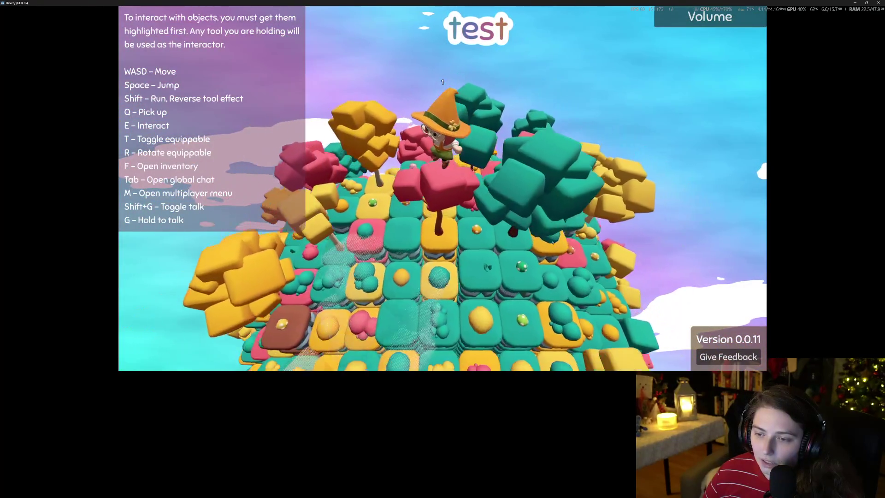
{"action": "key", "text": "a"}
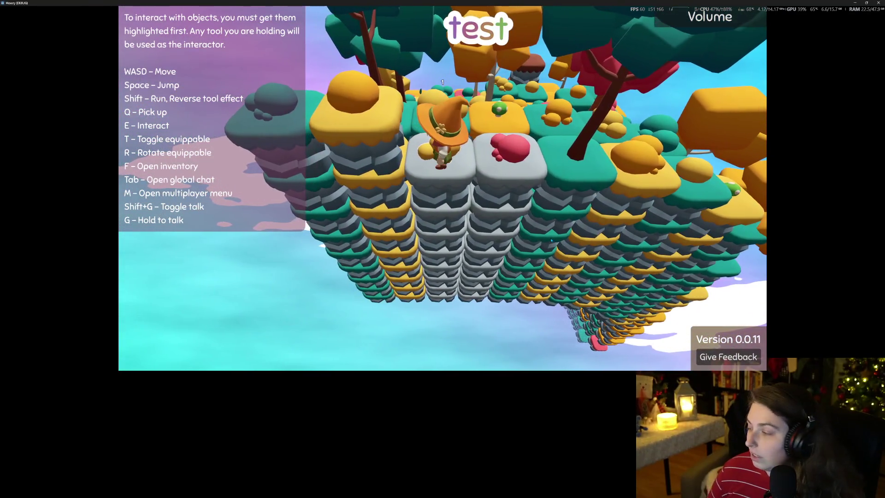
{"action": "key", "text": "d"}
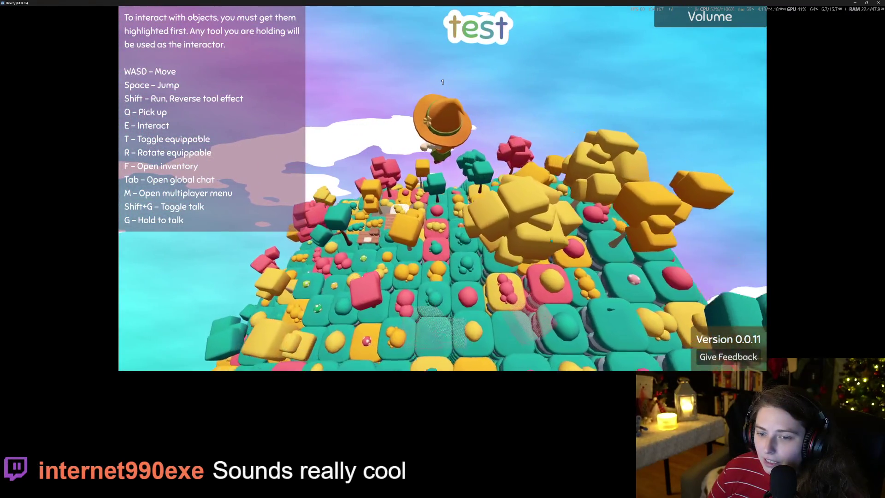
{"action": "scroll", "coordinate": [551, 240], "scroll_direction": "up", "scroll_amount": 3}
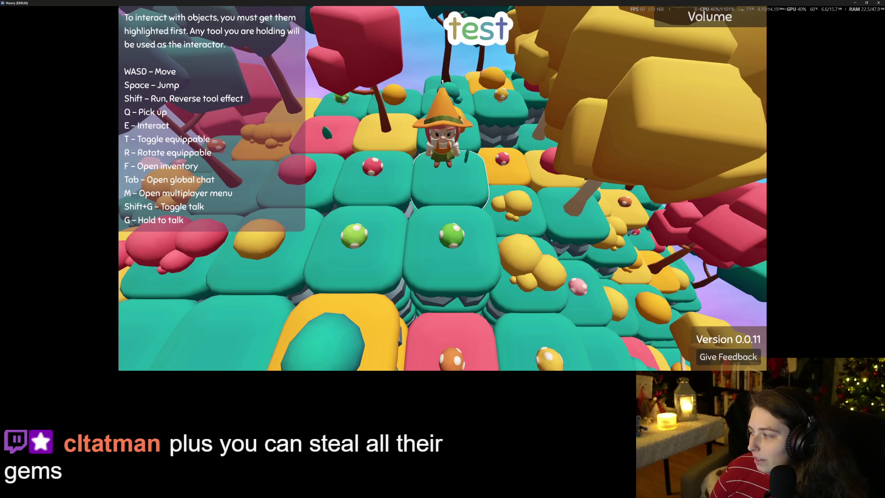
- Walk past the green mushrooms and wooden table, then bring up the multiplayer menu with M
{"action": "key", "text": "w"}
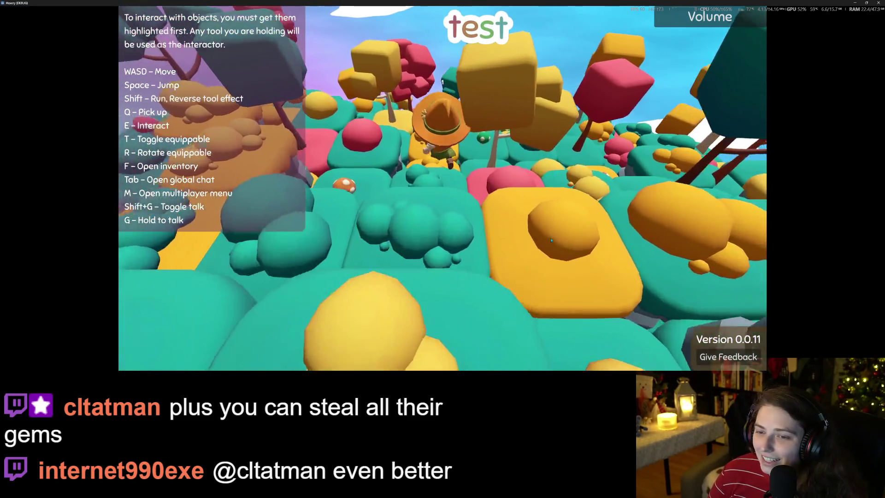
{"action": "key", "text": "w"}
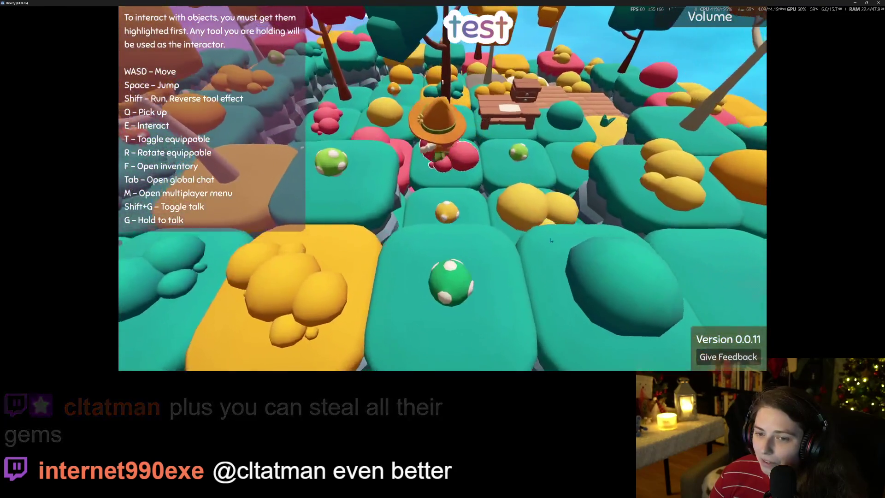
{"action": "key", "text": "w"}
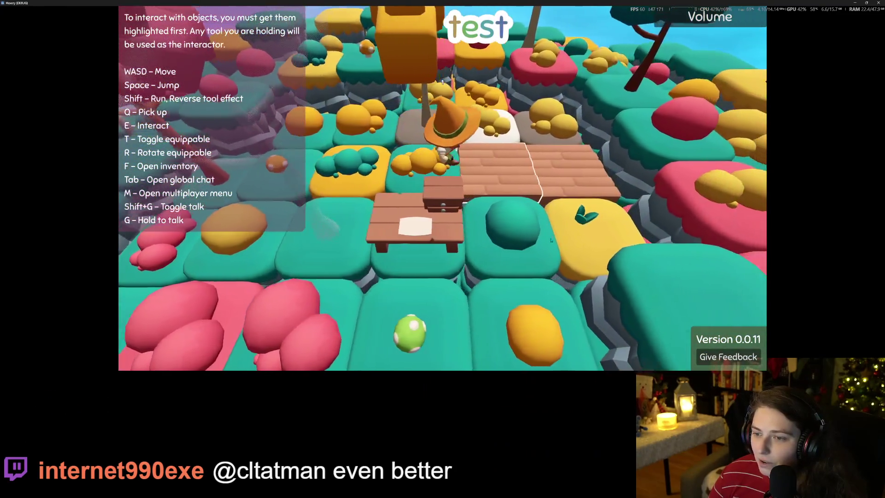
{"action": "key", "text": "w"}
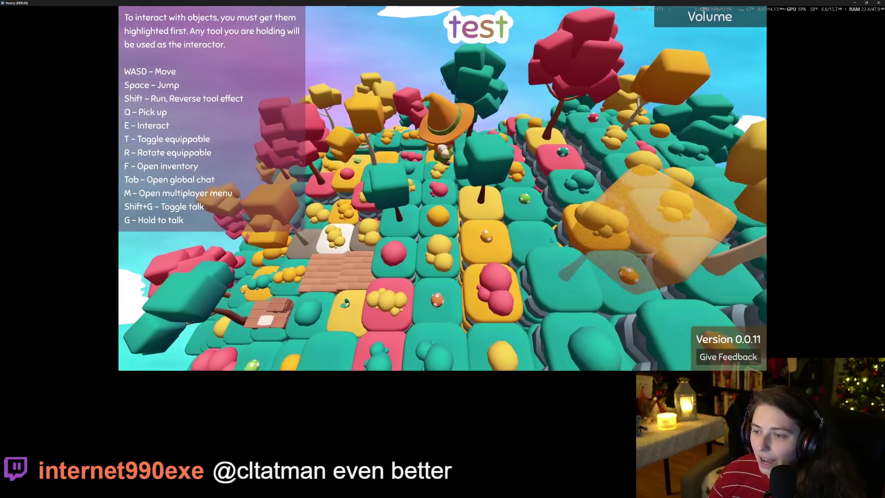
{"action": "key", "text": "m"}
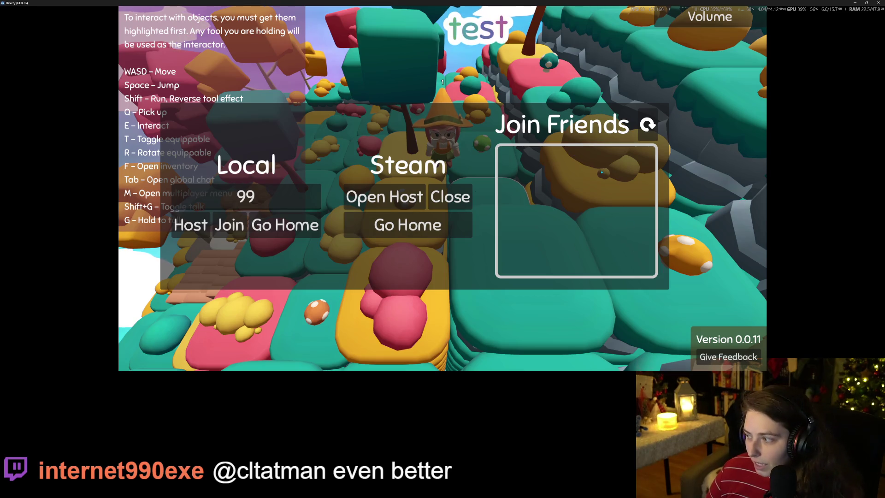
- Close the multiplayer menu and walk among the trees to the wooden table and pink mushroom
{"action": "key", "text": "m"}
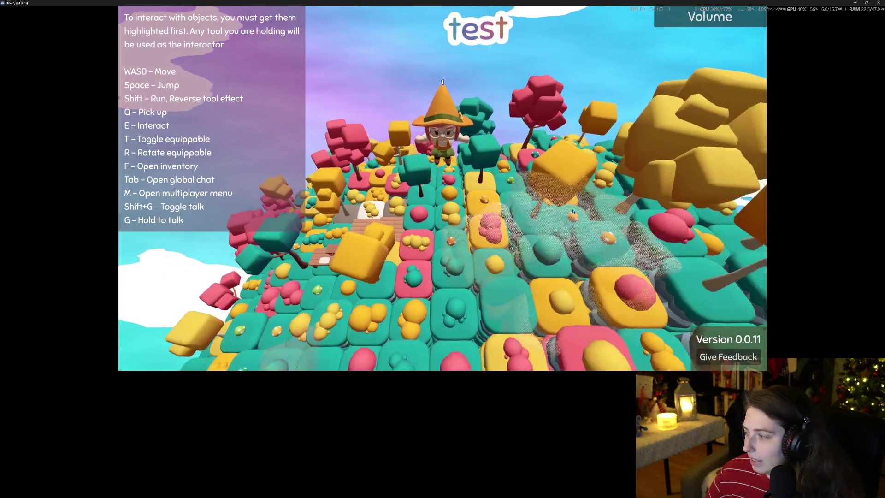
{"action": "key", "text": "w"}
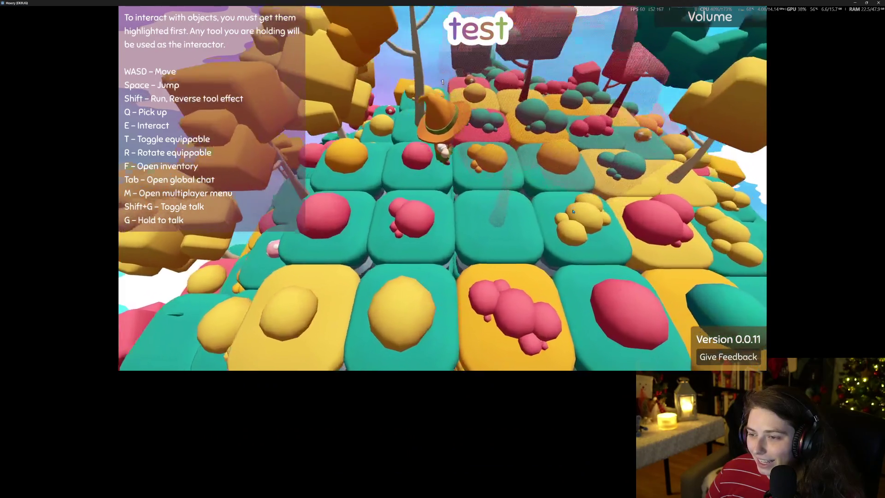
{"action": "key", "text": "w"}
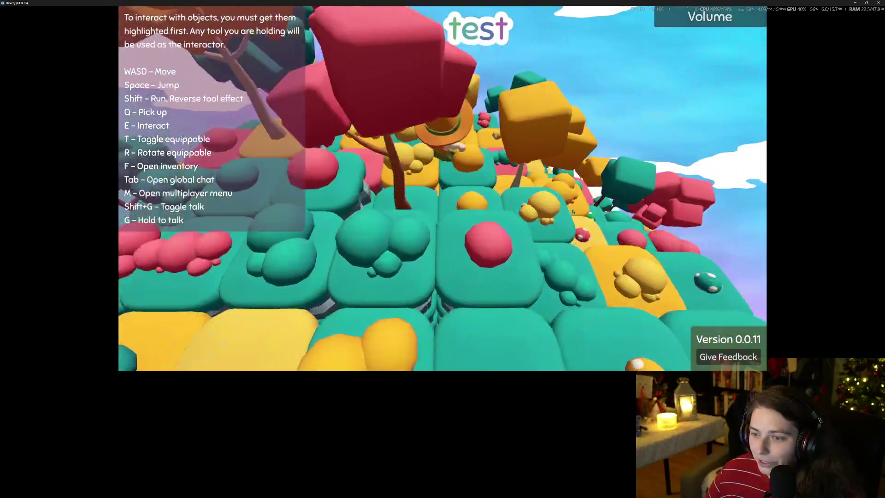
{"action": "key", "text": "w"}
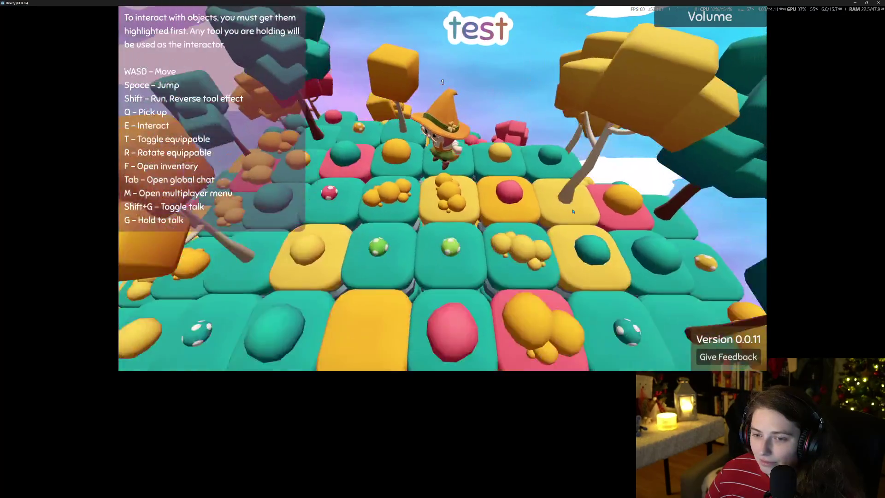
{"action": "key", "text": "w"}
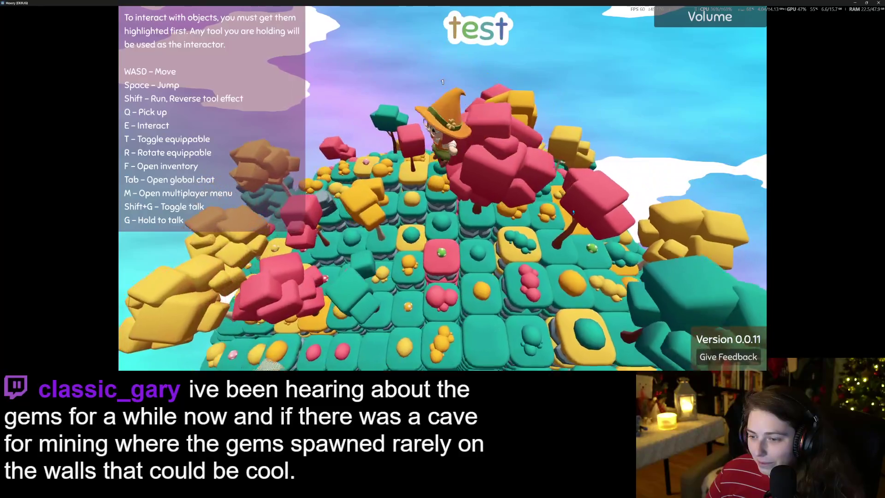
{"action": "key", "text": "w"}
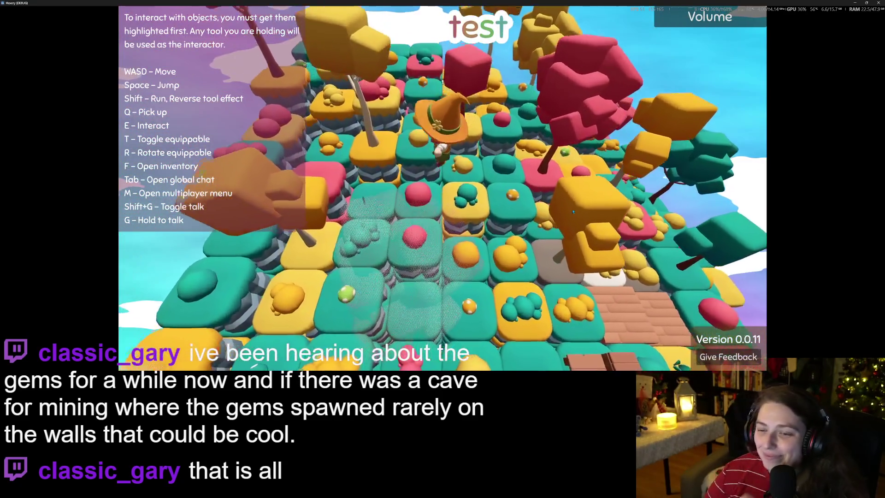
{"action": "key", "text": "d"}
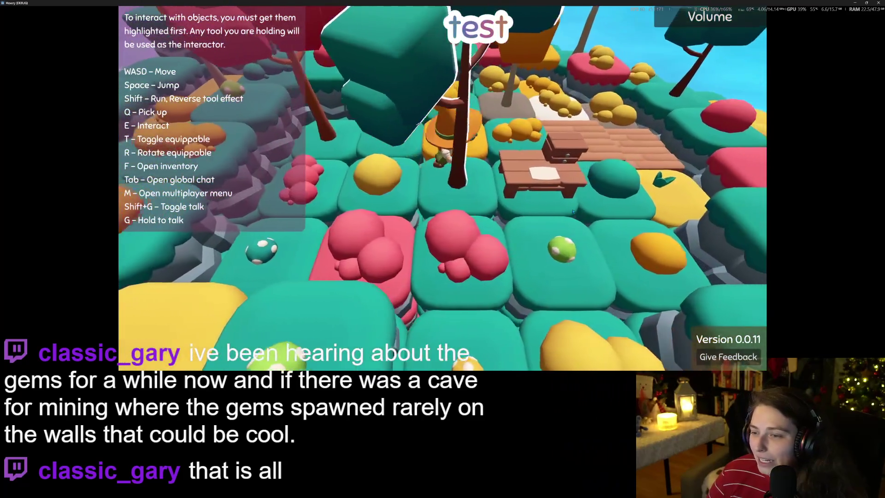
{"action": "key", "text": "s"}
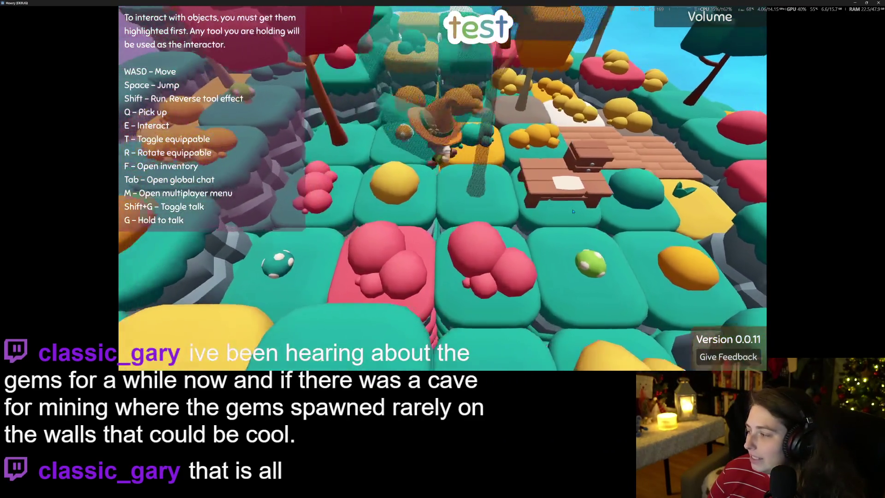
{"action": "key", "text": "w"}
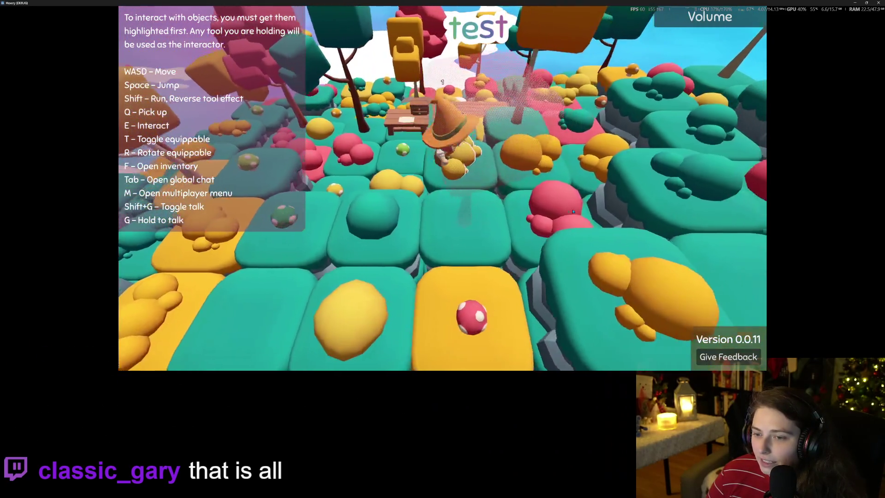
- Walk across the teal and yellow tiles to the island's edge and back onto the island
{"action": "key", "text": "d"}
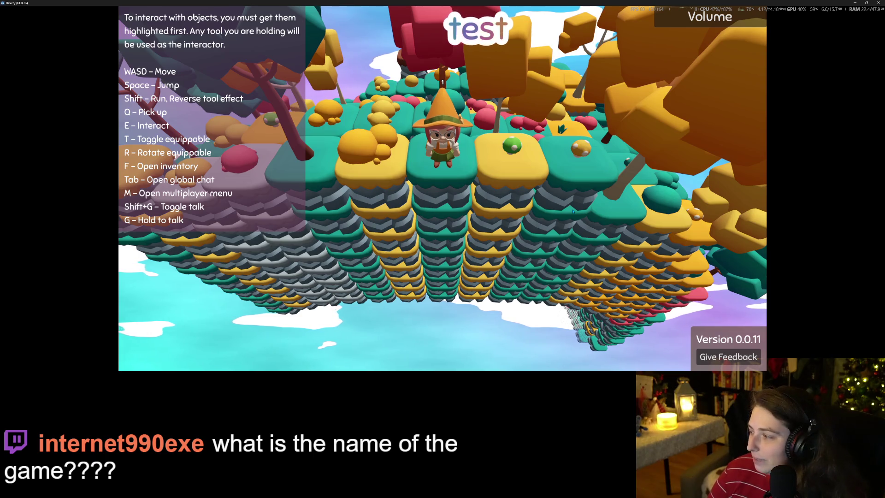
{"action": "key", "text": "a"}
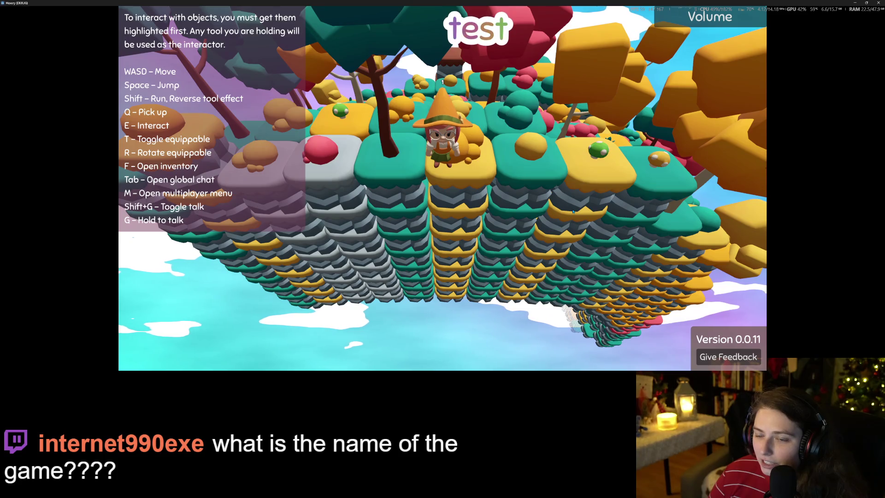
{"action": "key", "text": "d"}
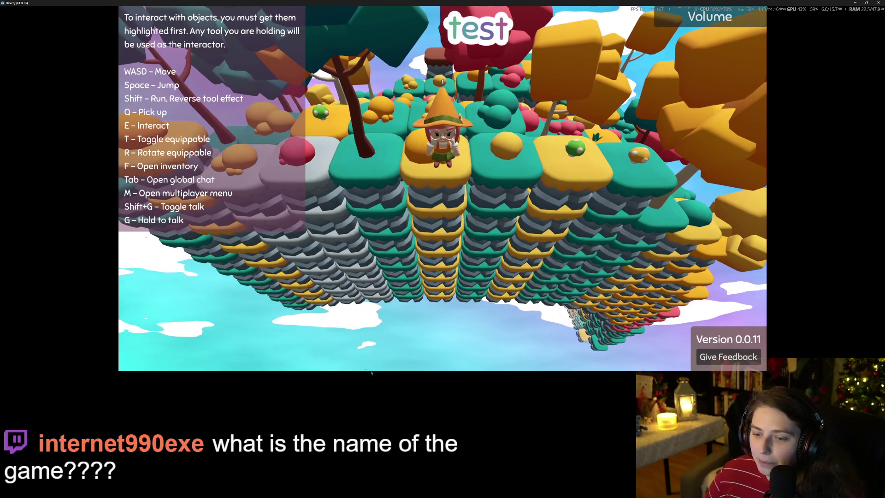
{"action": "key", "text": "d"}
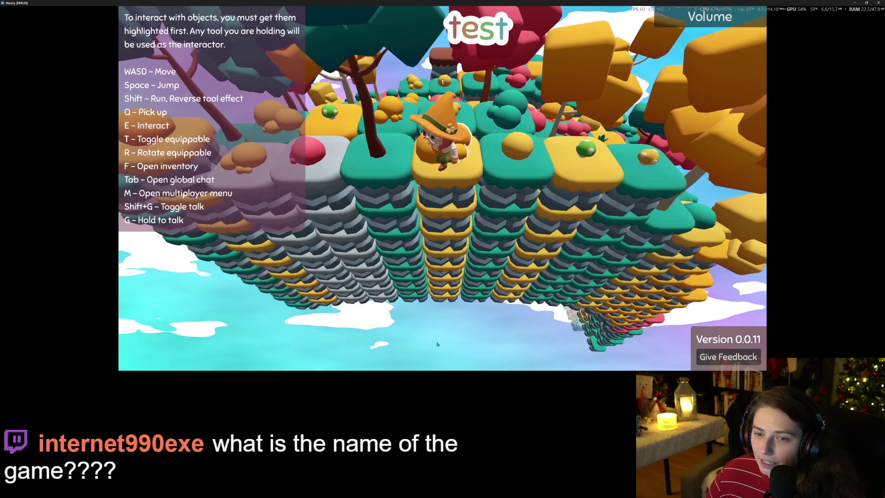
{"action": "key", "text": "d"}
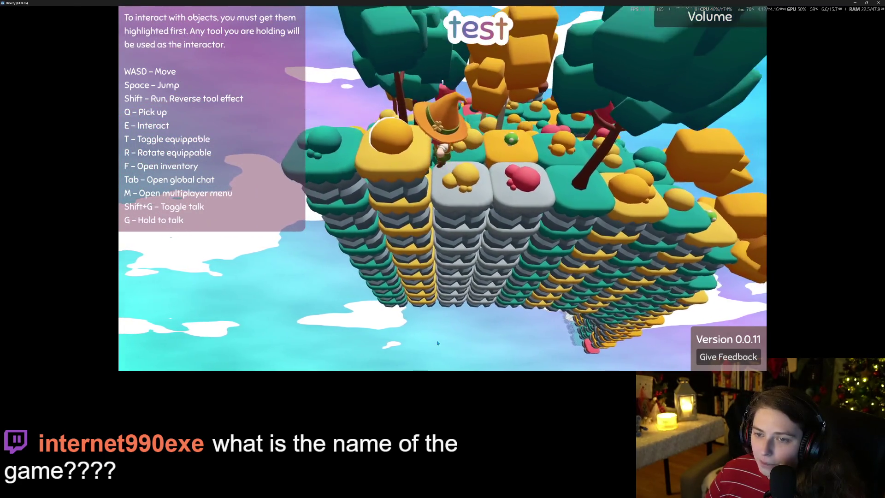
{"action": "key", "text": "d"}
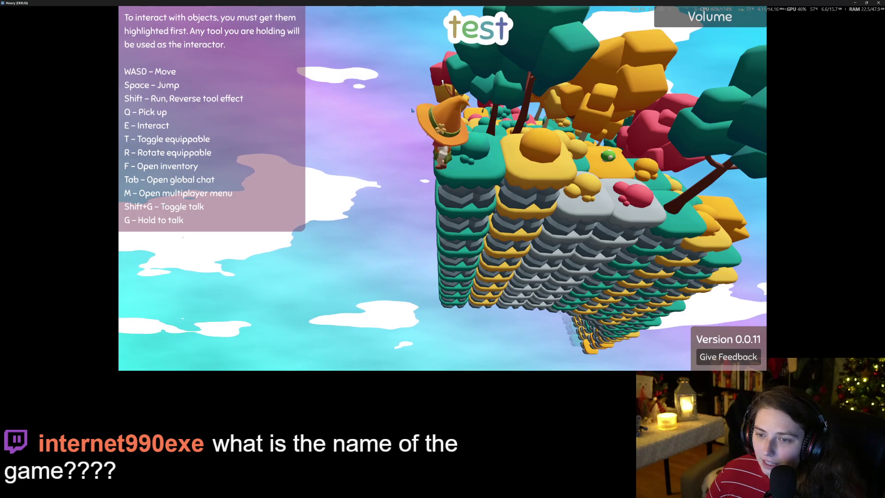
{"action": "key", "text": "s"}
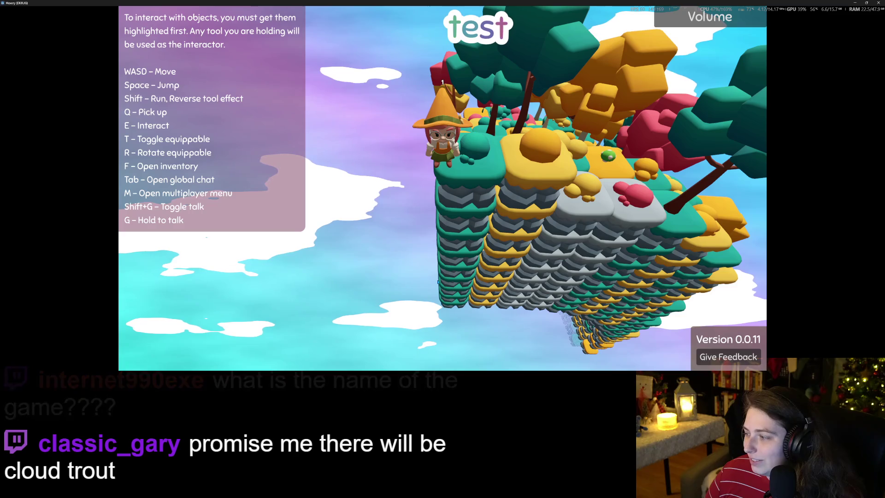
{"action": "key", "text": "w"}
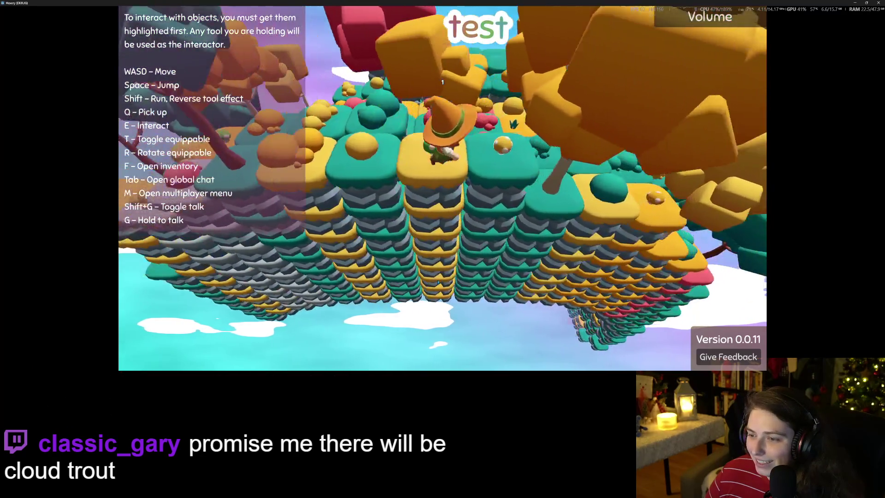